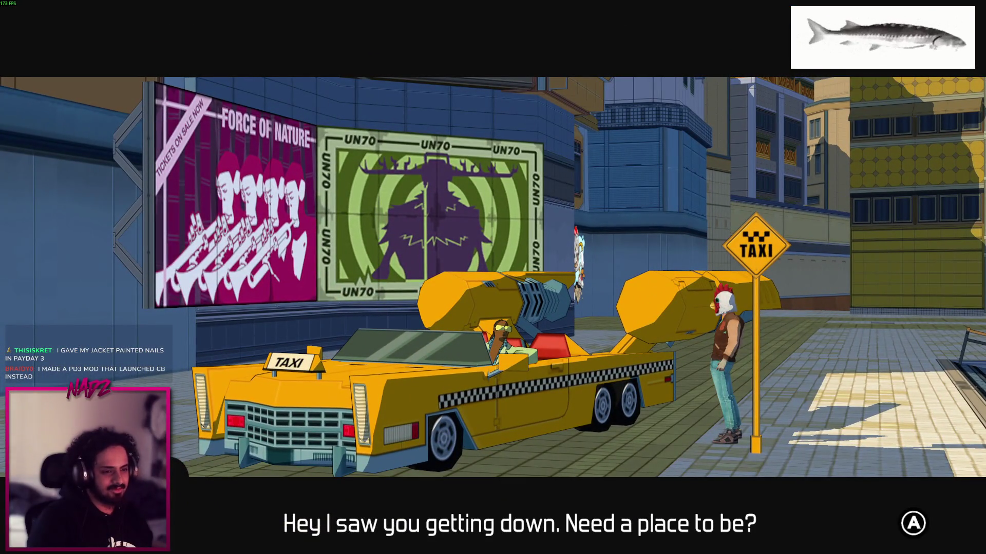
# Accept the taxi ride and choose Versum Hill as the destination
pyautogui.press('Return')
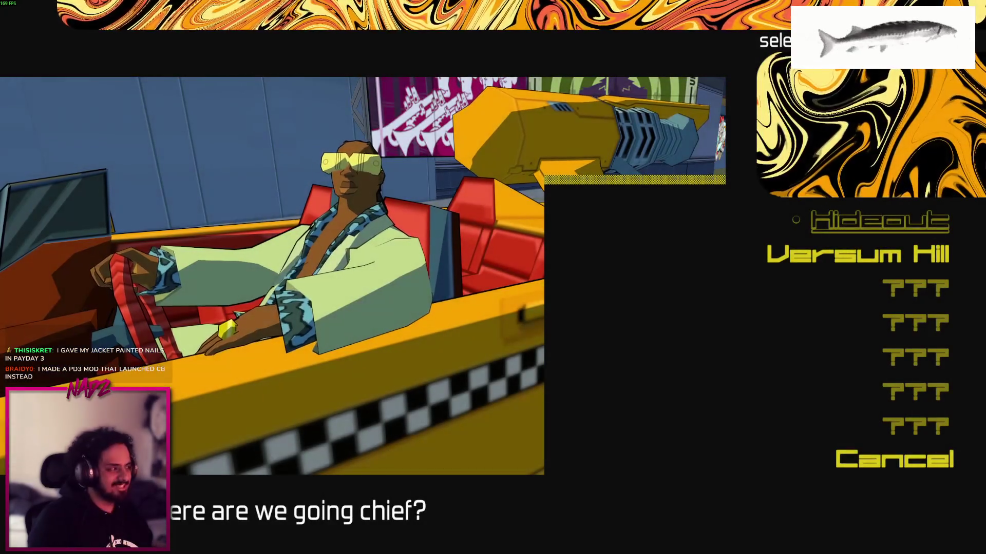
pyautogui.press('Down')
pyautogui.press('Down')
pyautogui.press('Up')
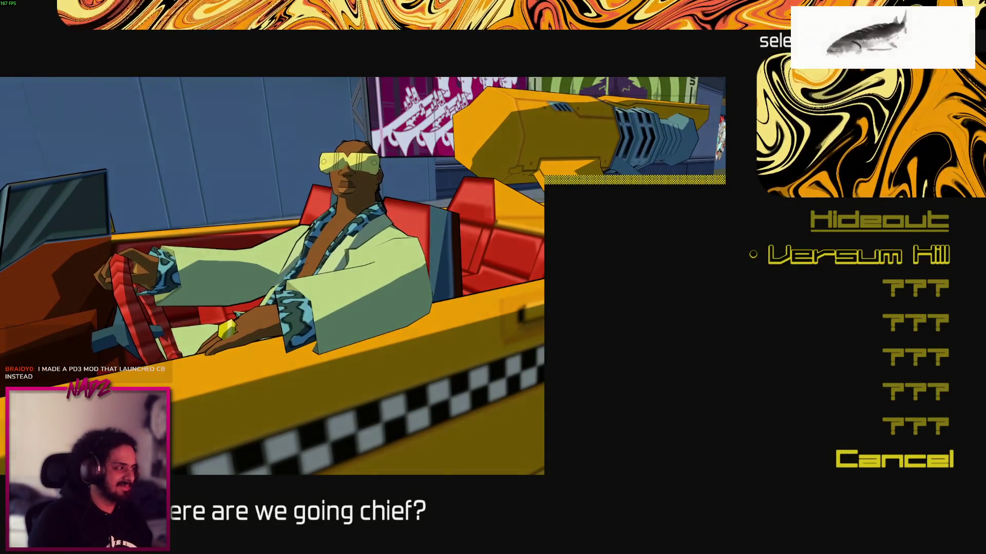
pyautogui.press('Return')
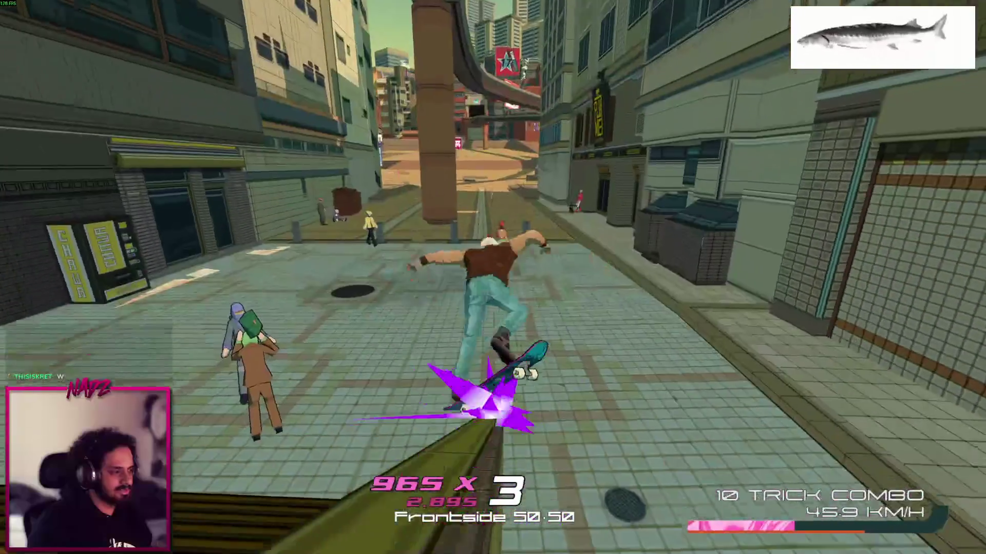
# Pause the game and confirm Quit to end the session
pyautogui.press('Escape')
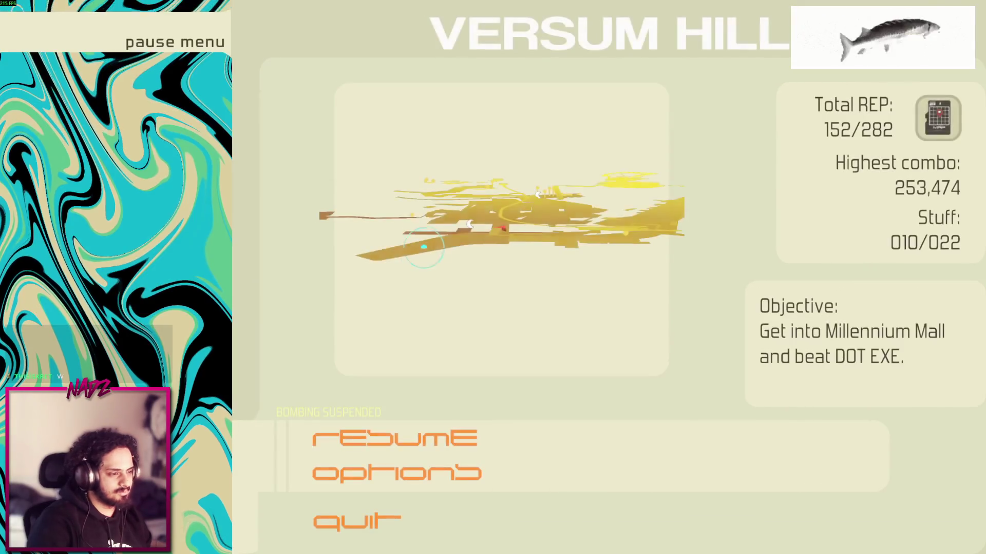
pyautogui.press('Up')
pyautogui.press('Down')
pyautogui.press('Up')
pyautogui.press('Down')
pyautogui.press('Up')
pyautogui.press('Down')
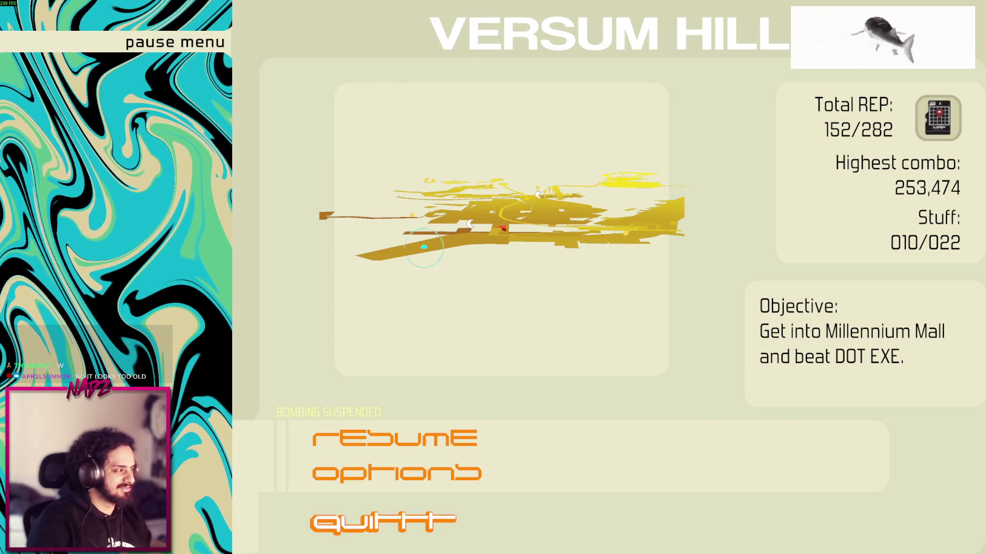
pyautogui.press('Return')
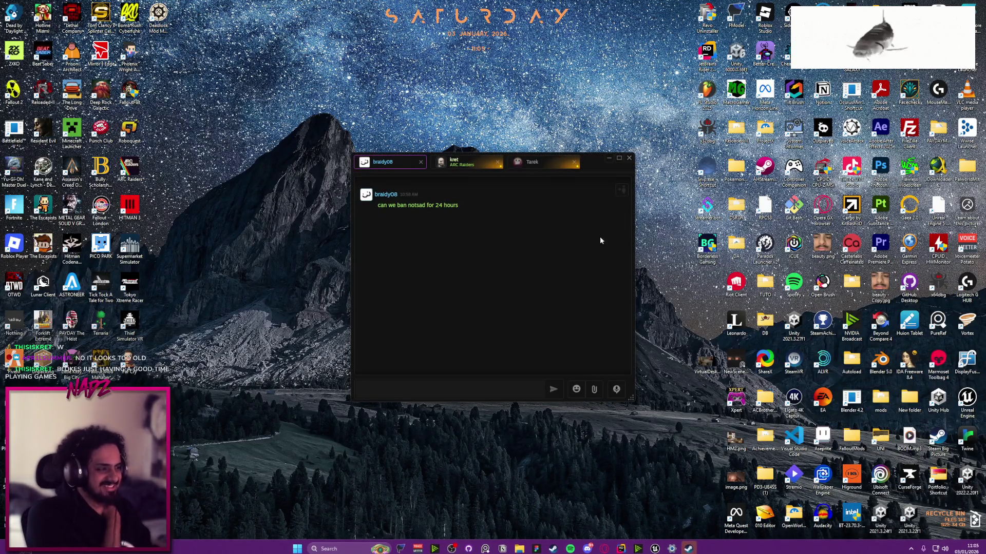
# Read the recent messages in the first, second and third friends' conversations
pyautogui.moveTo(464, 168)
pyautogui.moveTo(474, 211); pyautogui.dragTo(378, 209)
pyautogui.click(449, 267)
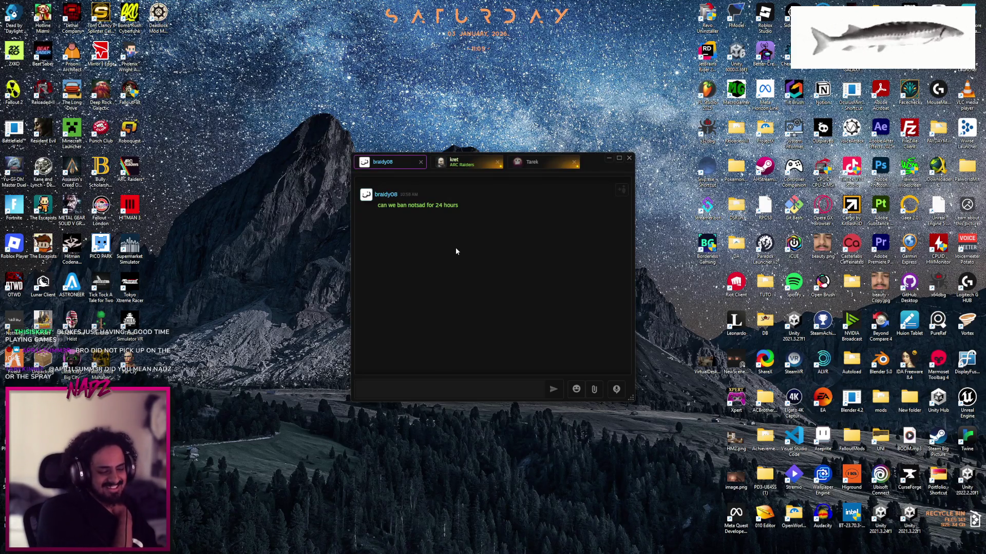
pyautogui.click(464, 164)
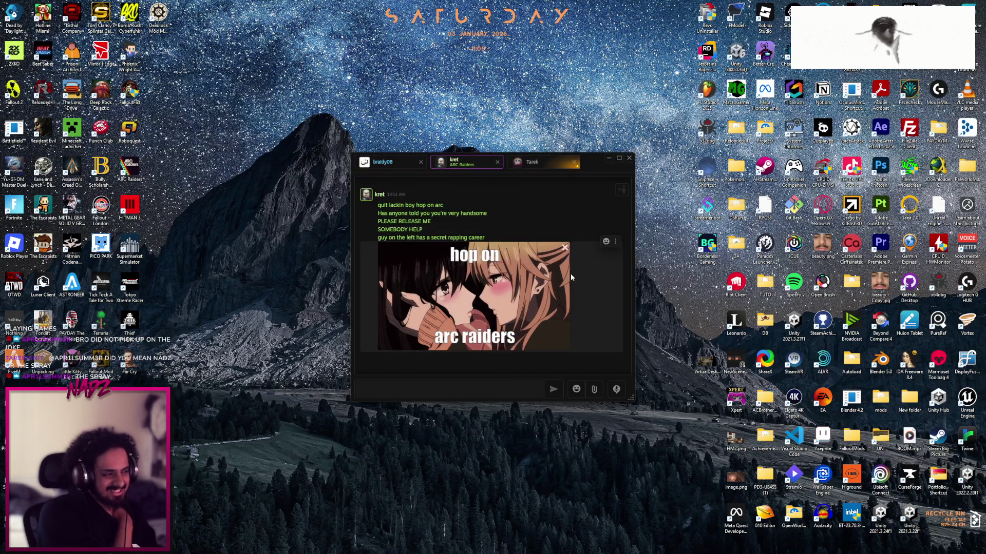
pyautogui.click(539, 163)
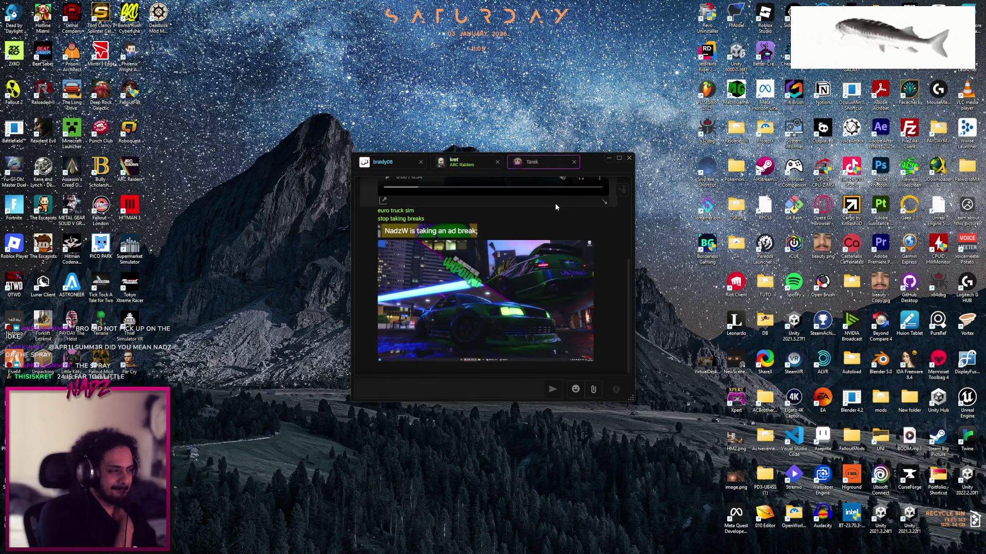
# Preview the shared car image full screen, then close it and the chat window
pyautogui.click(550, 262)
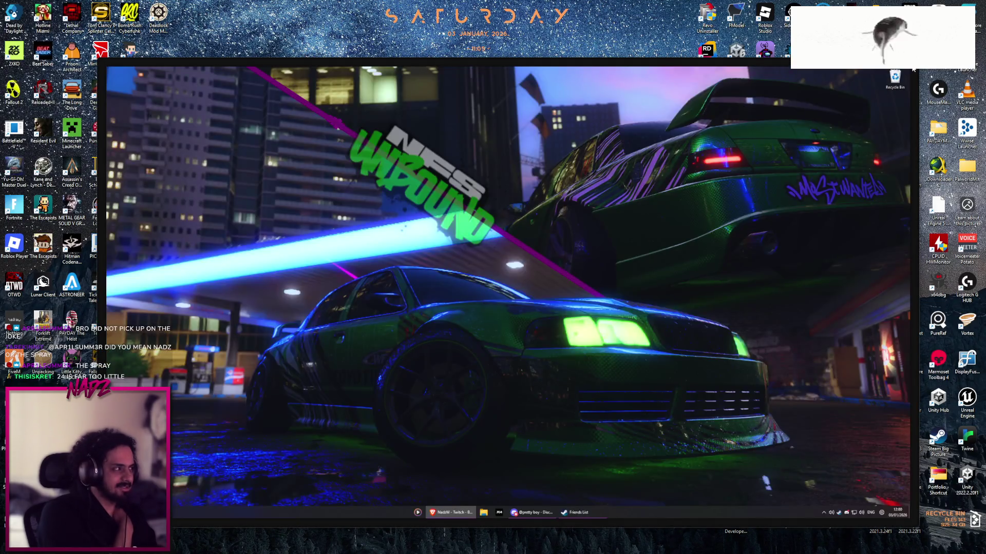
pyautogui.press('Escape')
pyautogui.click(560, 272)
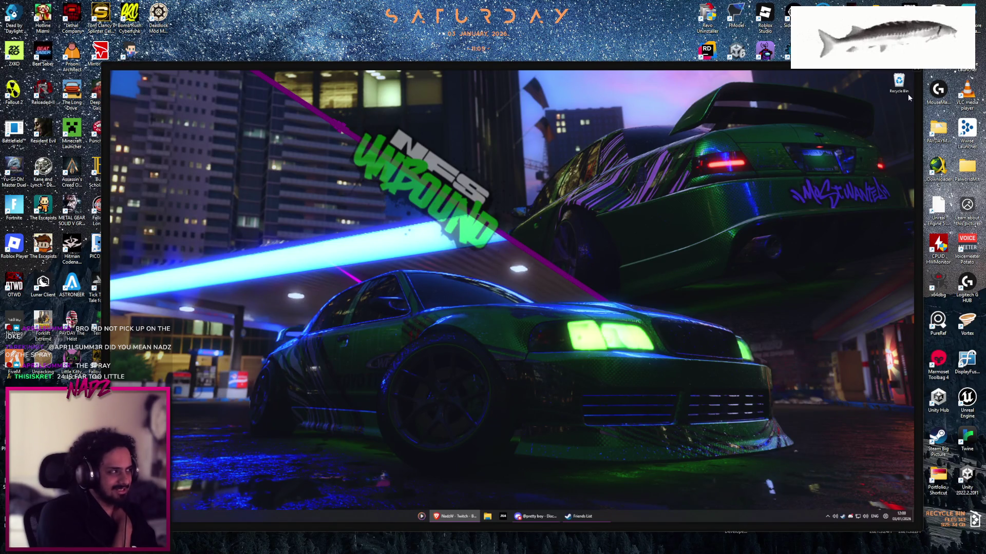
pyautogui.press('Escape')
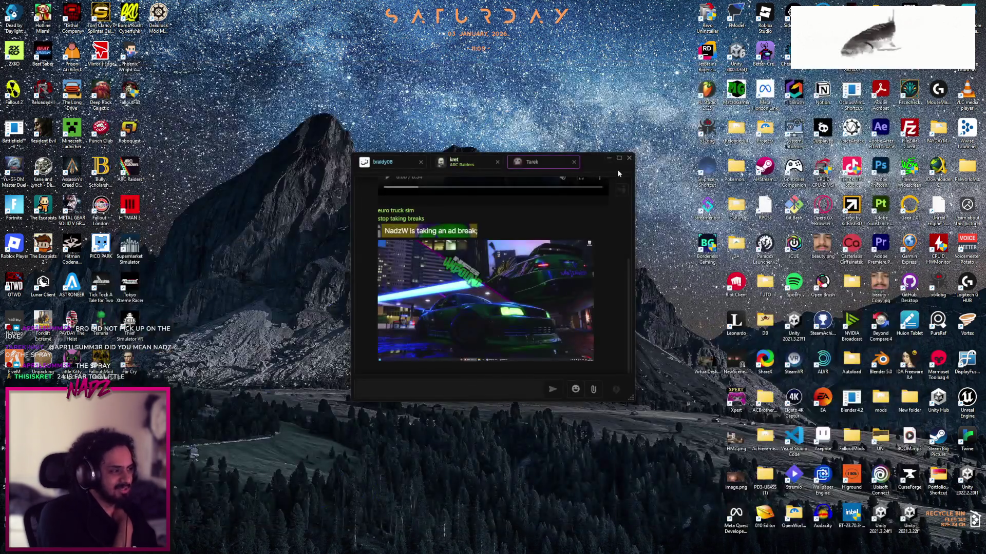
pyautogui.click(532, 456)
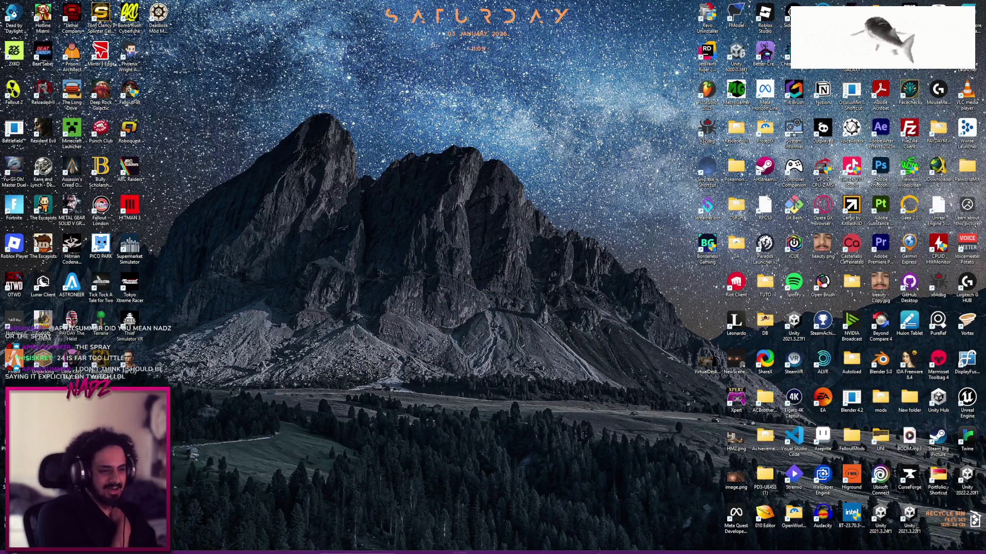
# Toggle the volume mixer and bring the Unreal Editor back to the front
pyautogui.click(680, 545)
pyautogui.click(680, 545)
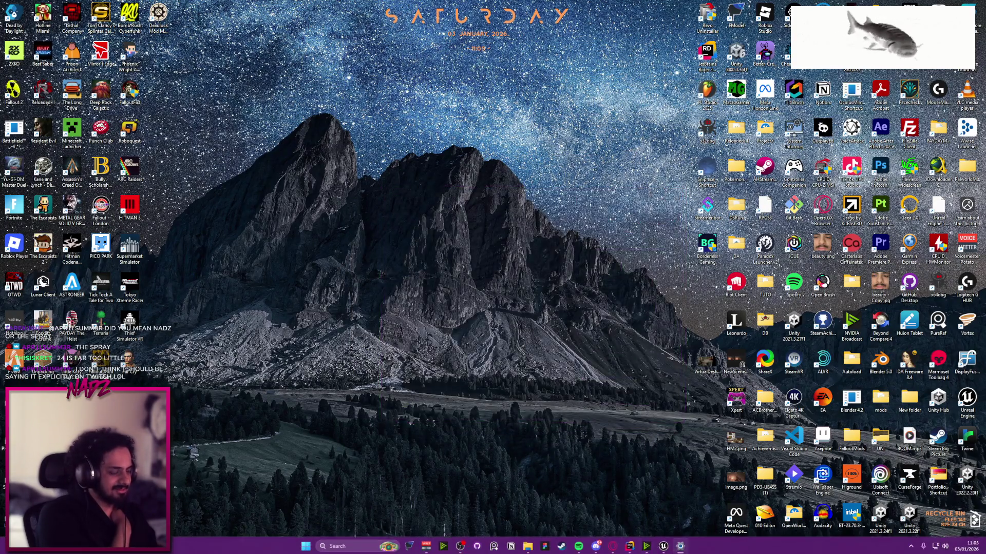
pyautogui.click(663, 545)
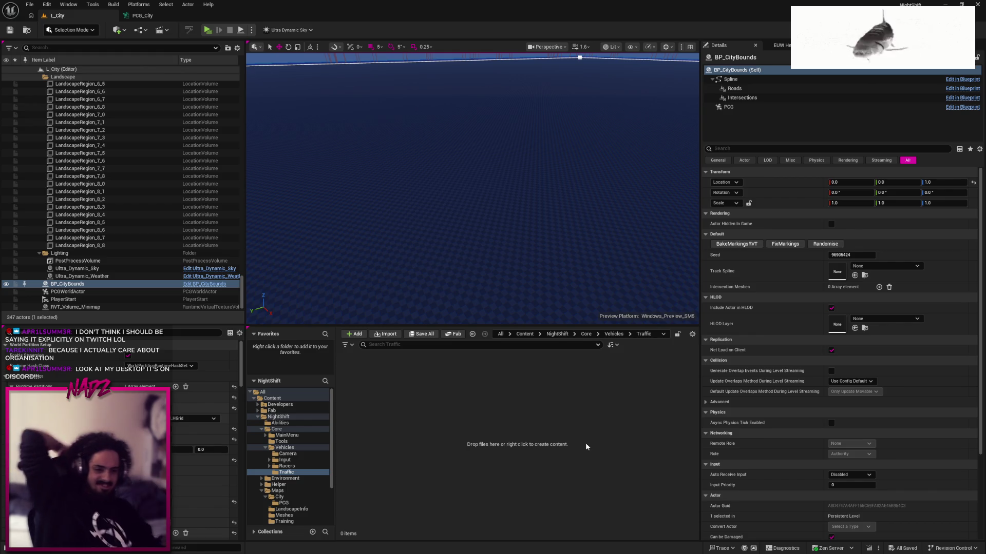
# Switch to Discord's direct messages and enlarge the shared dragon wallpaper attachment
pyautogui.press('super')
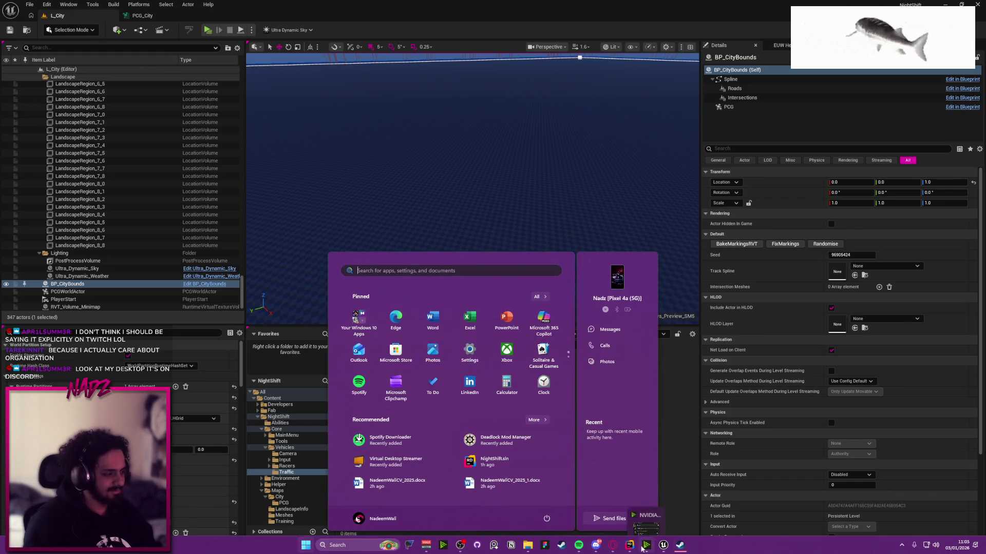
pyautogui.click(595, 545)
pyautogui.hotkey('alt', 'Tab')
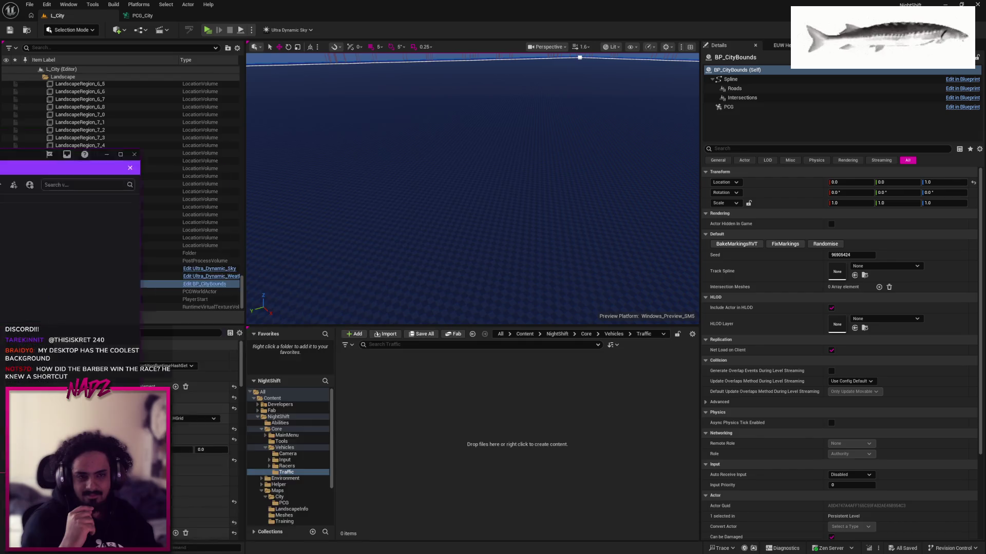
pyautogui.hotkey('alt', 'Tab')
pyautogui.click(272, 407)
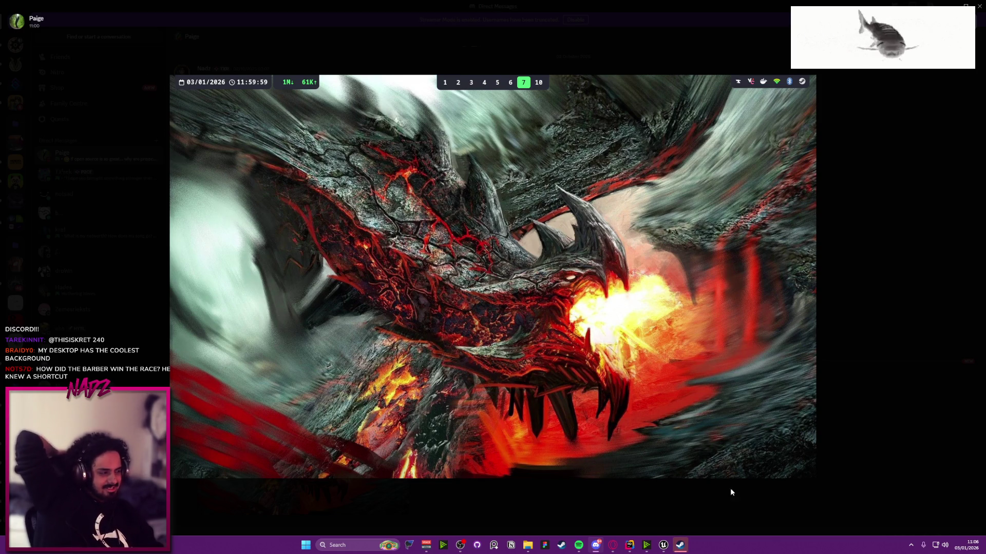
# Close the enlarged dragon wallpaper viewer and Alt-Tab back to the Unreal Editor
pyautogui.rightClick(393, 238)
pyautogui.click(686, 143)
pyautogui.click(334, 54)
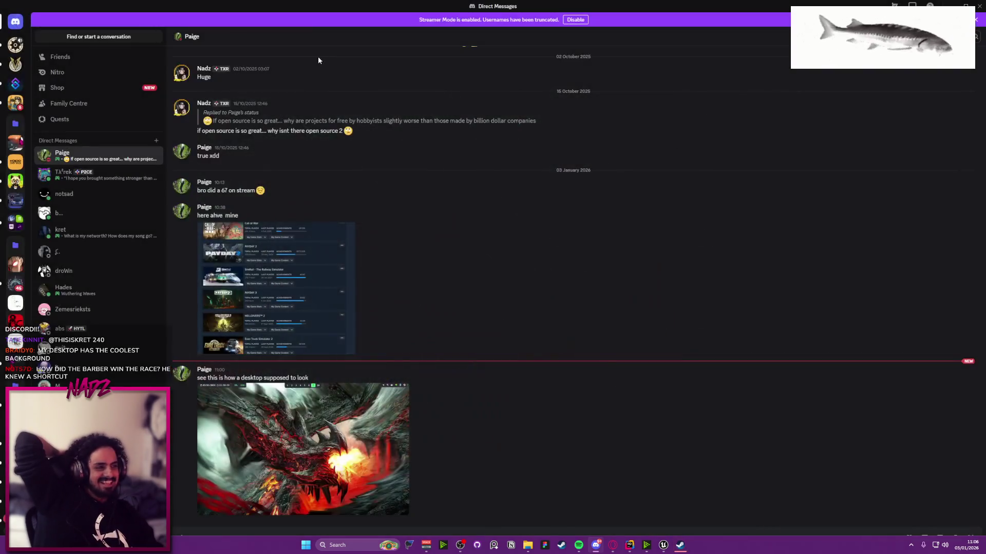
pyautogui.hotkey('alt', 'Tab')
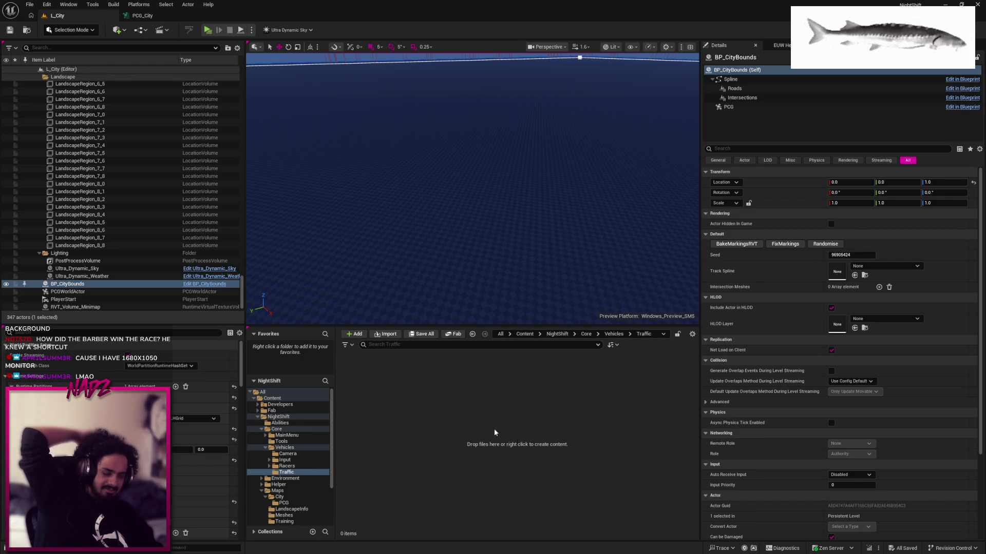
pyautogui.press('super')
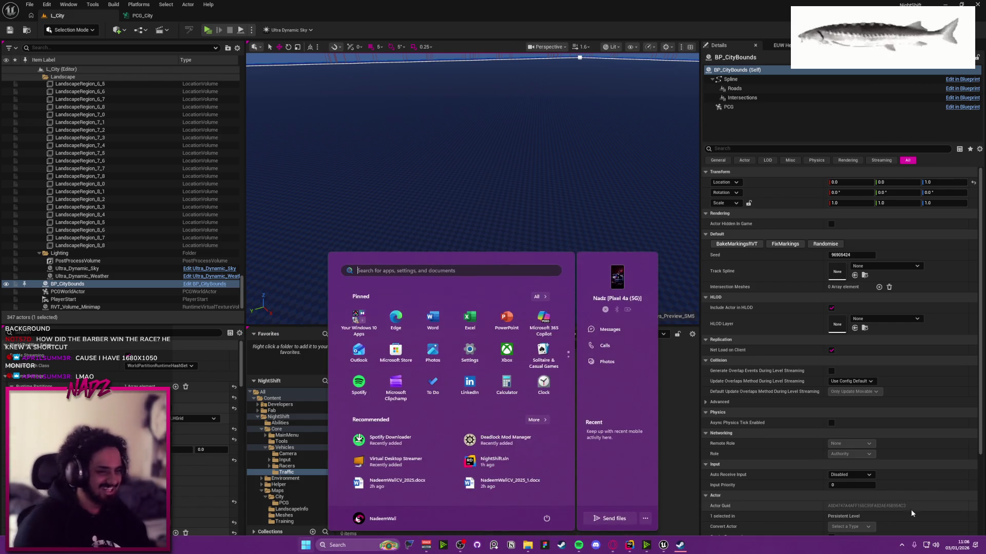
pyautogui.click(680, 545)
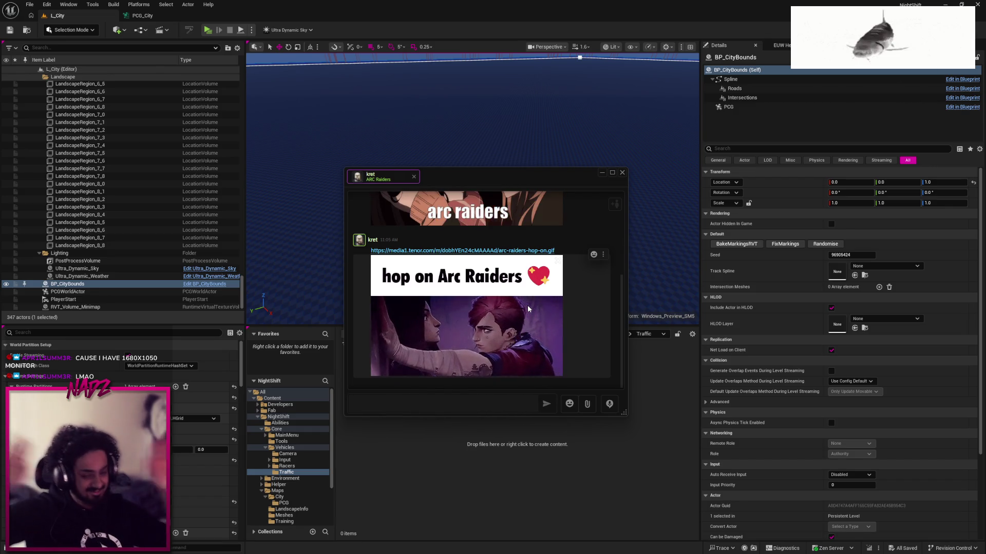
pyautogui.click(601, 173)
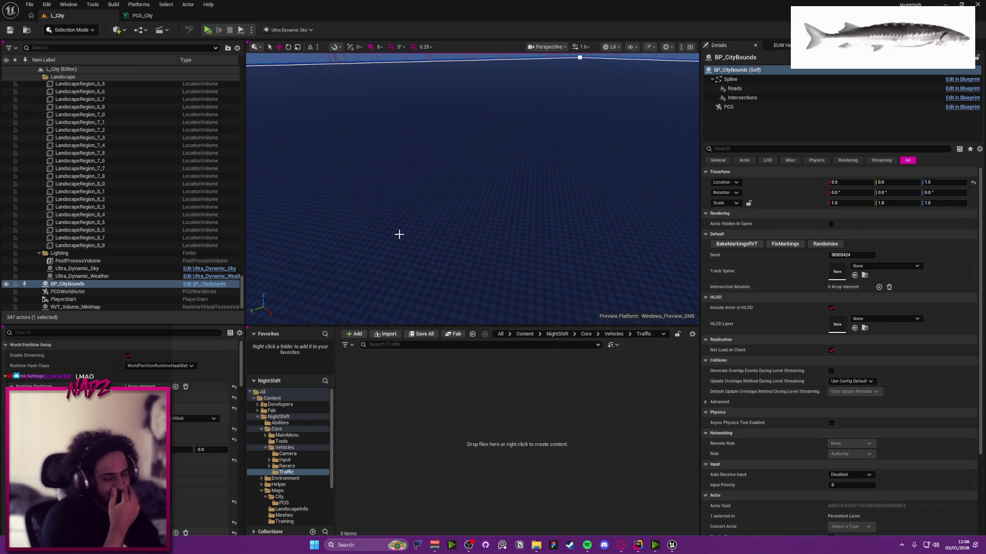
# Load Lvl_VehicleBasic from NightShift > Maps and turn the view toward the horizon
pyautogui.click(557, 335)
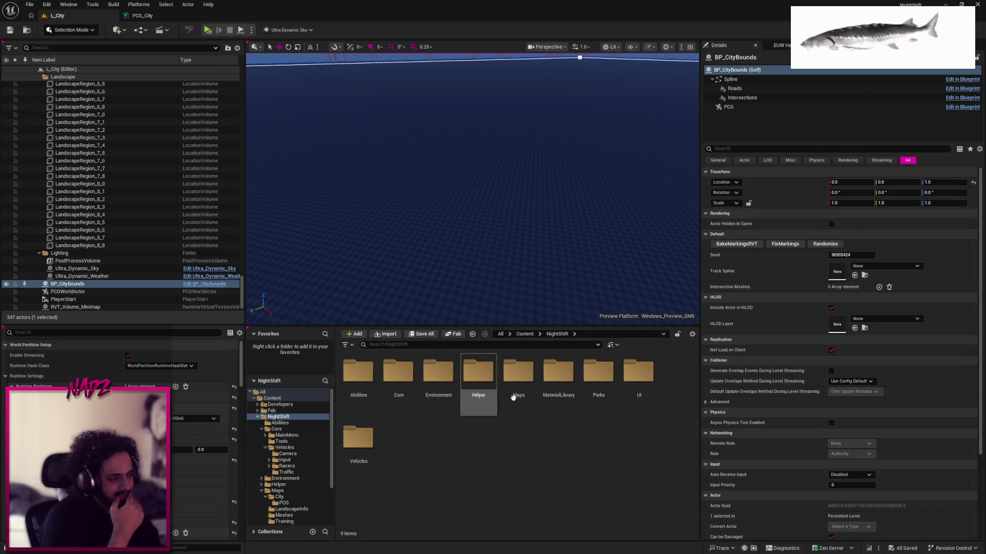
pyautogui.doubleClick(525, 381)
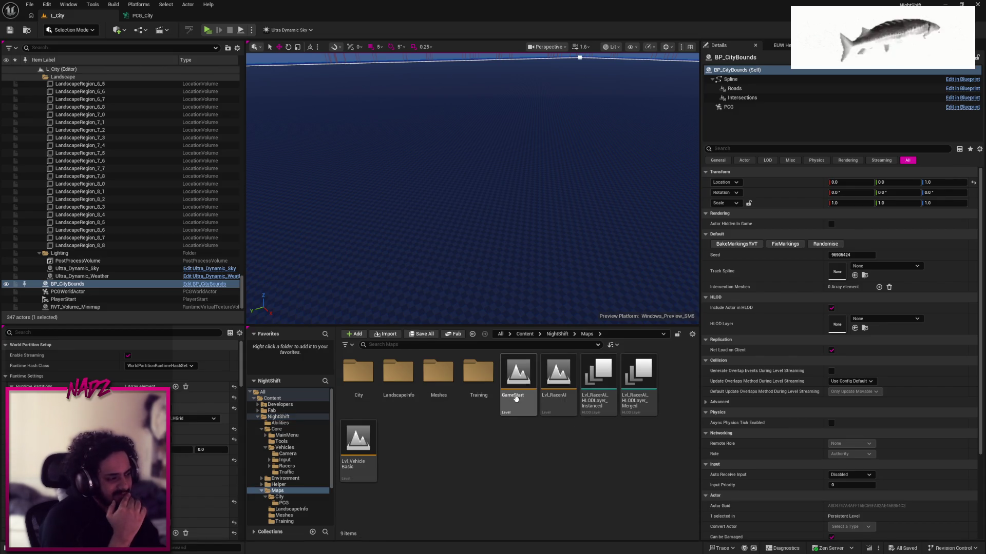
pyautogui.doubleClick(371, 435)
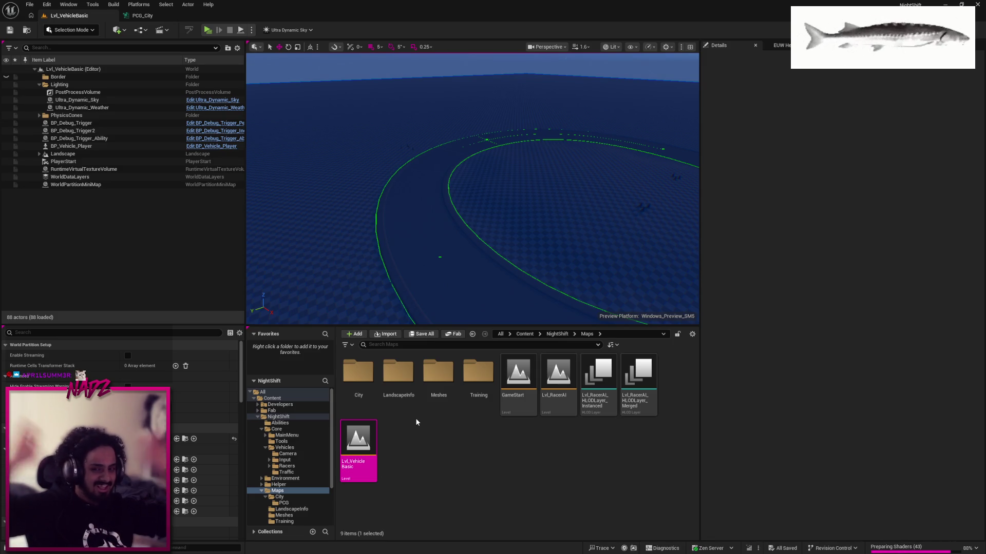
pyautogui.moveTo(449, 246)
pyautogui.mouseDown()
pyautogui.moveTo(391, 236)
pyautogui.moveTo(390, 277)
pyautogui.moveTo(314, 66)
pyautogui.mouseUp()
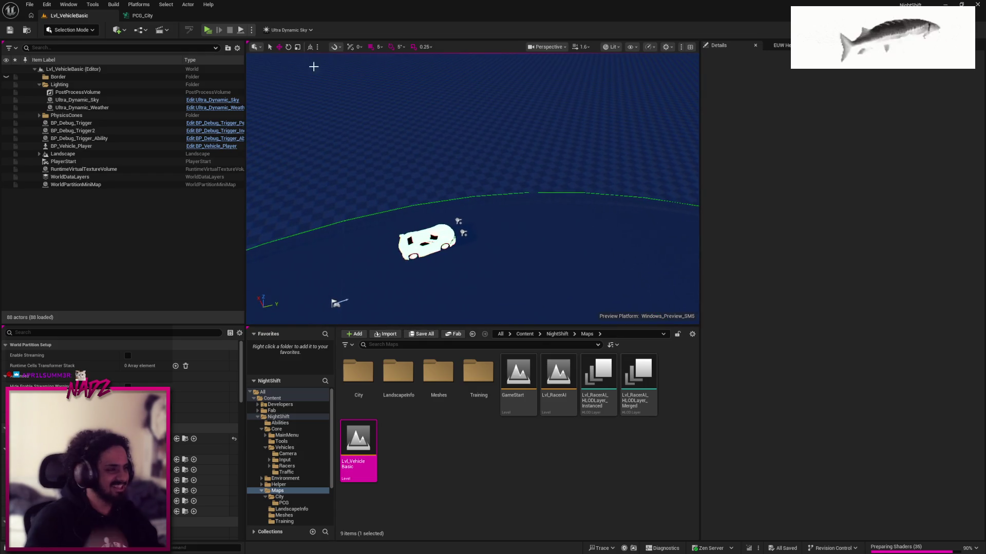
# Start Play-in-Editor in the viewport and drive the car toward the perk signs
pyautogui.click(252, 31)
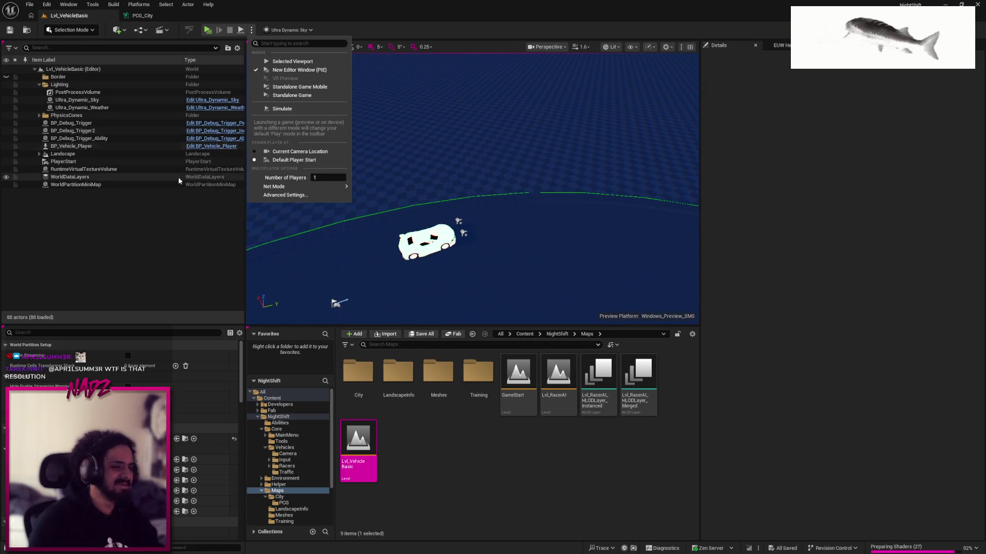
pyautogui.click(290, 61)
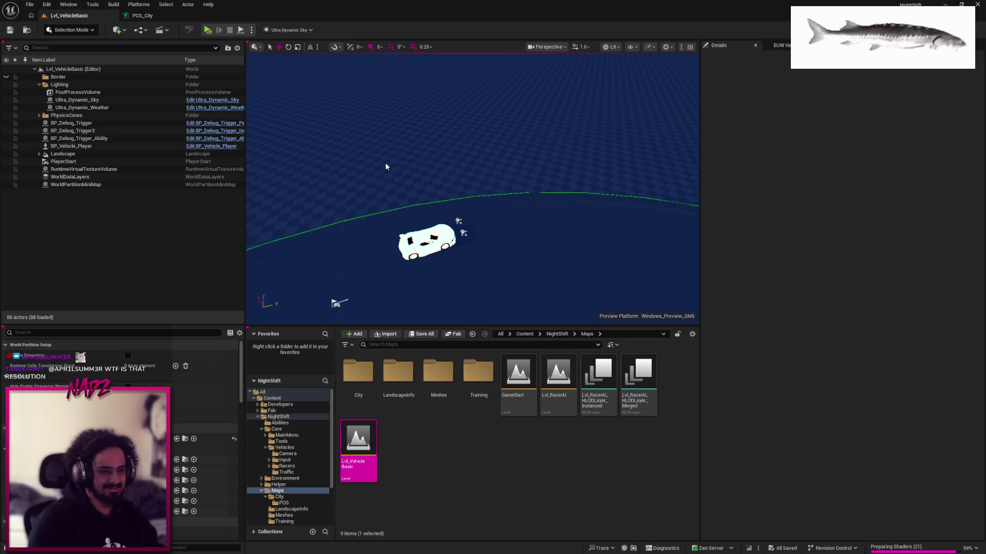
pyautogui.press('w')
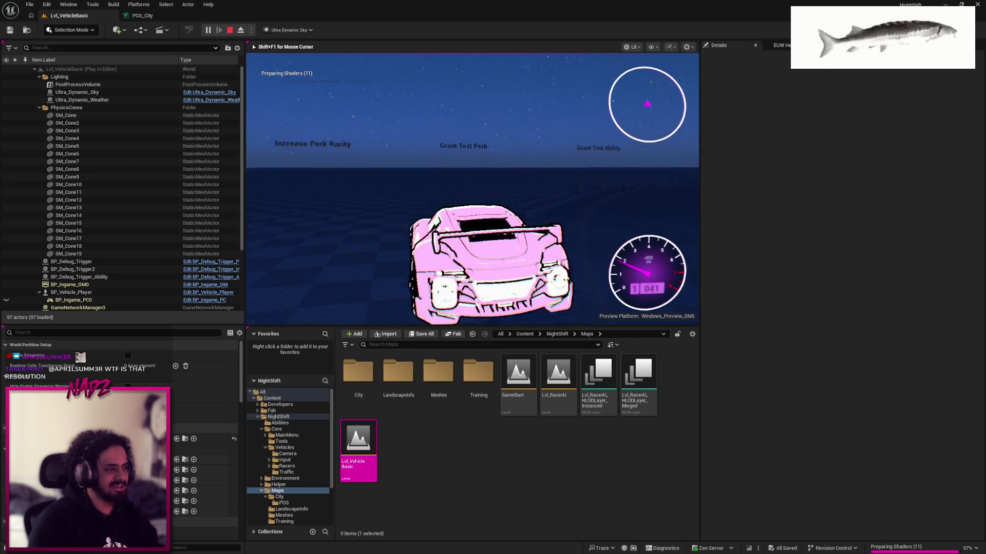
pyautogui.press('w')
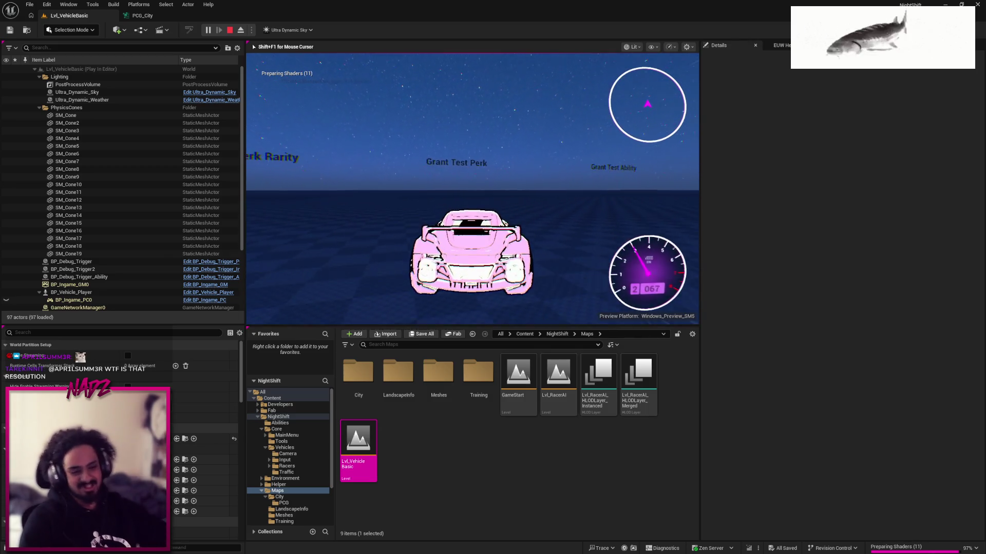
pyautogui.hotkey('shift', 'F1')
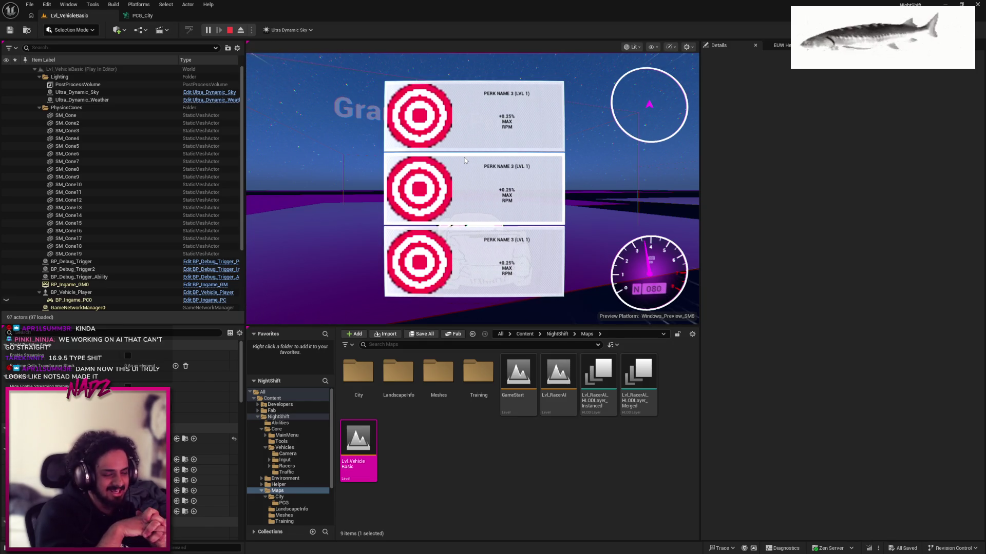
# Pick the crosshair and green face perks, then stop the playtest
pyautogui.click(488, 174)
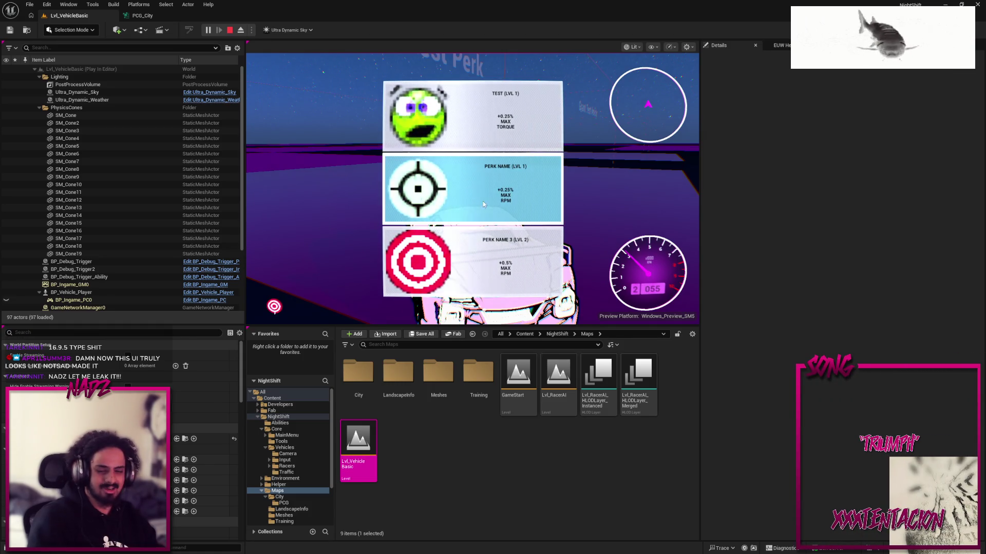
pyautogui.click(484, 181)
pyautogui.press('d')
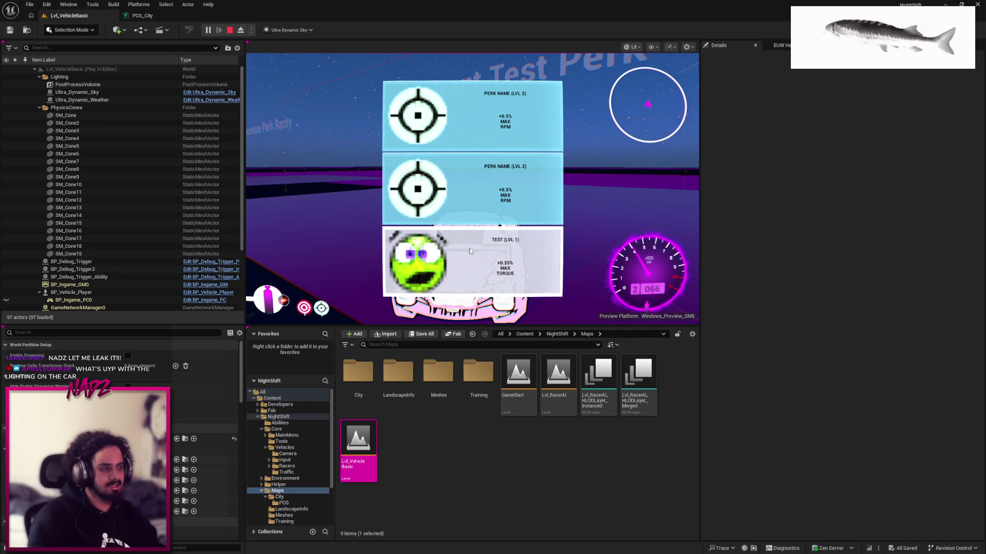
pyautogui.click(470, 251)
pyautogui.press('w')
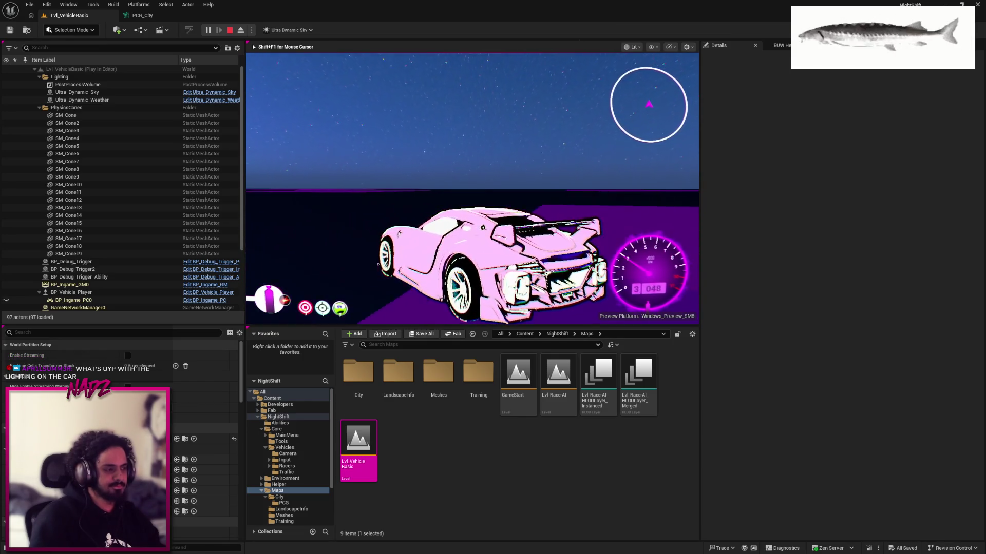
pyautogui.press('a')
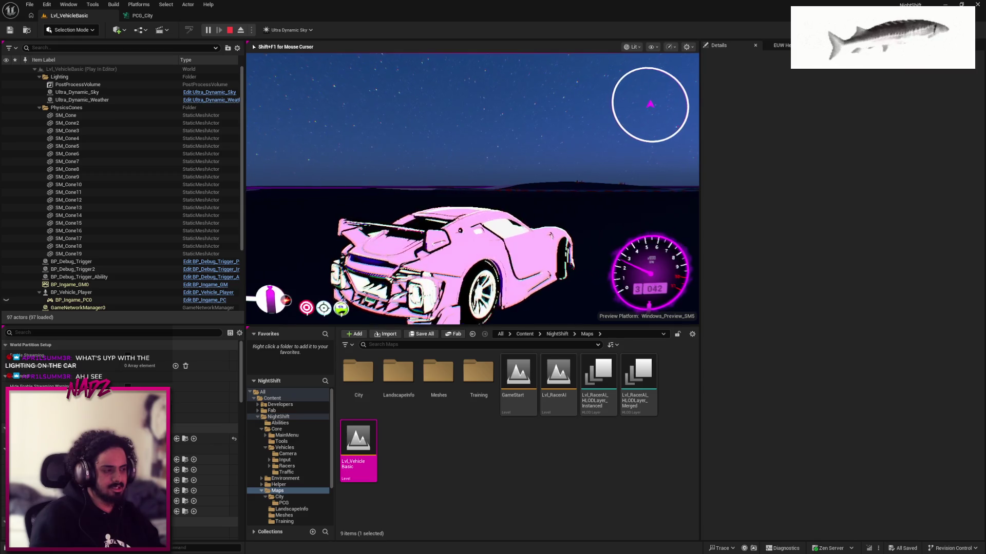
pyautogui.press('Escape')
# Set BP_Vehicle_Player's Vehicle Movement Component Base Vehicle Data to DA_EA69
pyautogui.moveTo(362, 228)
pyautogui.mouseDown()
pyautogui.moveTo(362, 242)
pyautogui.moveTo(333, 172)
pyautogui.moveTo(328, 181)
pyautogui.moveTo(437, 215)
pyautogui.mouseUp()
pyautogui.click(438, 215)
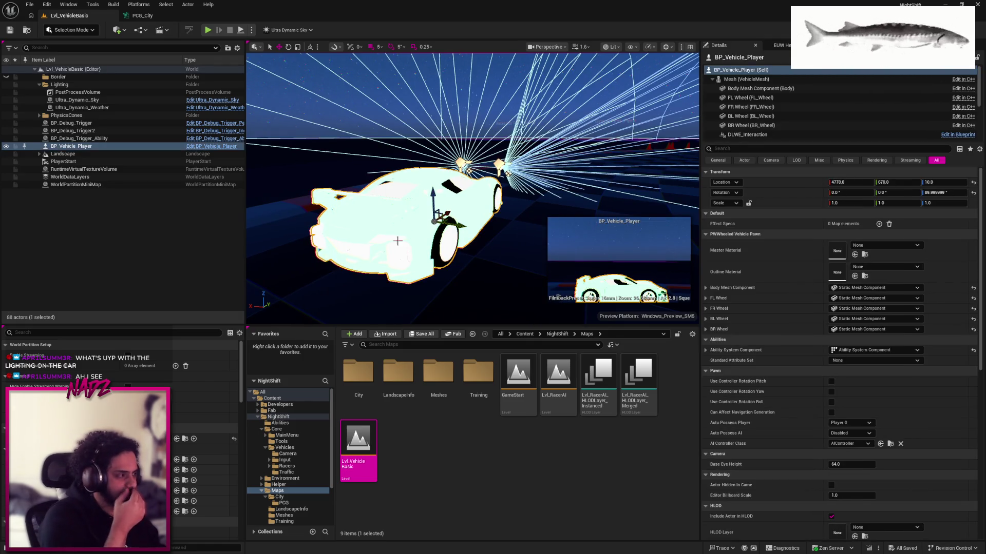
pyautogui.click(712, 79)
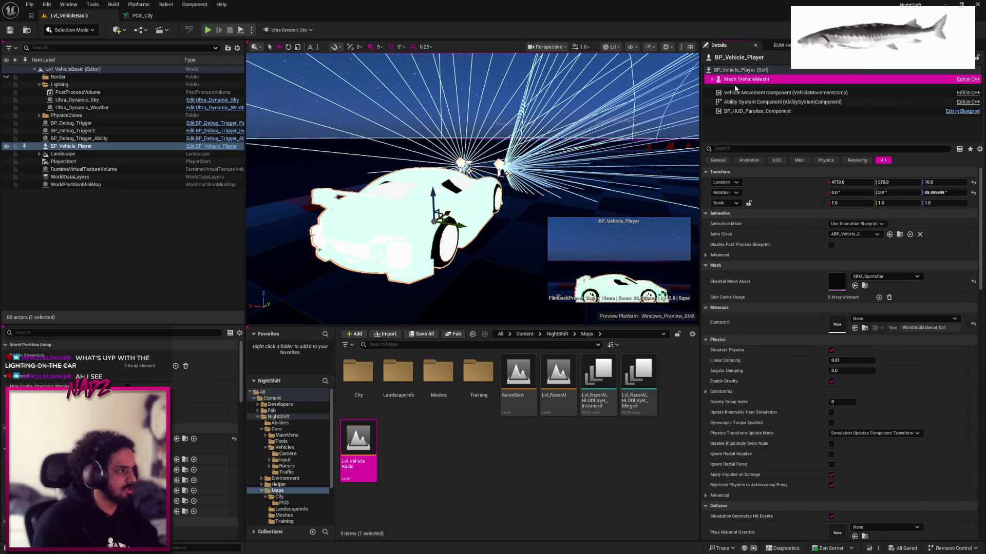
pyautogui.click(764, 93)
pyautogui.click(886, 183)
pyautogui.scroll(-1, 904, 266)
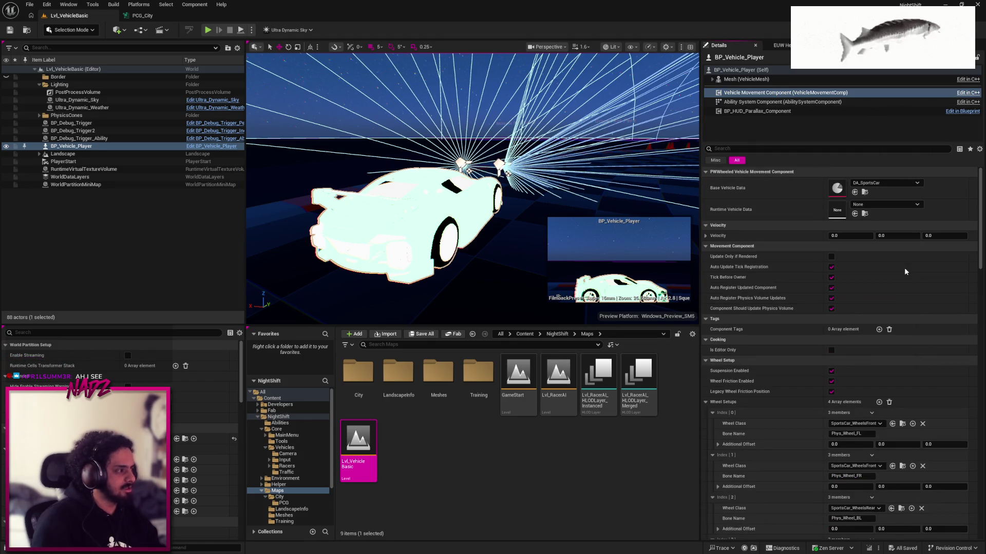
pyautogui.click(904, 267)
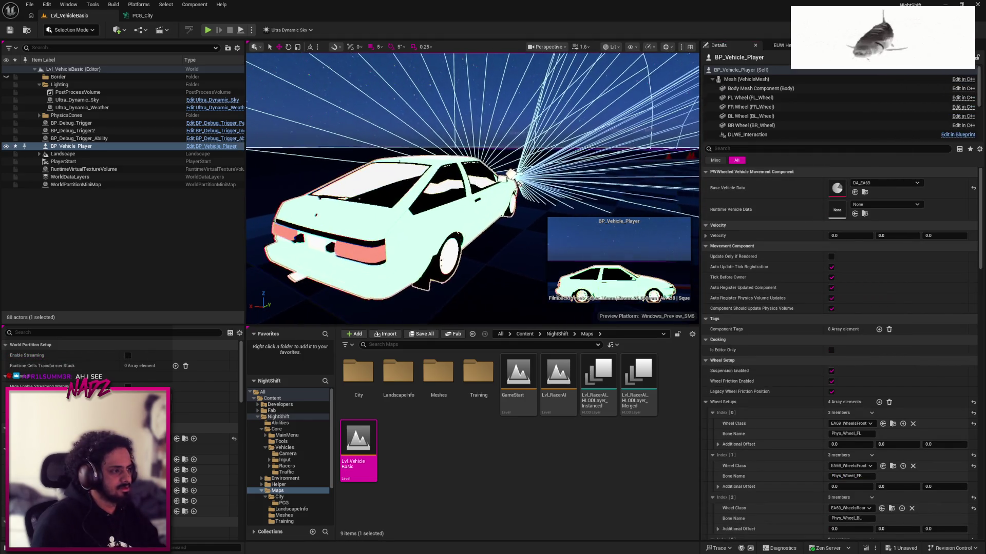
# Set the Ultra_Dynamic_Weather actor's weather preset to Rain_Thunderstorm
pyautogui.click(130, 210)
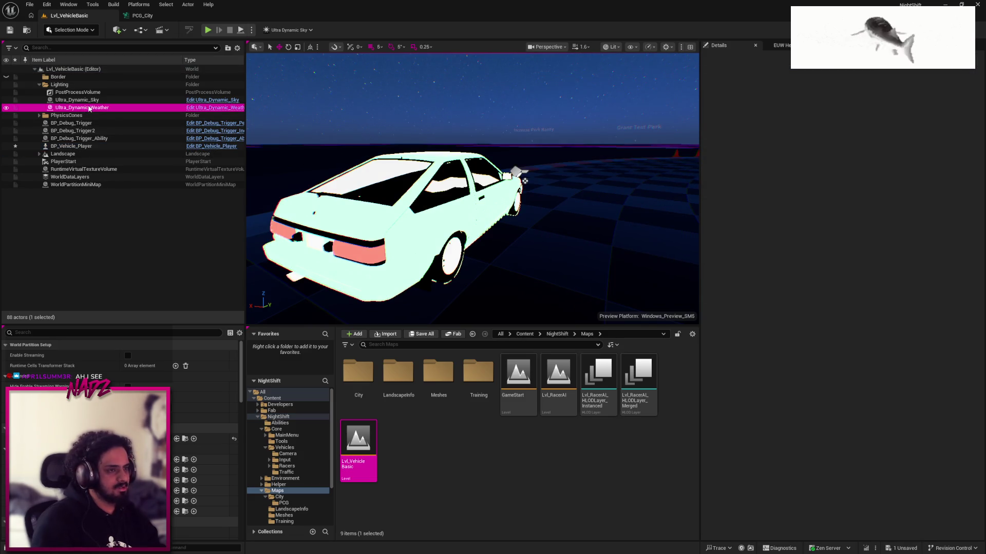
pyautogui.click(89, 108)
pyautogui.click(885, 245)
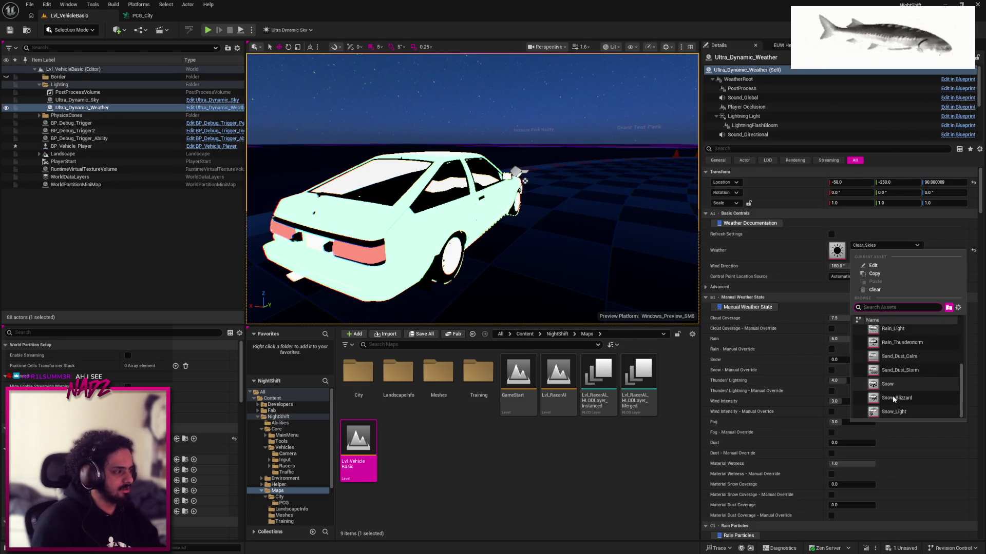
pyautogui.scroll(2, 914, 409)
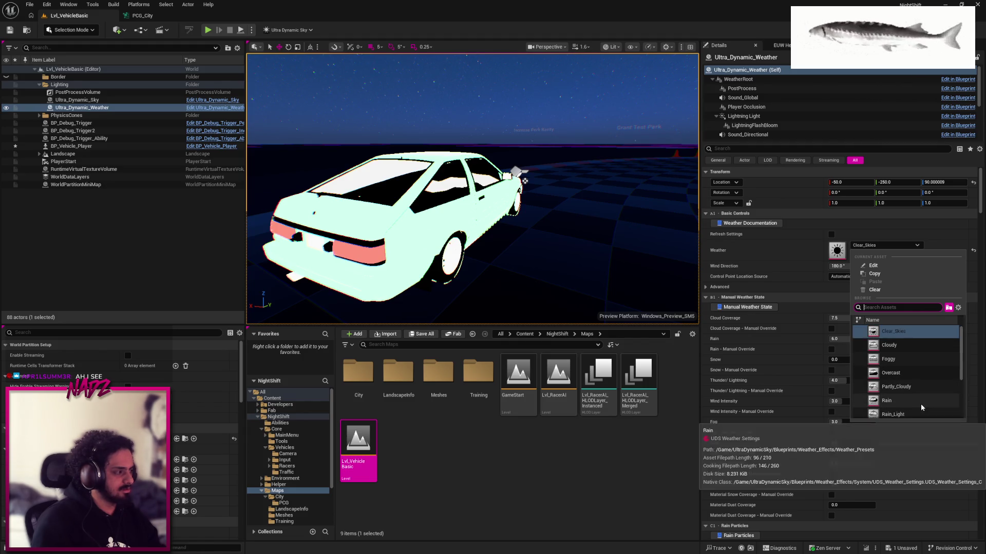
pyautogui.click(922, 392)
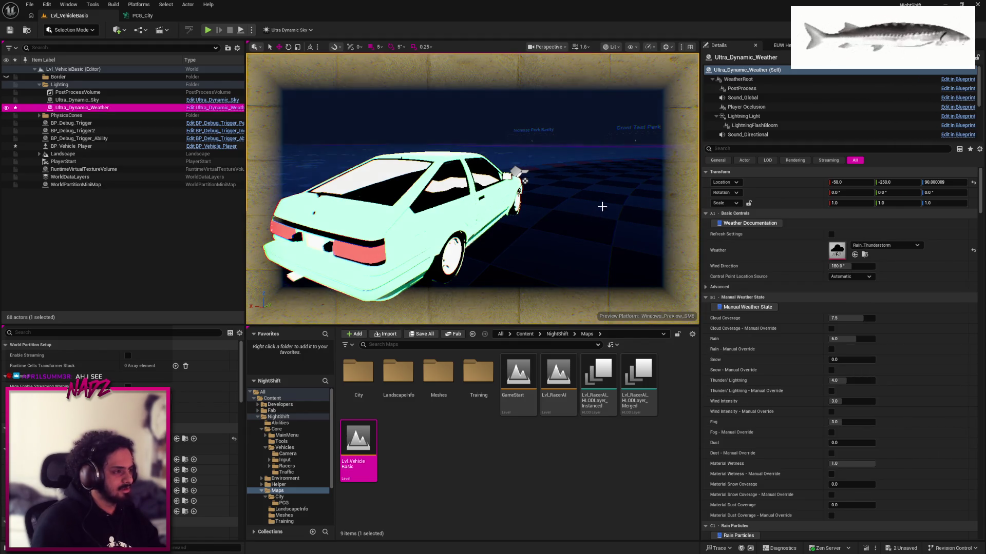
pyautogui.scroll(-3, 601, 207)
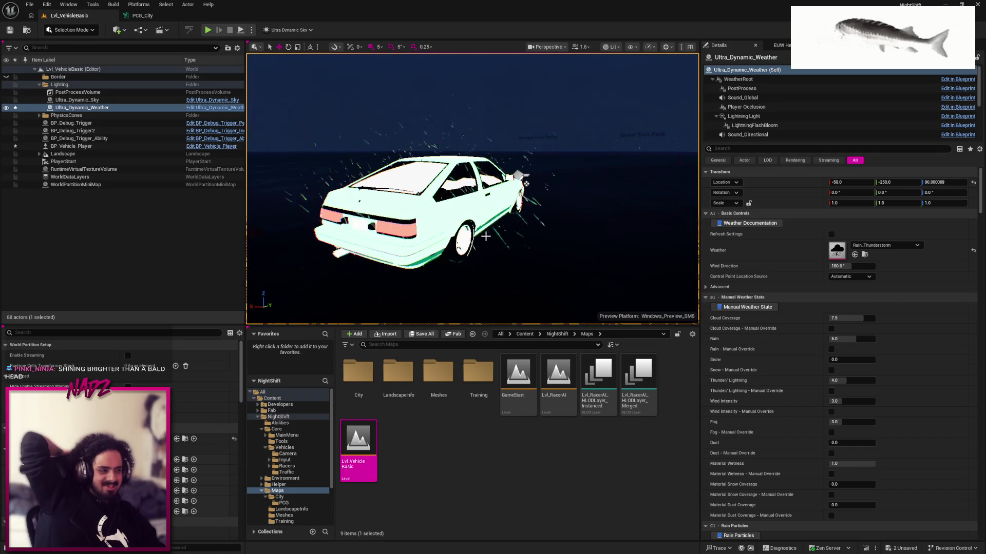
pyautogui.click(446, 207)
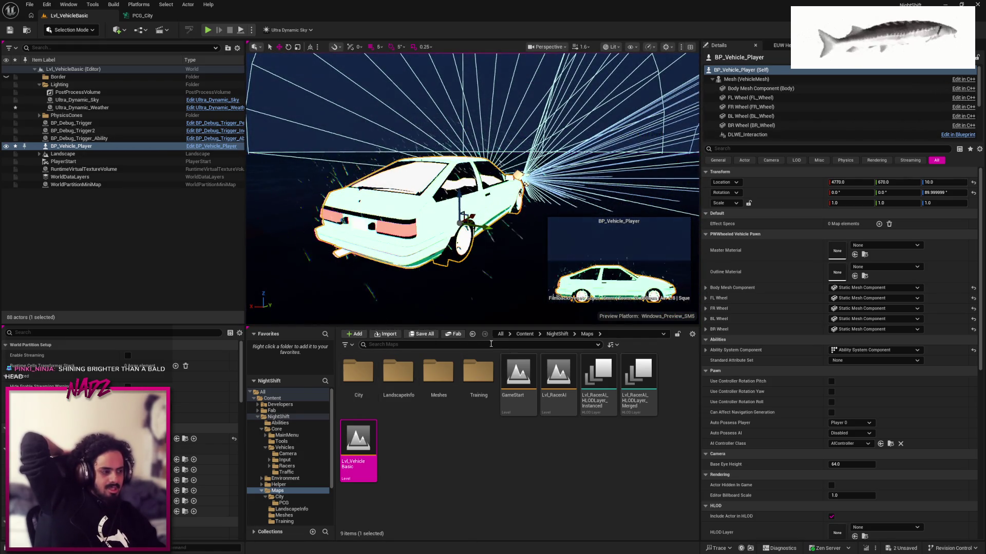
# Open the M_Base_Vehicle material from NightShift > MaterialLibrary
pyautogui.click(557, 333)
pyautogui.doubleClick(549, 390)
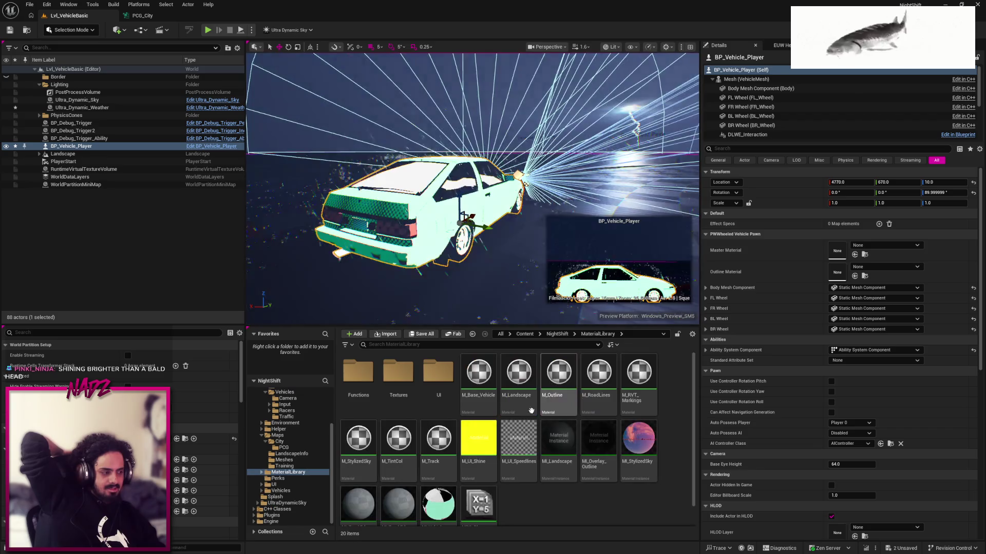
pyautogui.click(478, 382)
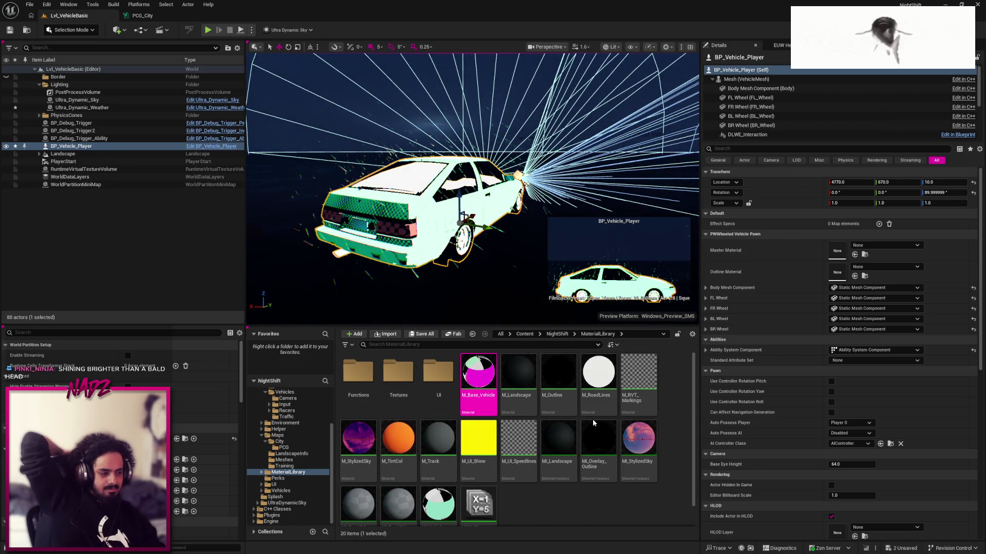
pyautogui.scroll(-5, 791, 263)
pyautogui.scroll(3, 716, 271)
pyautogui.scroll(-2, 667, 170)
pyautogui.scroll(2, 478, 184)
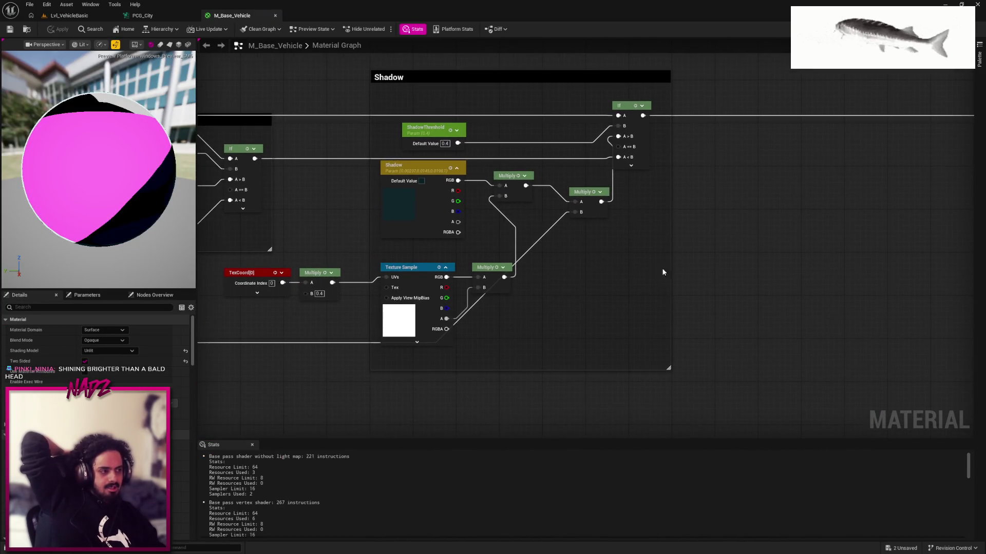
pyautogui.scroll(-2, 827, 311)
pyautogui.scroll(1, 872, 319)
# Pan the graph and select the Directional Light Mask and Atmosphere Sun Light Vector nodes
pyautogui.moveTo(873, 319)
pyautogui.mouseDown()
pyautogui.moveTo(889, 314)
pyautogui.moveTo(883, 322)
pyautogui.mouseUp()
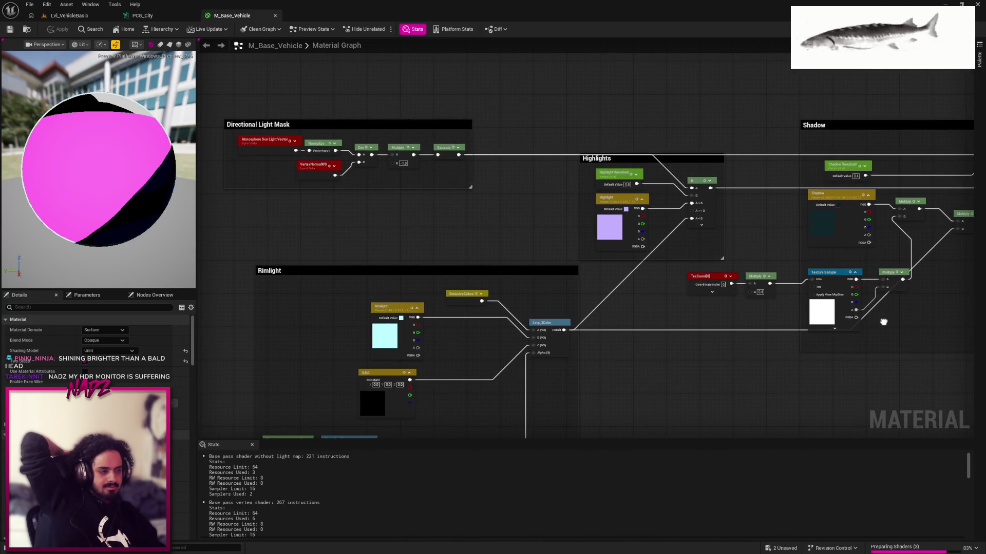
pyautogui.moveTo(472, 192); pyautogui.dragTo(487, 202)
pyautogui.click(264, 141)
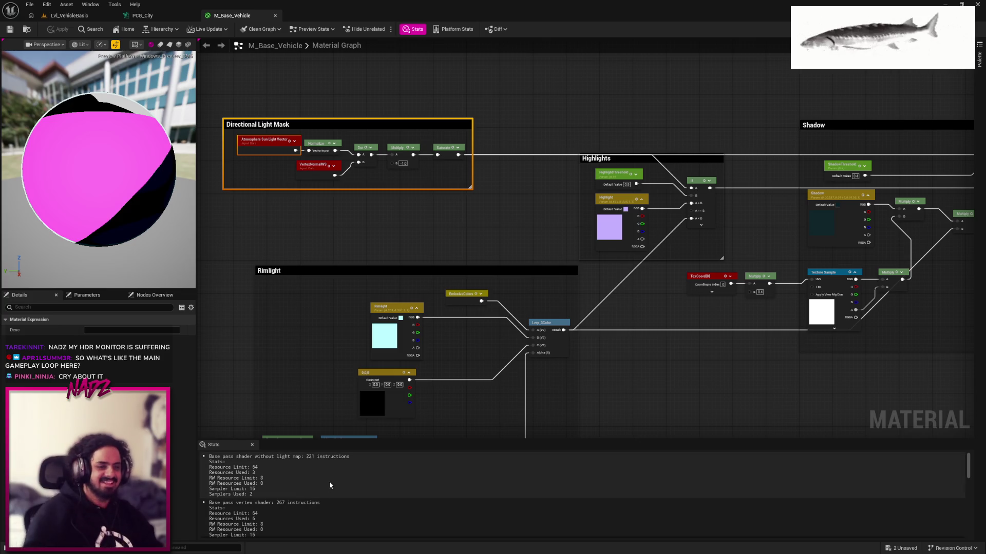
pyautogui.press('super')
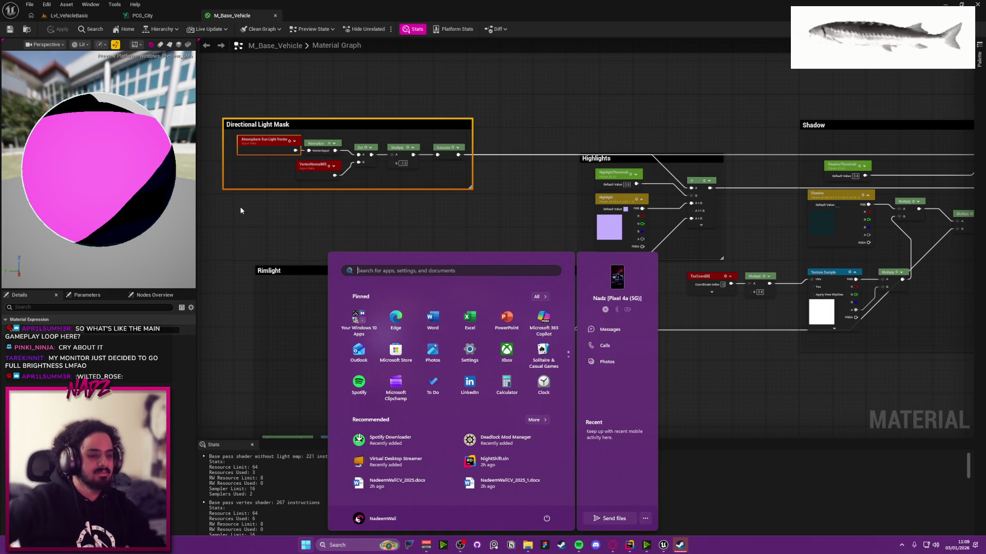
pyautogui.click(162, 15)
# Return to the Lvl_VehicleBasic level tab and deselect the player vehicle
pyautogui.click(162, 14)
pyautogui.click(75, 17)
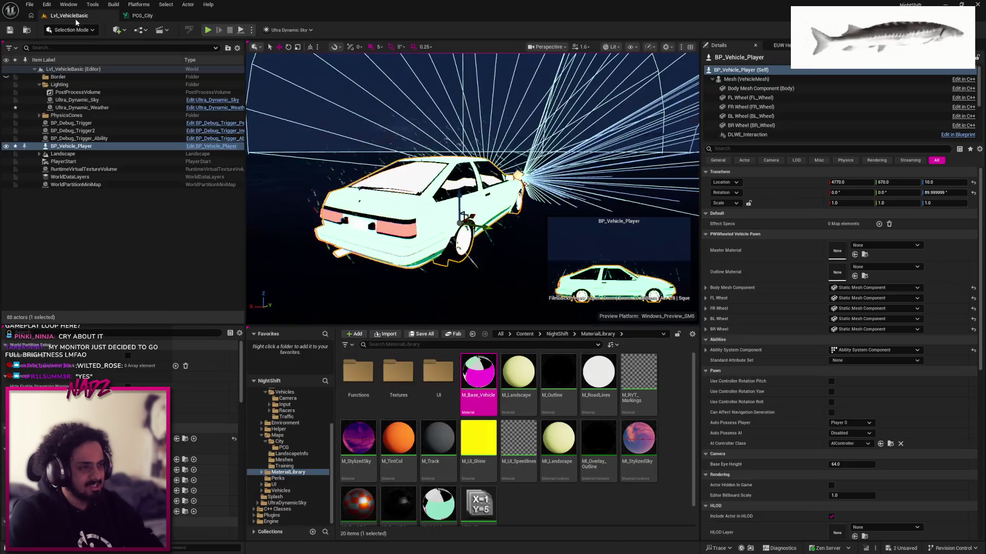
pyautogui.keyDown('ctrl'); pyautogui.click(182, 147); pyautogui.keyUp('ctrl')
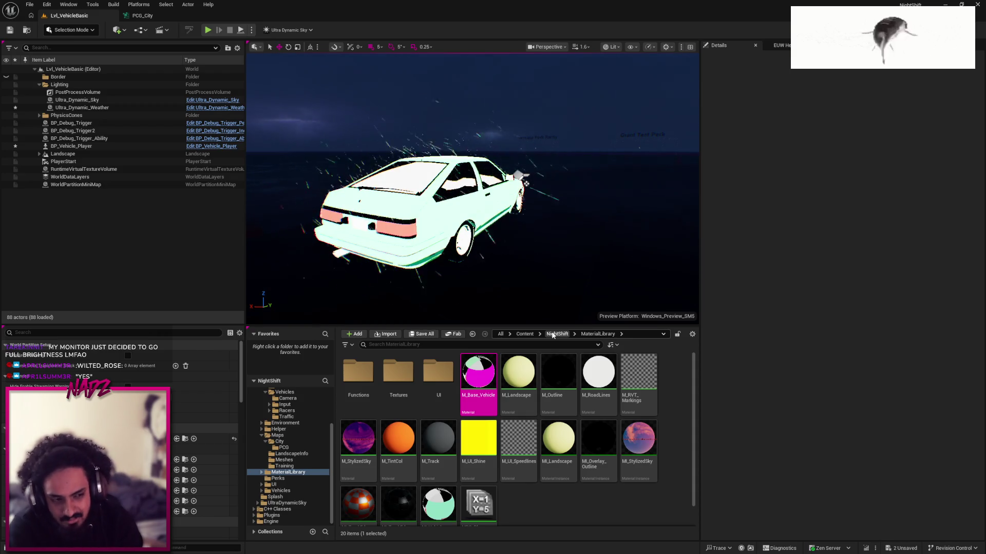
# Switch to the Notion TODO board from the taskbar
pyautogui.press('super')
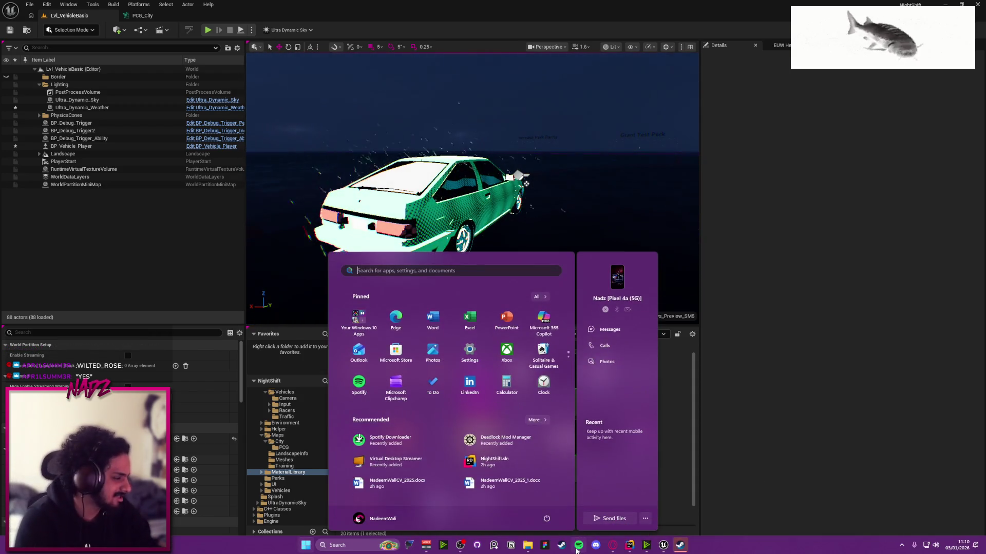
pyautogui.press('super')
pyautogui.click(514, 545)
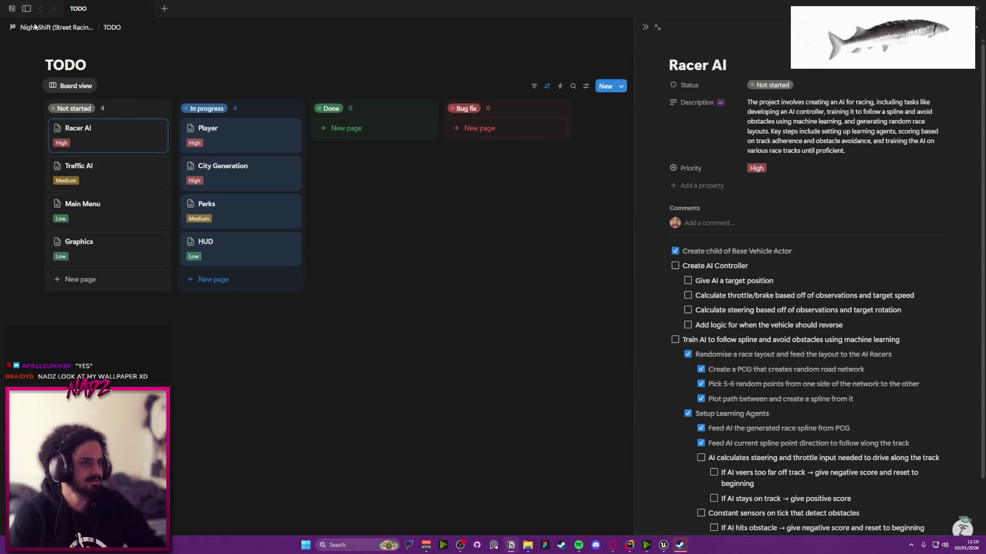
# Open the Night Shift (Street Racing Game) page, postpone the Notion update and scroll to Core Gameplay Loop
pyautogui.click(52, 27)
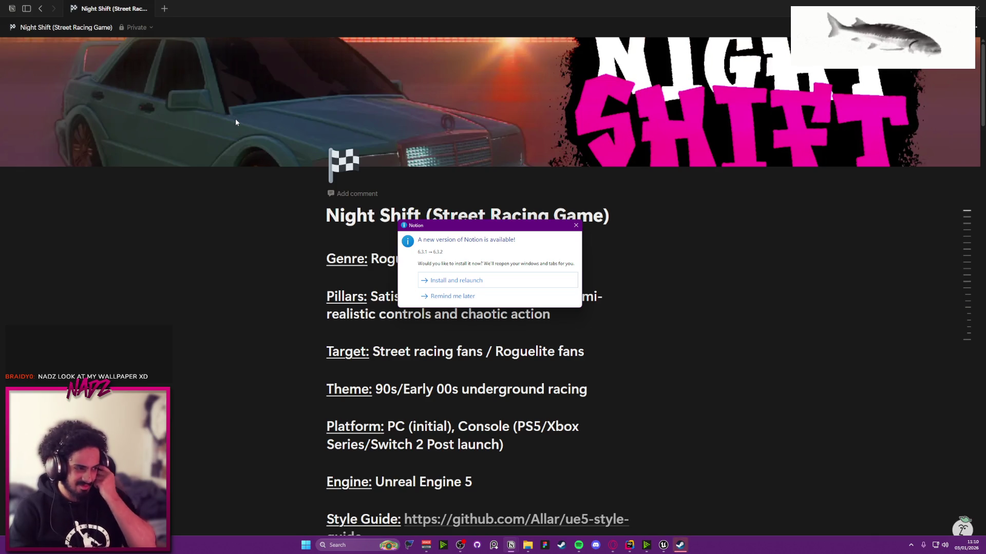
pyautogui.click(453, 296)
pyautogui.scroll(-15, 251, 327)
pyautogui.scroll(-6, 251, 327)
# Select the base car list item and its example text in the Core Gameplay Loop
pyautogui.moveTo(346, 104)
pyautogui.mouseDown()
pyautogui.moveTo(563, 109)
pyautogui.moveTo(373, 109)
pyautogui.mouseUp()
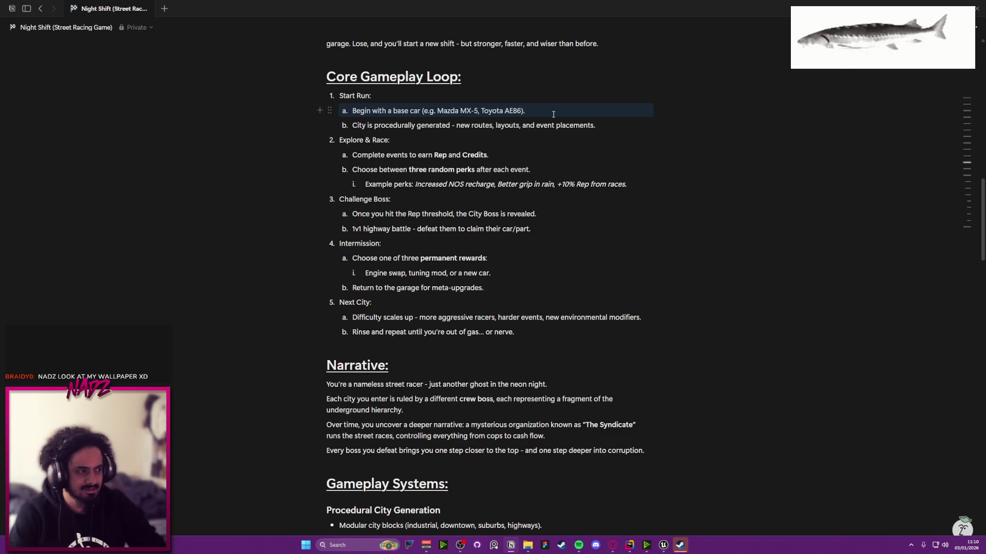
pyautogui.moveTo(553, 110); pyautogui.dragTo(352, 111)
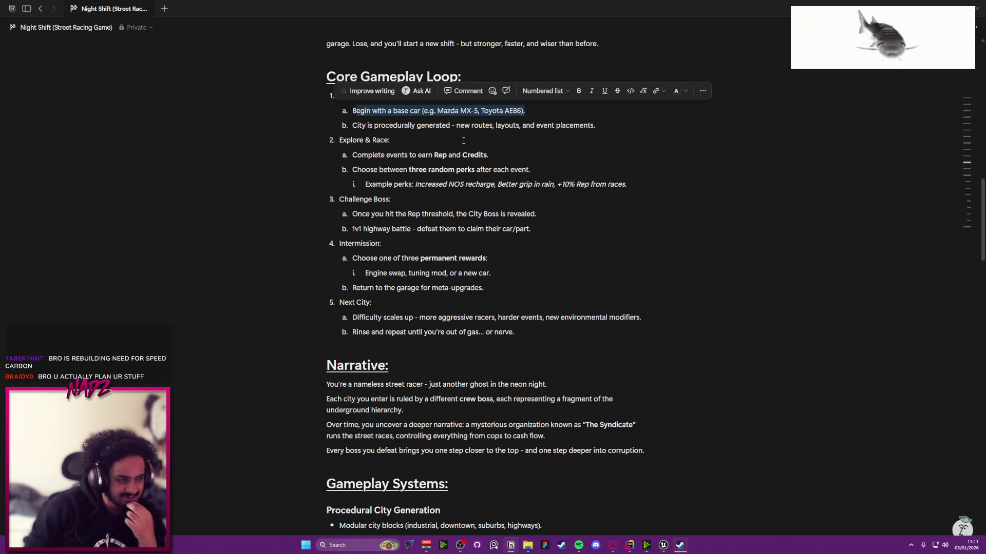
pyautogui.click(11, 9)
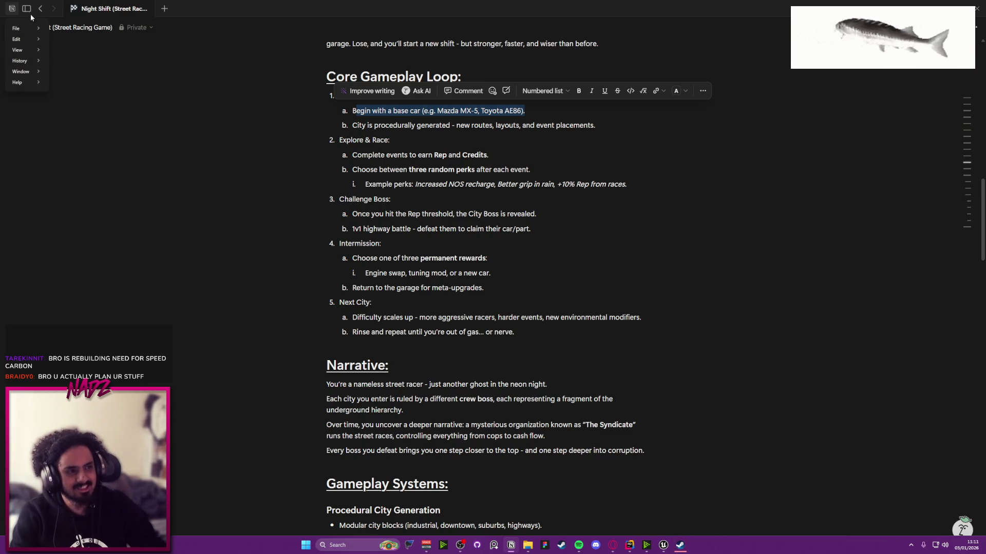
# Open PAYDAY 3 MODS from the sidebar and look through the BetaHUD and VanillaHUD+ pages
pyautogui.click(27, 9)
pyautogui.click(27, 9)
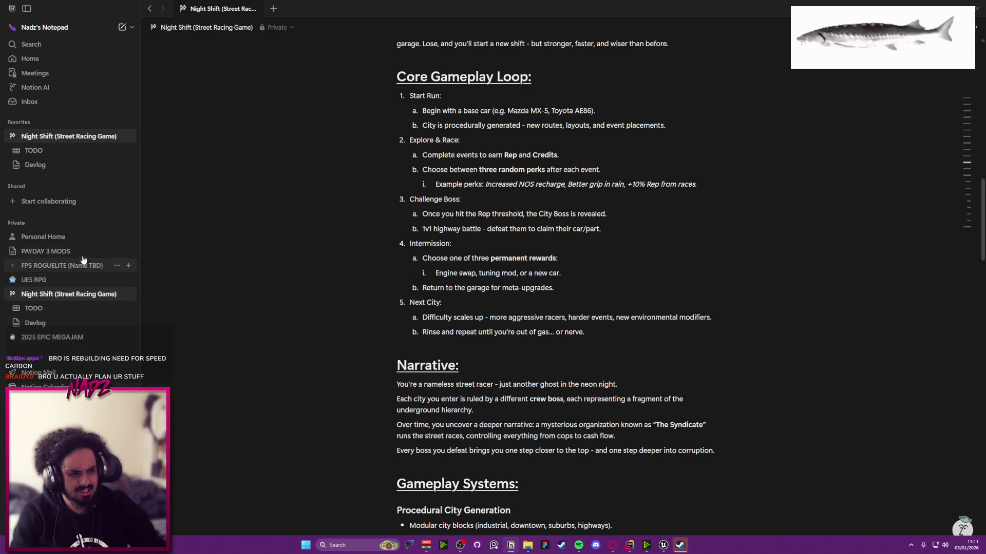
pyautogui.click(77, 251)
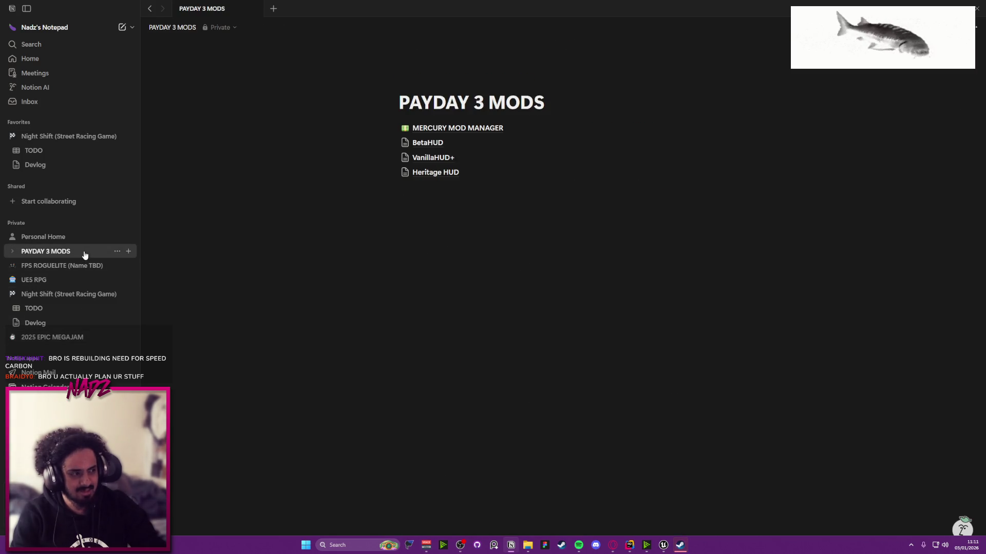
pyautogui.click(435, 144)
pyautogui.scroll(-20, 440, 163)
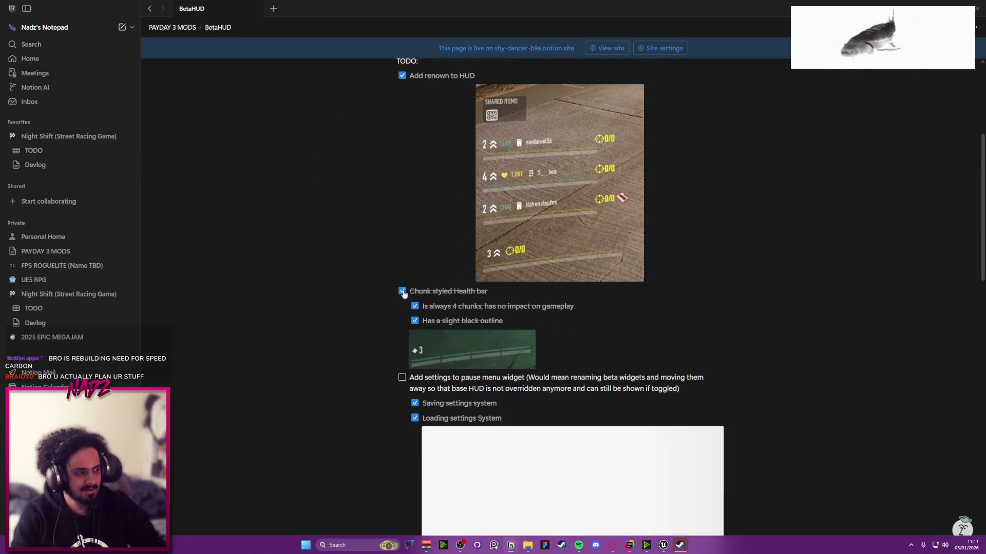
pyautogui.hotkey('alt', 'Left')
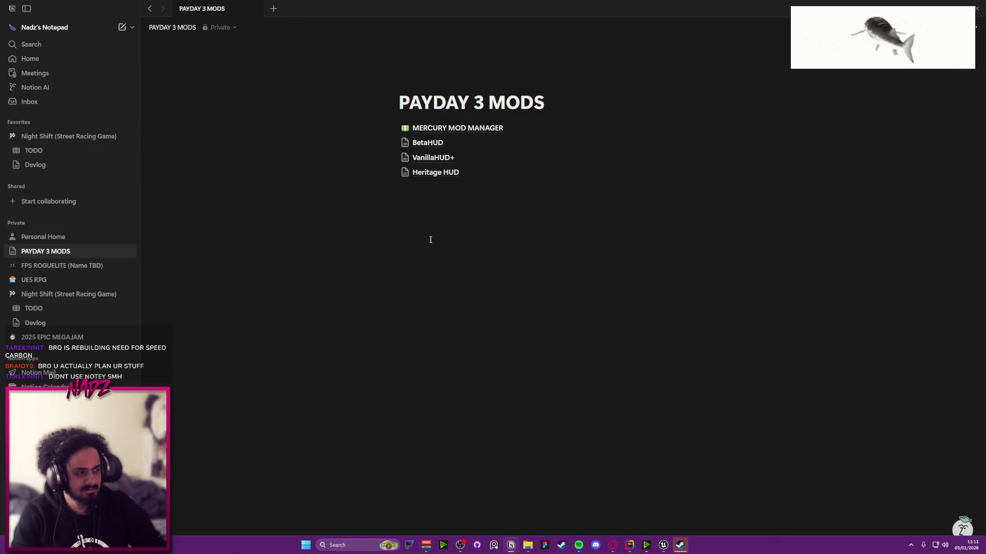
pyautogui.click(433, 159)
pyautogui.click(447, 196)
pyautogui.hotkey('alt', 'Left')
# Scroll through the Heritage HUD page, then return to PAYDAY 3 MODS
pyautogui.click(444, 180)
pyautogui.scroll(-4, 513, 213)
pyautogui.scroll(-14, 513, 213)
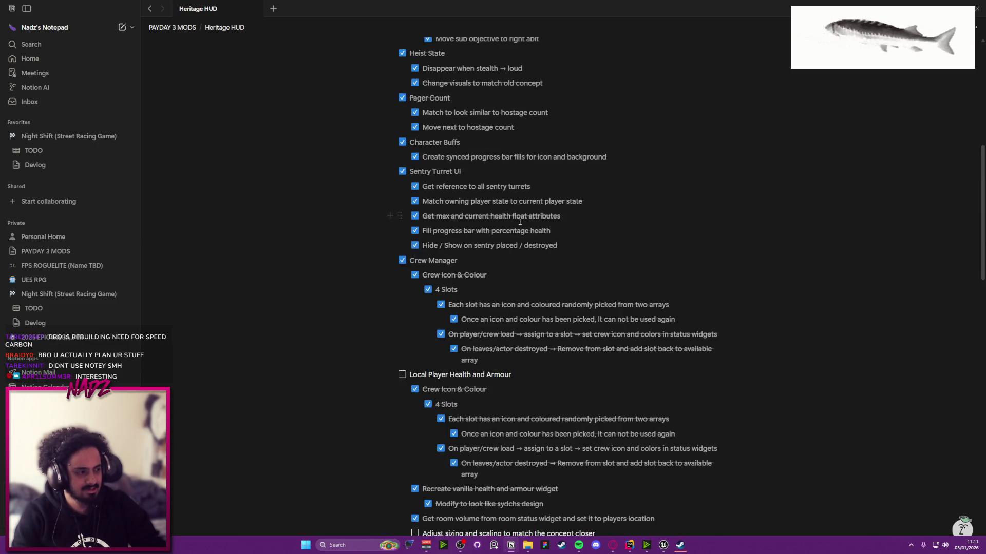
pyautogui.hotkey('alt', 'Left')
pyautogui.hotkey('alt', 'Right')
pyautogui.scroll(-3, 517, 327)
pyautogui.scroll(-3, 517, 327)
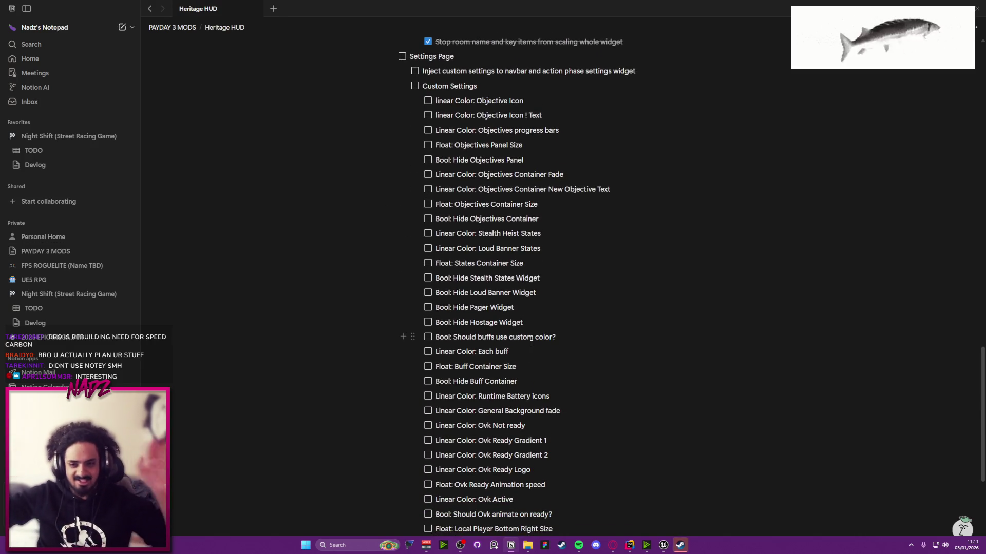
pyautogui.scroll(-6, 532, 343)
pyautogui.hotkey('alt', 'Left')
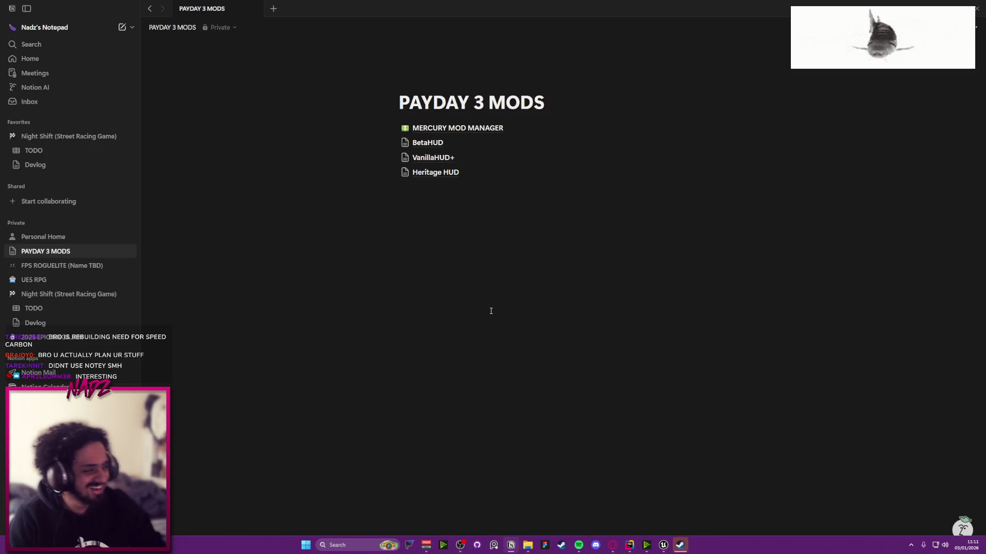
# Open MERCURY MOD MANAGER, scroll its checklist and place the caret in the hotloading item
pyautogui.click(482, 134)
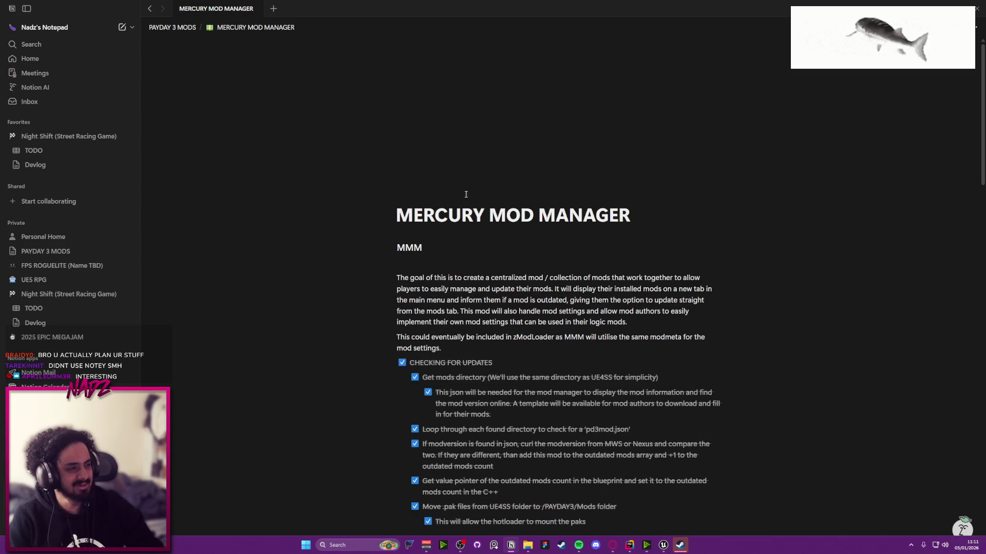
pyautogui.scroll(-8, 475, 263)
pyautogui.scroll(-18, 475, 263)
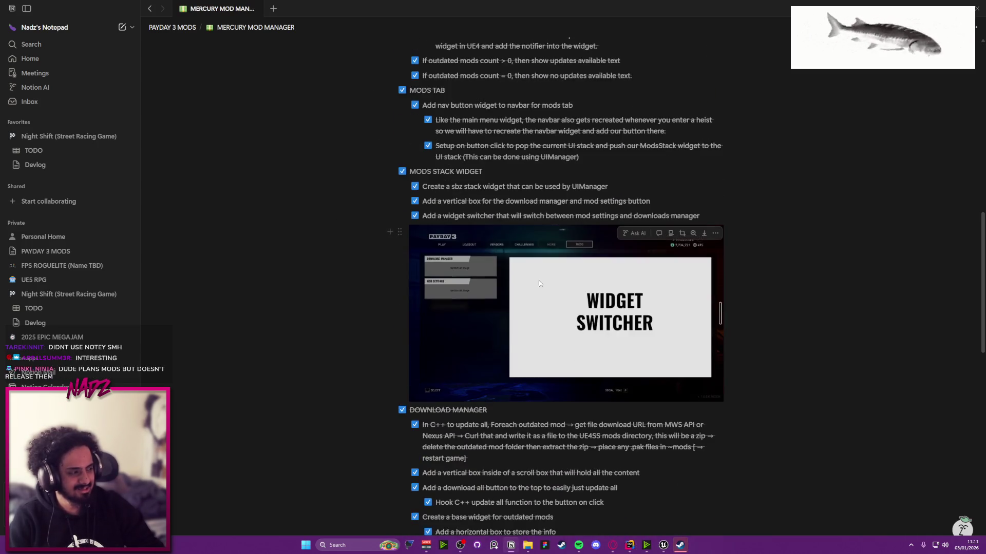
pyautogui.scroll(-4, 551, 307)
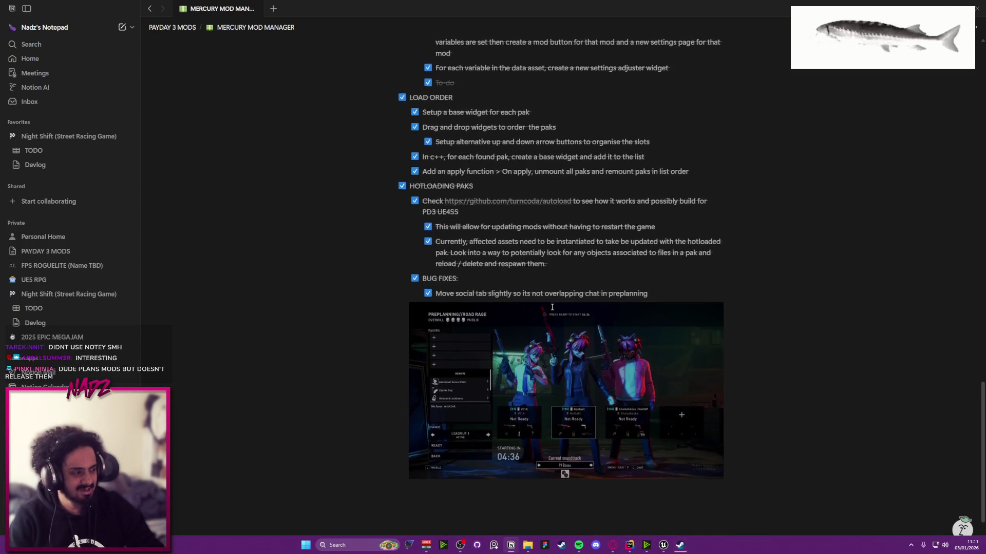
pyautogui.hotkey('alt', 'Left')
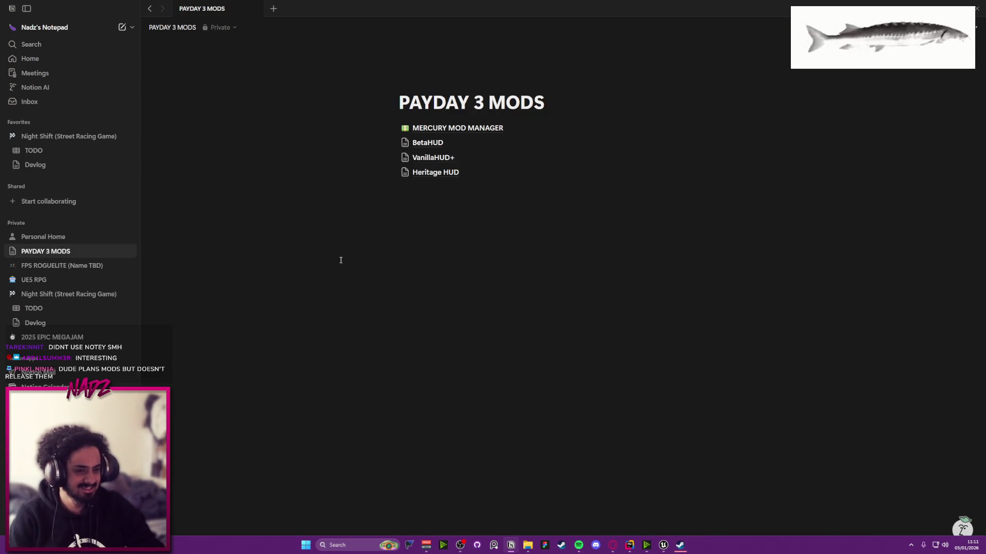
pyautogui.hotkey('alt', 'Right')
pyautogui.scroll(3, 424, 277)
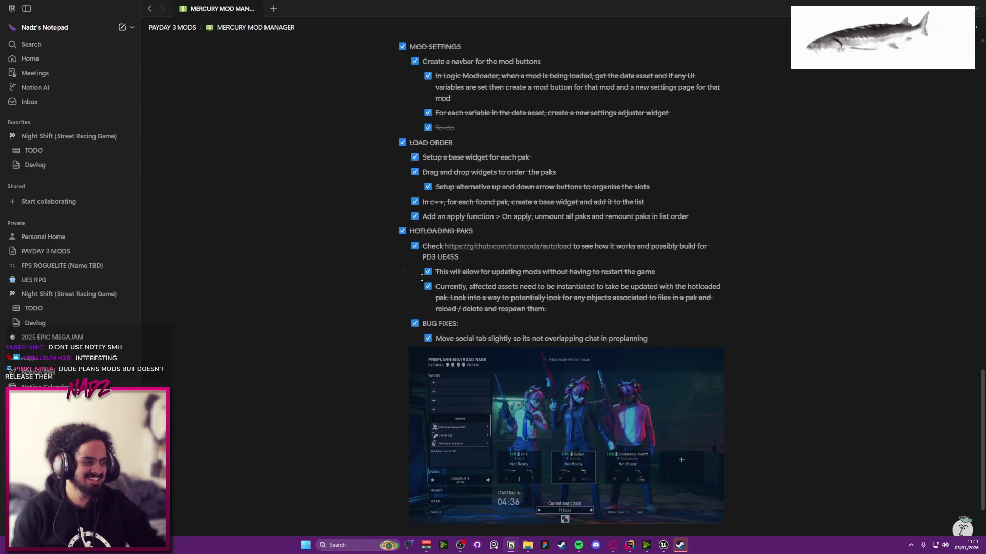
pyautogui.click(424, 278)
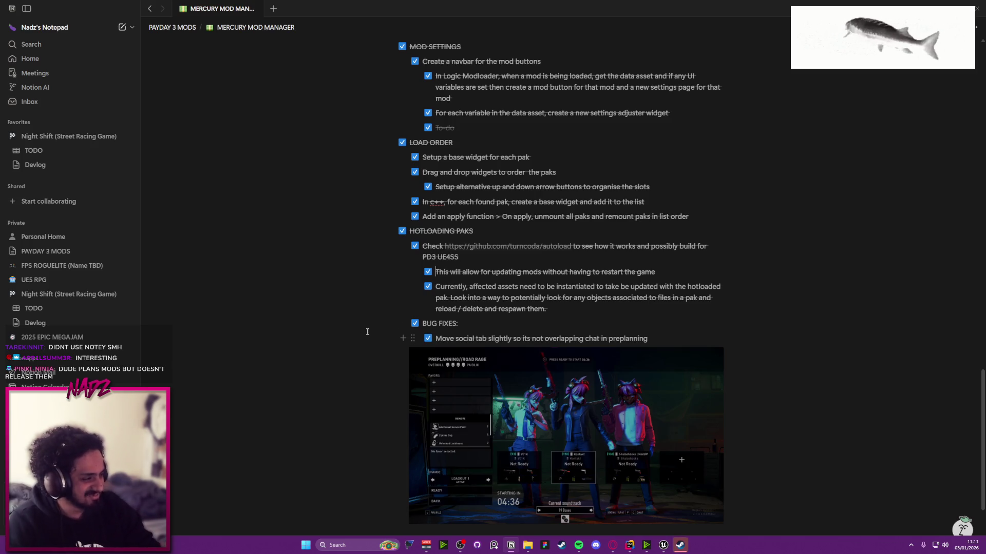
# Scroll back to the top, return to PAYDAY 3 MODS and switch to the Unreal editor
pyautogui.scroll(3, 367, 332)
pyautogui.scroll(6, 365, 331)
pyautogui.scroll(5, 365, 331)
pyautogui.scroll(1, 365, 329)
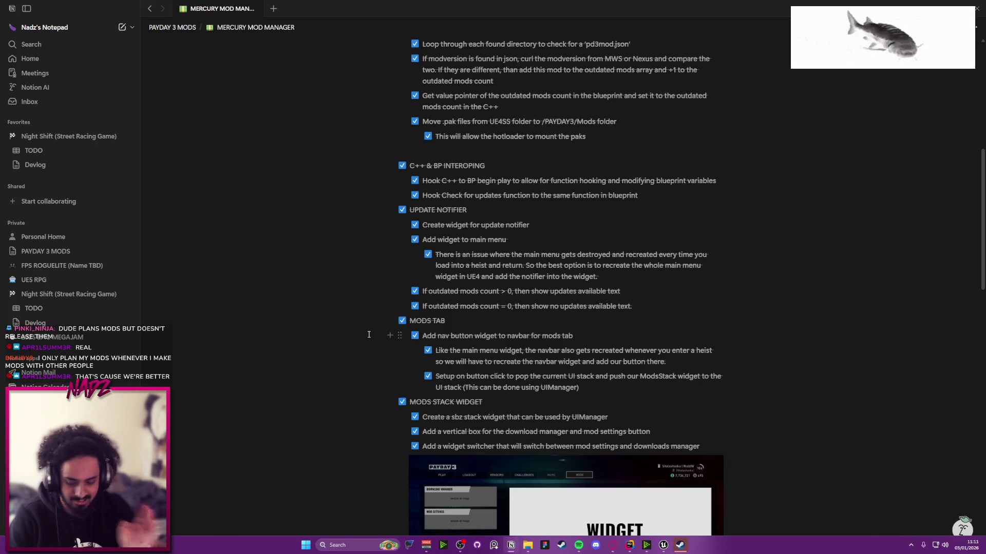
pyautogui.scroll(10, 383, 332)
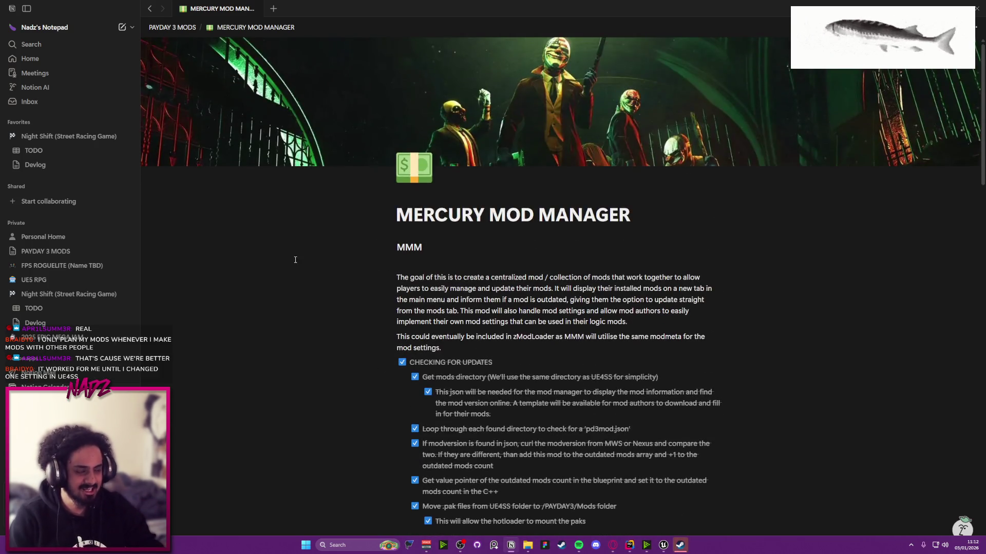
pyautogui.click(172, 27)
pyautogui.hotkey('alt', 'Tab')
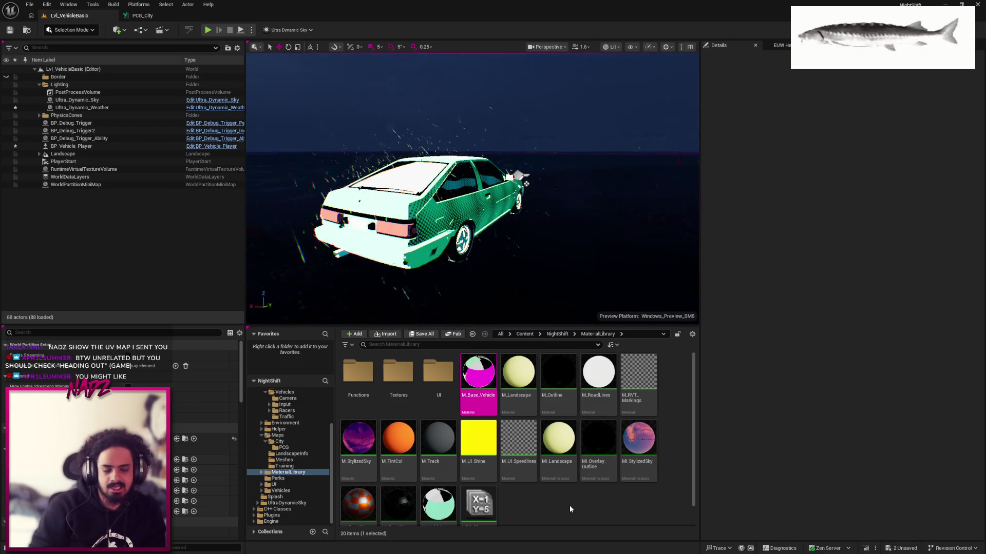
# Bring up the Windows Start menu
pyautogui.press('super')
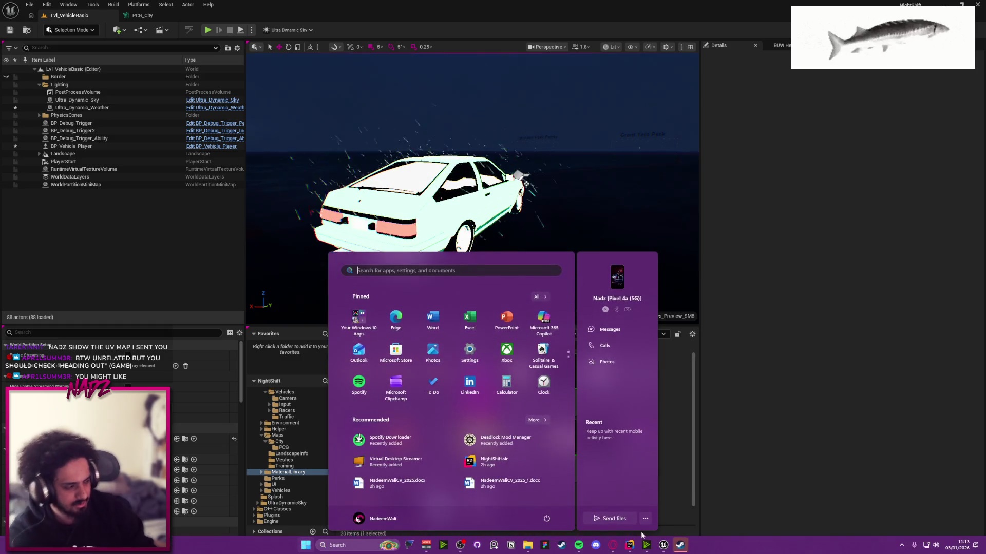
pyautogui.click(653, 547)
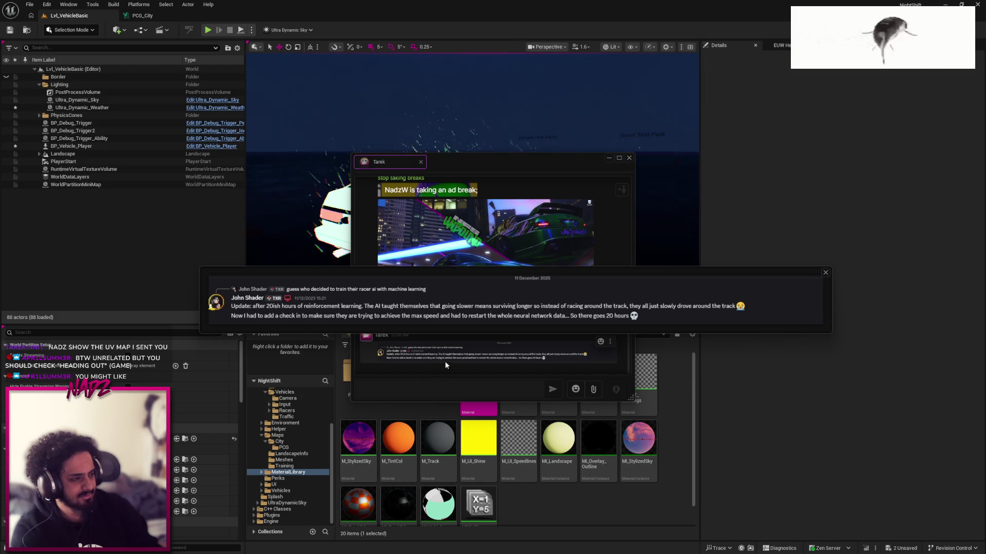
pyautogui.click(823, 273)
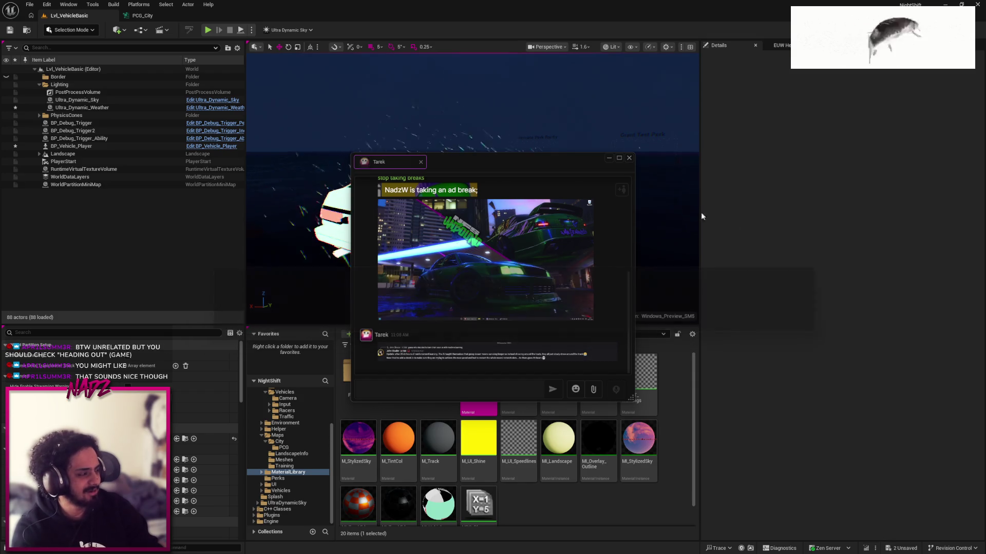
pyautogui.click(629, 158)
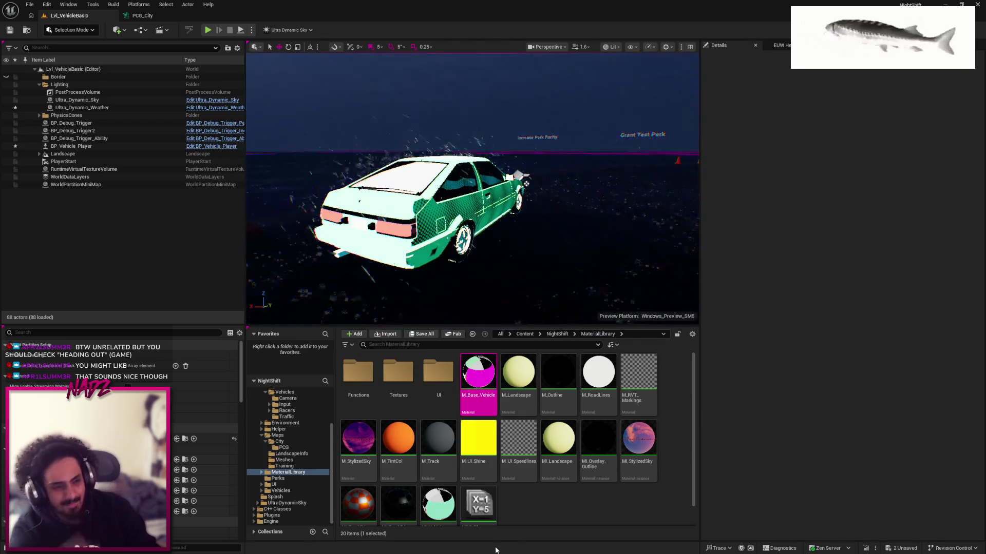
pyautogui.press('super')
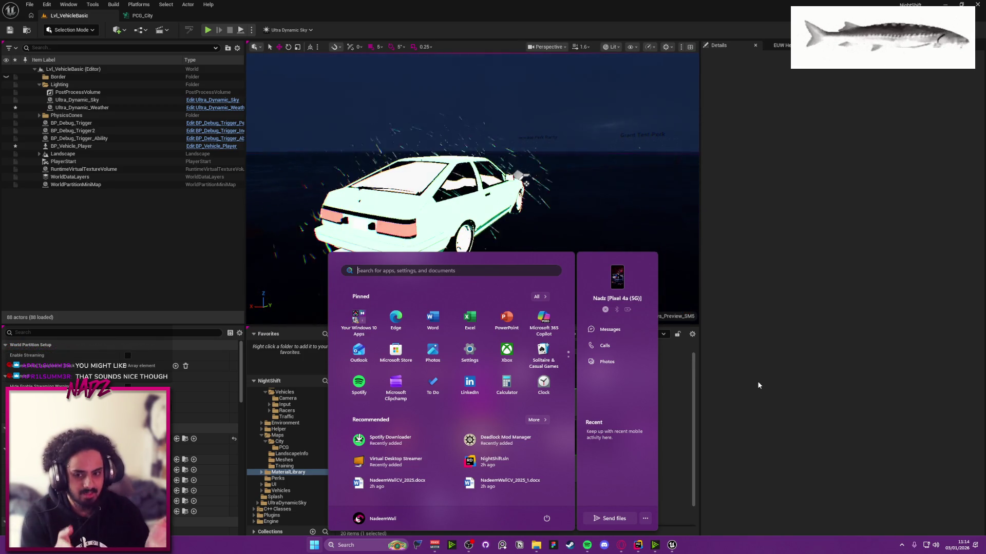
pyautogui.click(565, 222)
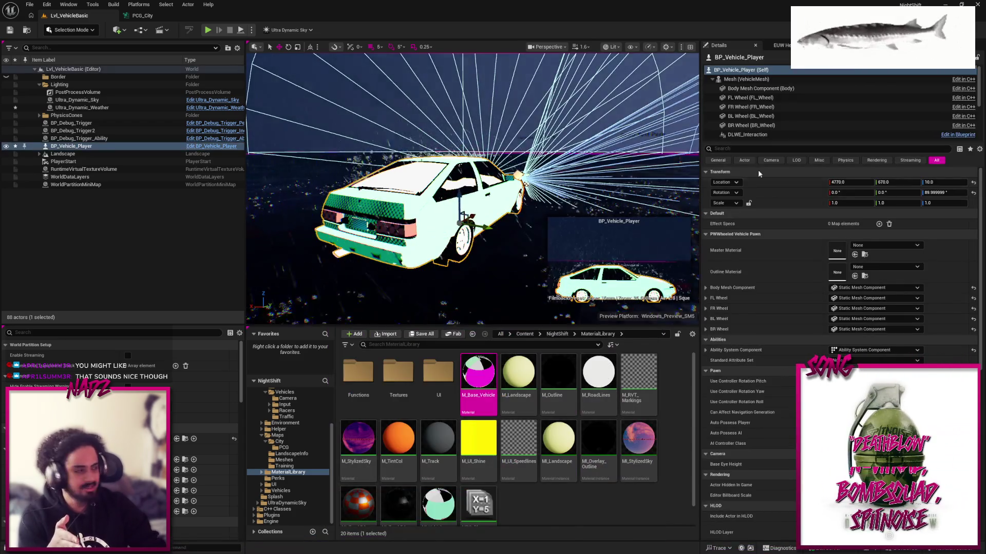
# Set the Vehicle Movement Component's Base Vehicle Data to DA_SportsCar, then back to DA_EA69, and open DA_EA69
pyautogui.click(712, 79)
pyautogui.click(738, 93)
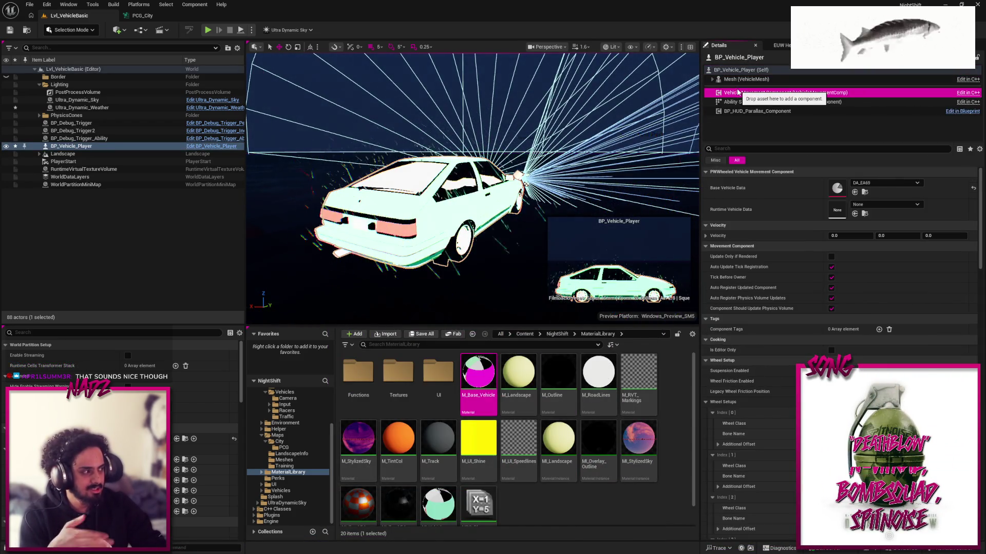
pyautogui.click(885, 183)
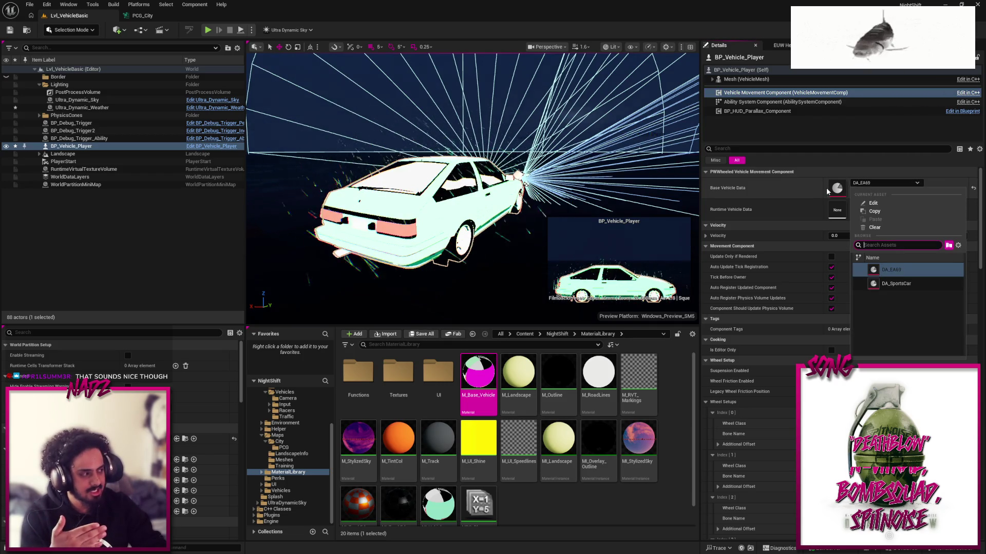
pyautogui.click(895, 283)
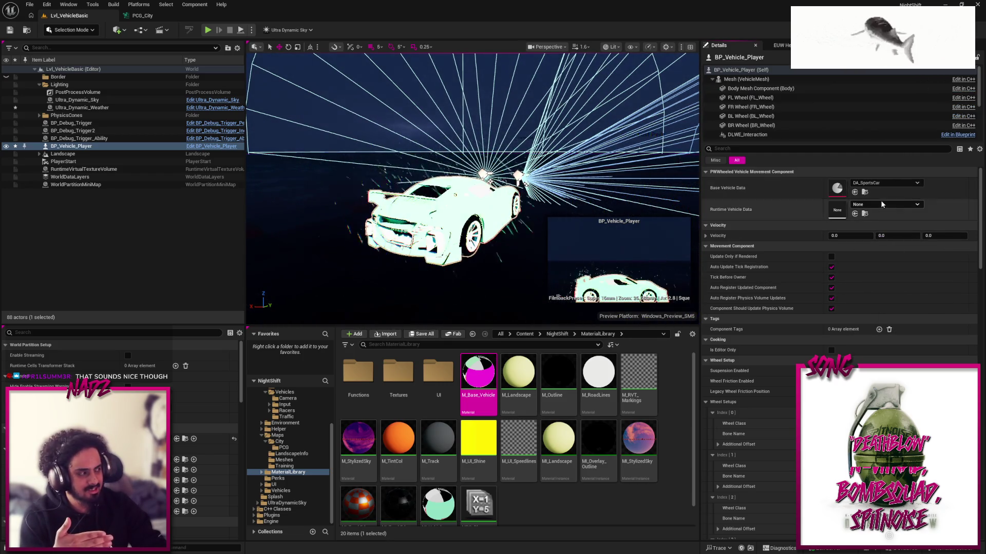
pyautogui.click(883, 183)
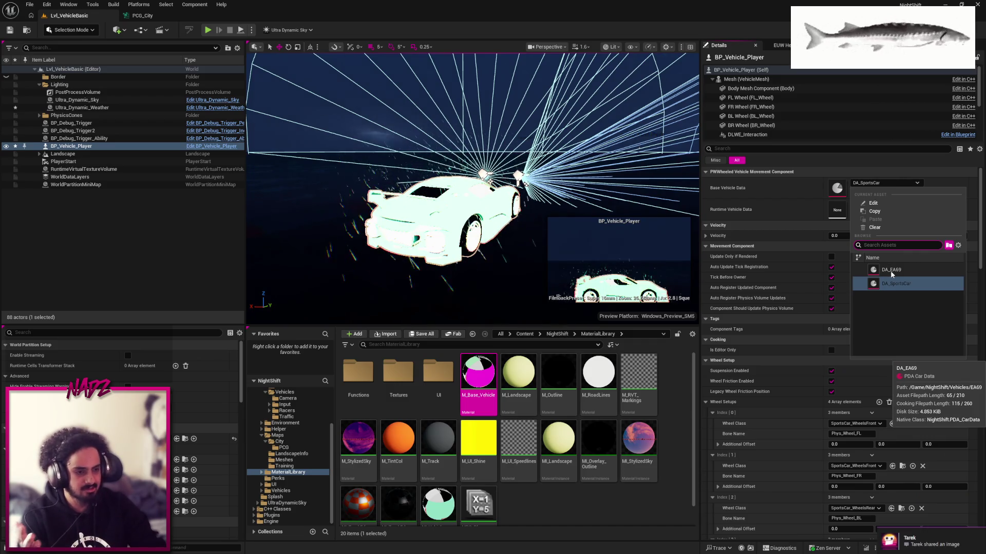
pyautogui.click(891, 270)
pyautogui.doubleClick(833, 189)
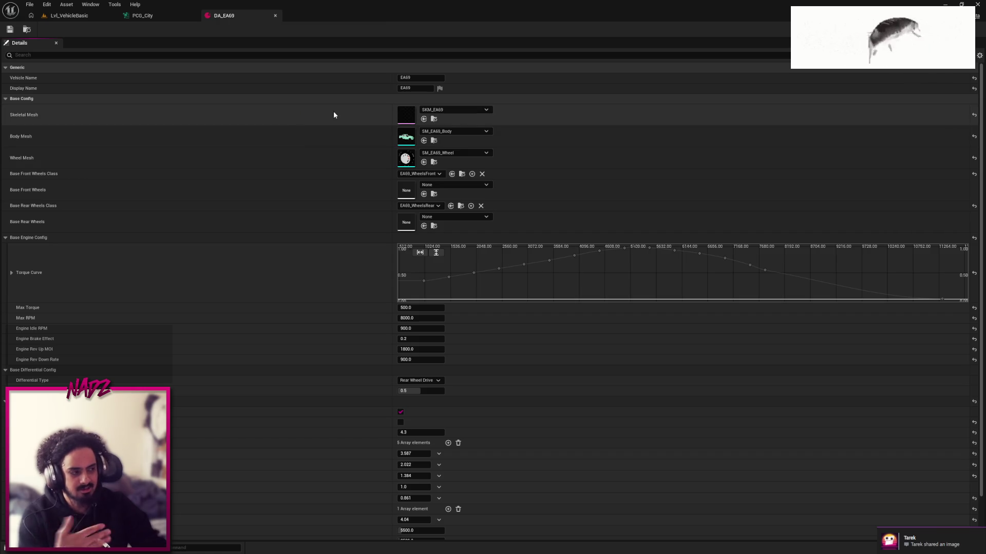
# Review DA_EA69's settings, close the DA_EA69 and PCG_City tabs, and show the NightShift folder
pyautogui.scroll(-2, 267, 122)
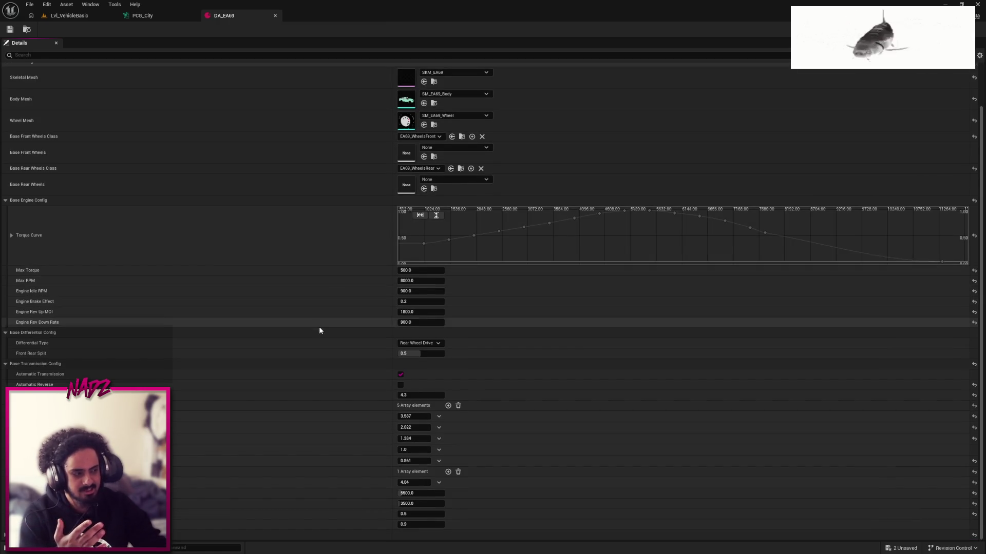
pyautogui.scroll(2, 319, 380)
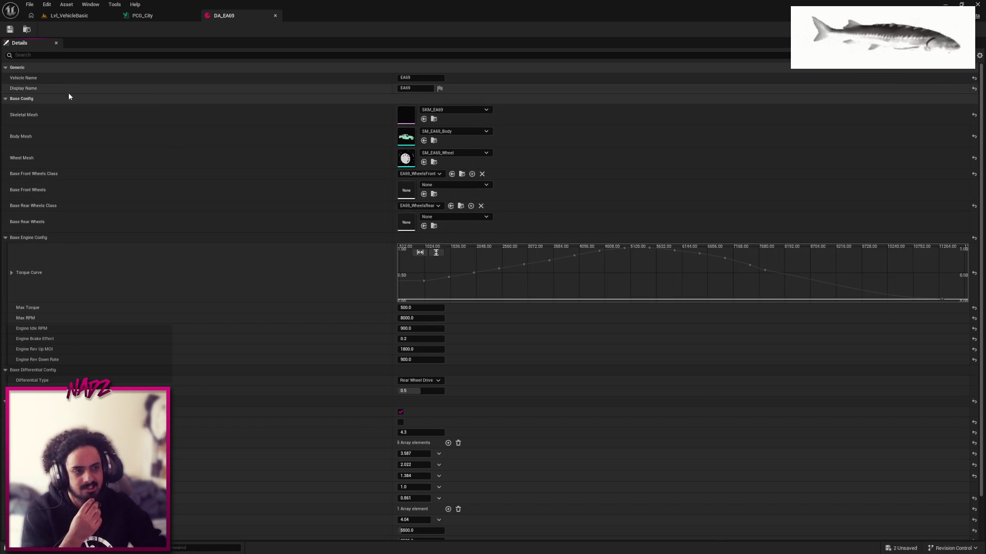
pyautogui.middleClick(232, 20)
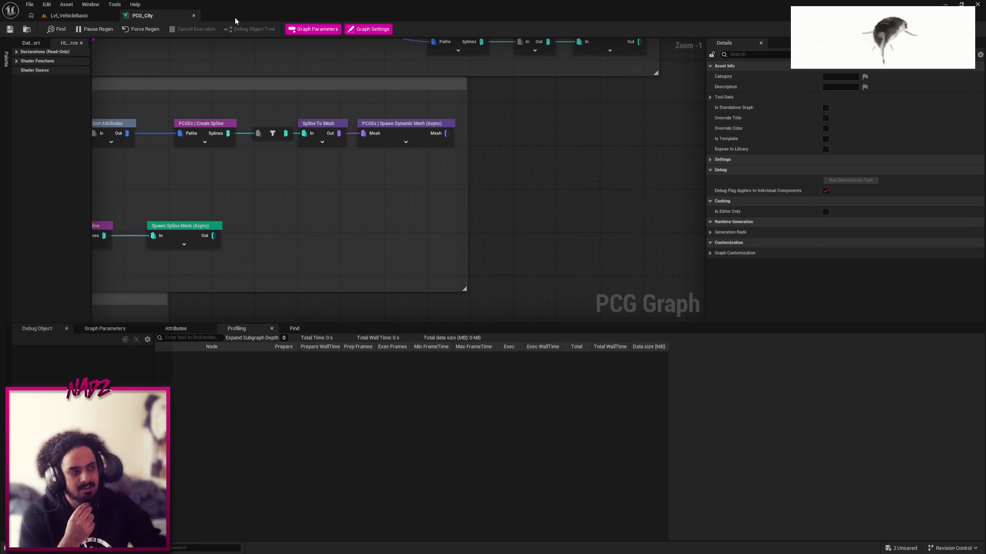
pyautogui.middleClick(140, 17)
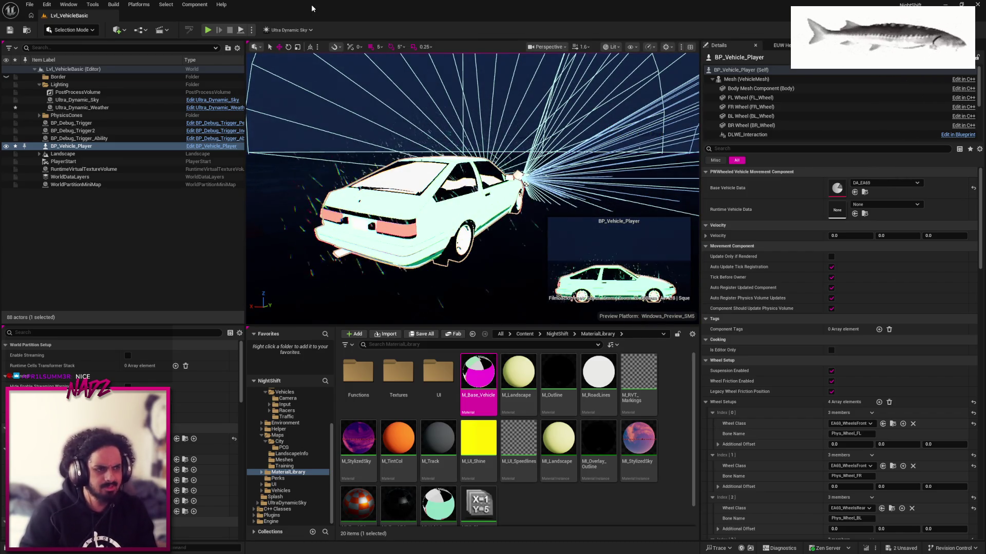
pyautogui.click(557, 334)
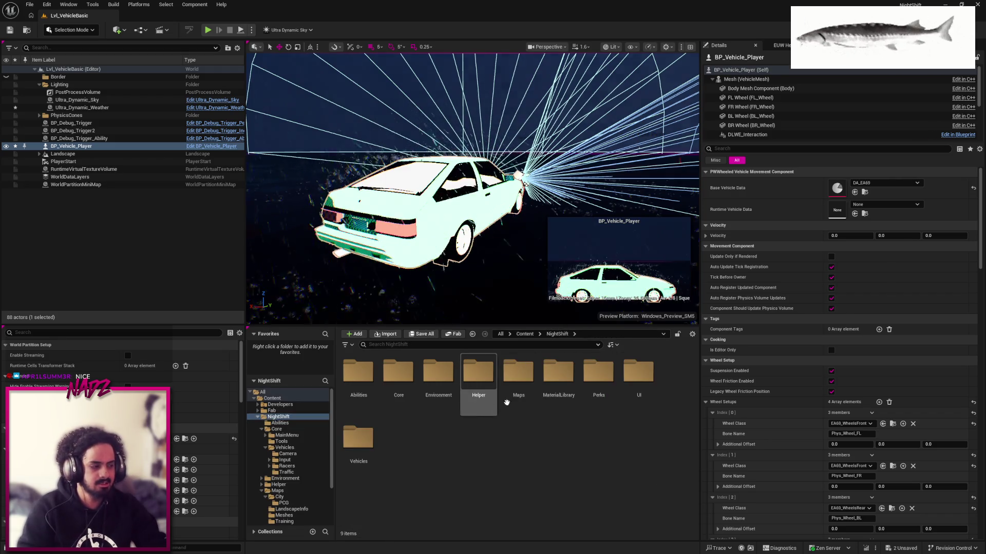
# Open PCG_City from Maps/City/PCG and inspect the race-track nodes and graph settings
pyautogui.doubleClick(516, 377)
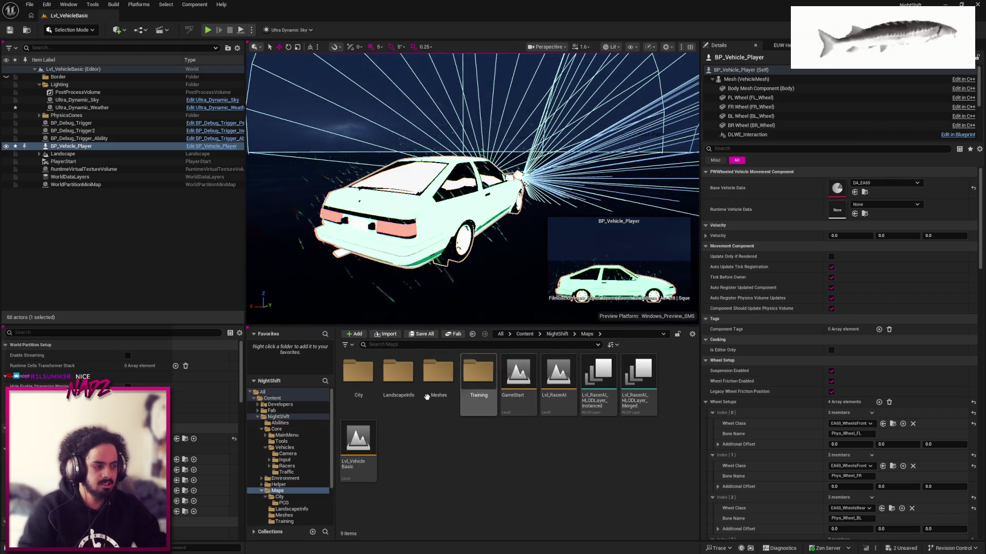
pyautogui.doubleClick(358, 372)
pyautogui.doubleClick(358, 372)
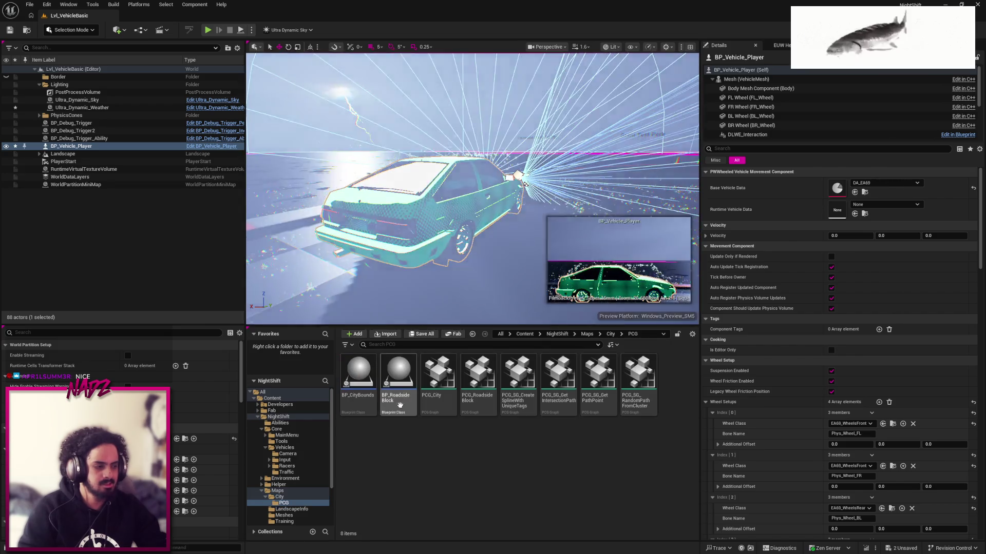
pyautogui.doubleClick(439, 380)
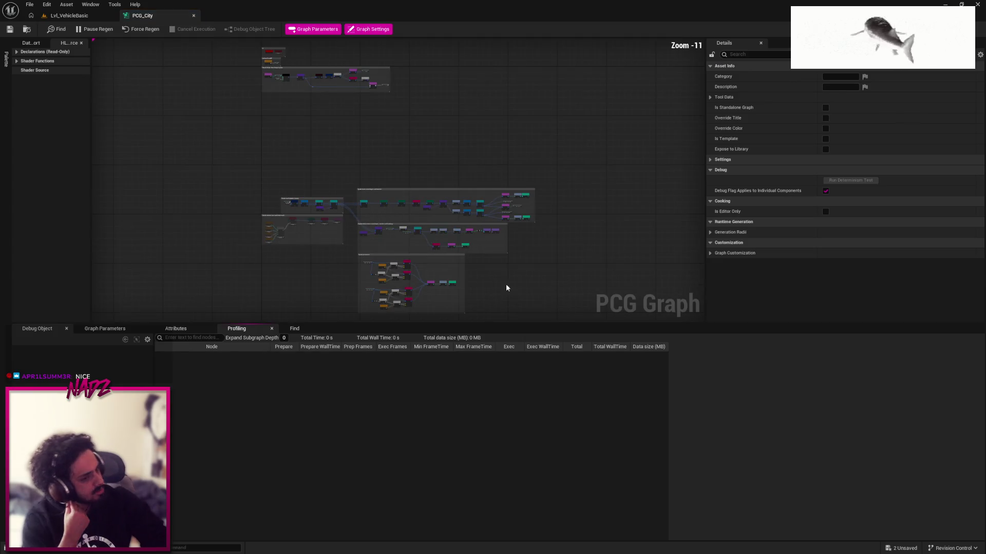
pyautogui.scroll(4, 513, 160)
pyautogui.moveTo(255, 124); pyautogui.dragTo(618, 229)
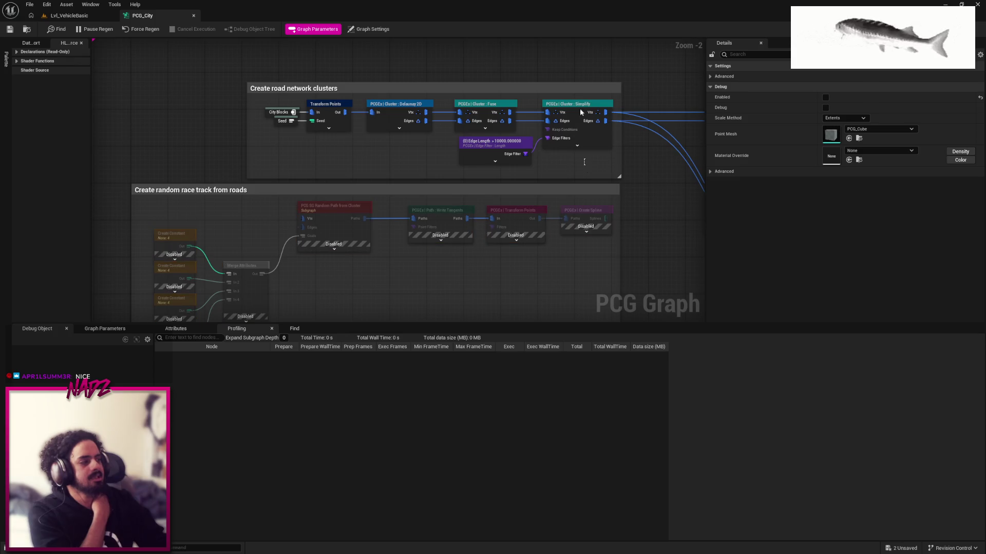
pyautogui.click(465, 64)
pyautogui.scroll(-3, 462, 112)
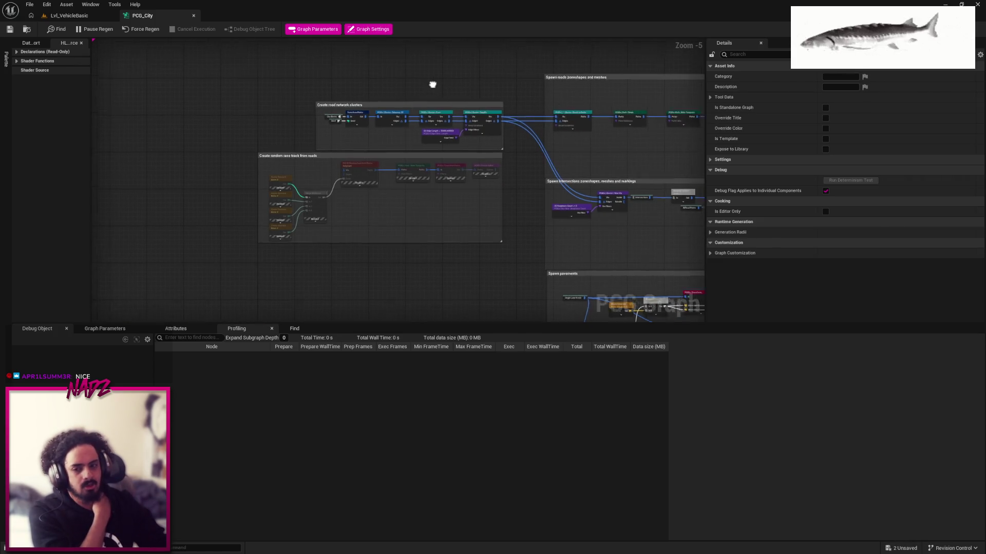
pyautogui.scroll(2, 472, 131)
# Wire Simplify's Edges into Random Path from Cluster, enable the race-track nodes and save the graph
pyautogui.moveTo(399, 261); pyautogui.dragTo(348, 173)
pyautogui.click(414, 227)
pyautogui.moveTo(416, 238); pyautogui.dragTo(565, 167)
pyautogui.click(575, 233)
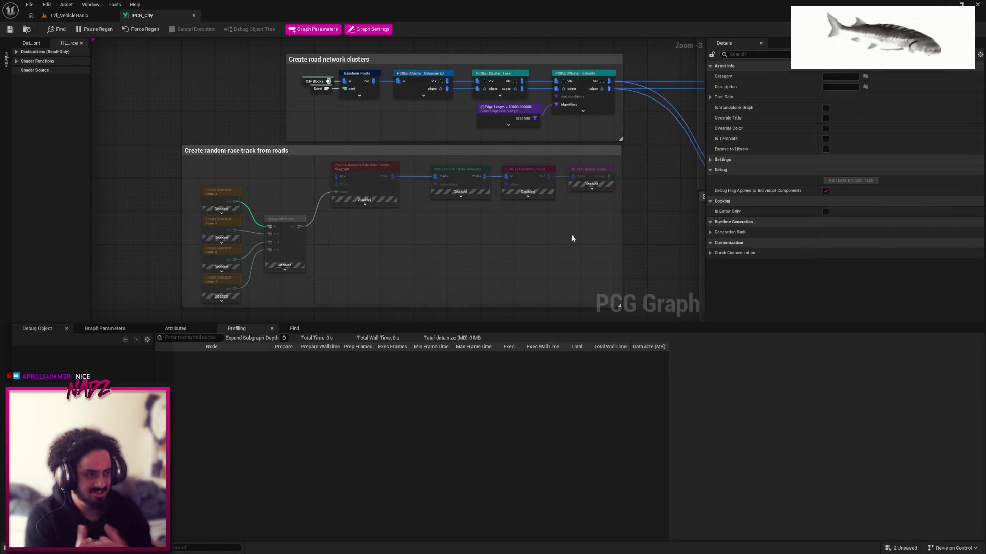
pyautogui.moveTo(603, 92)
pyautogui.mouseDown()
pyautogui.moveTo(374, 186)
pyautogui.moveTo(337, 176)
pyautogui.mouseUp()
pyautogui.moveTo(581, 257); pyautogui.dragTo(199, 164)
pyautogui.press('e')
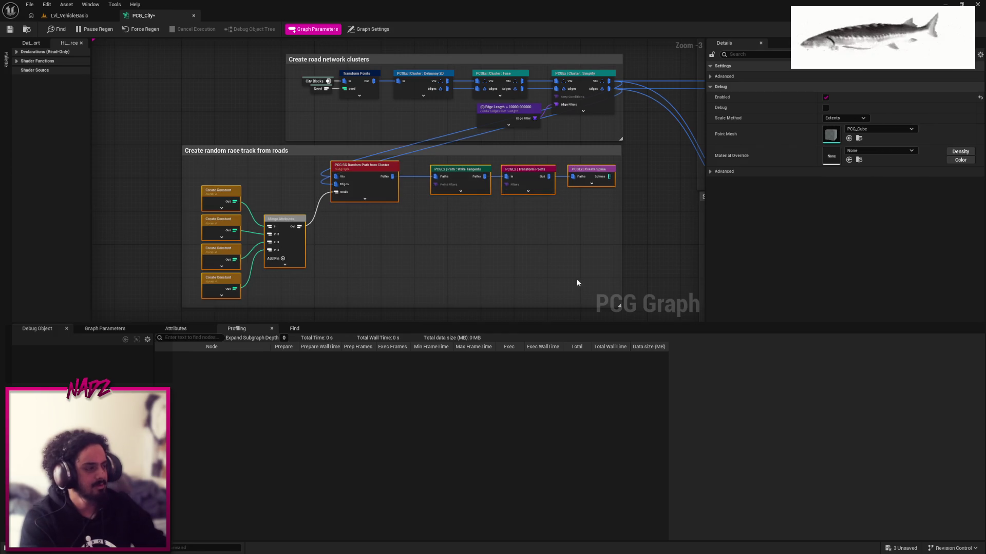
pyautogui.click(531, 257)
pyautogui.click(10, 30)
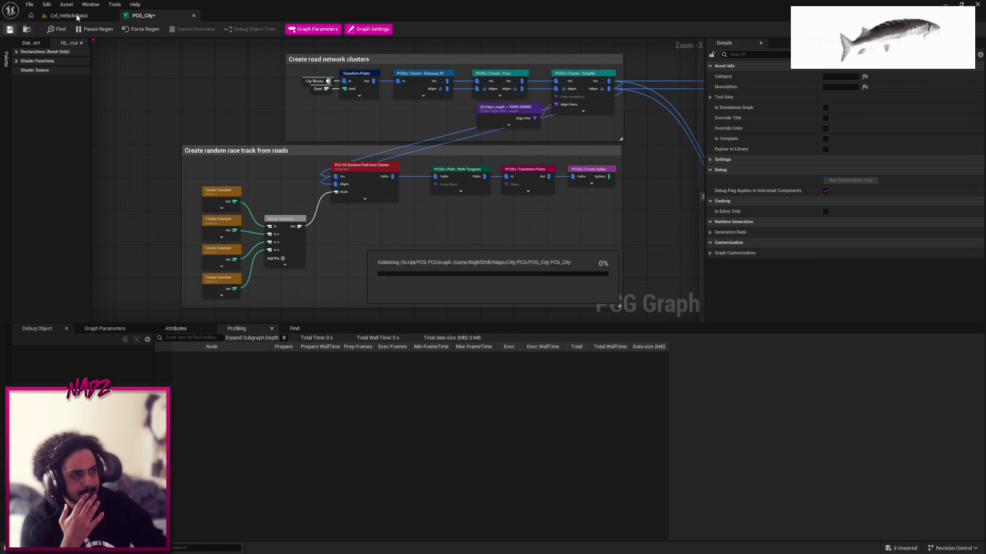
# Open the L_City level from Maps/City, choosing Save Selected for the modified actors
pyautogui.click(70, 15)
pyautogui.click(150, 234)
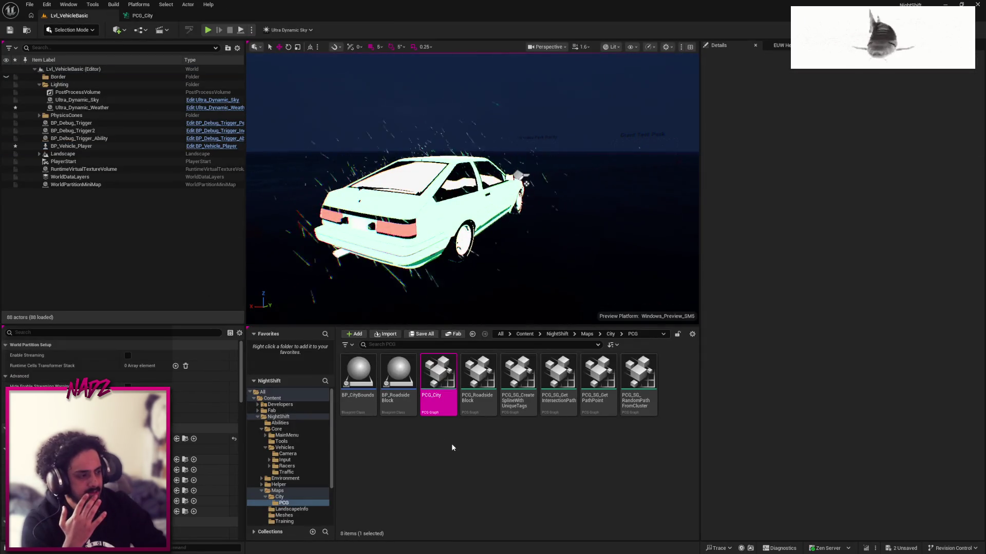
pyautogui.click(451, 447)
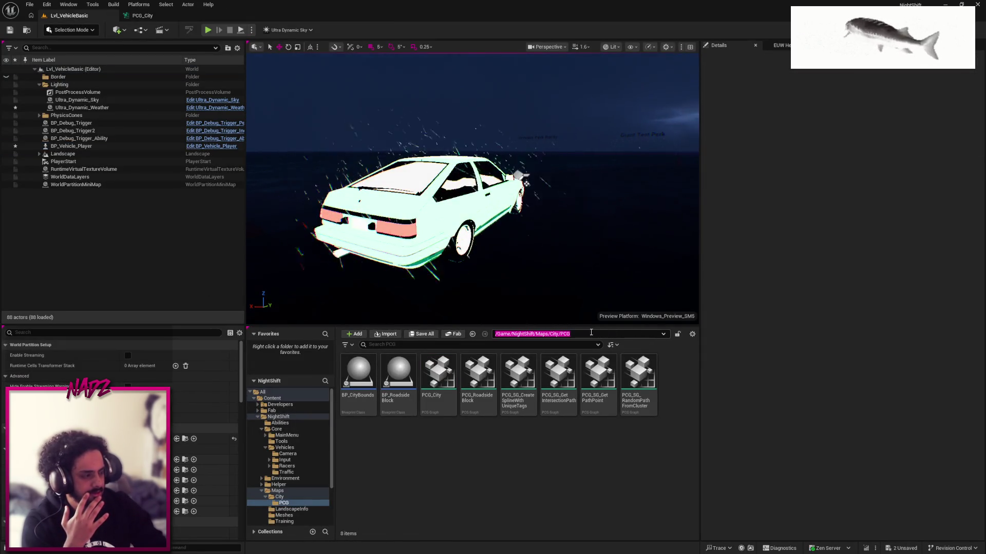
pyautogui.click(610, 334)
pyautogui.doubleClick(384, 379)
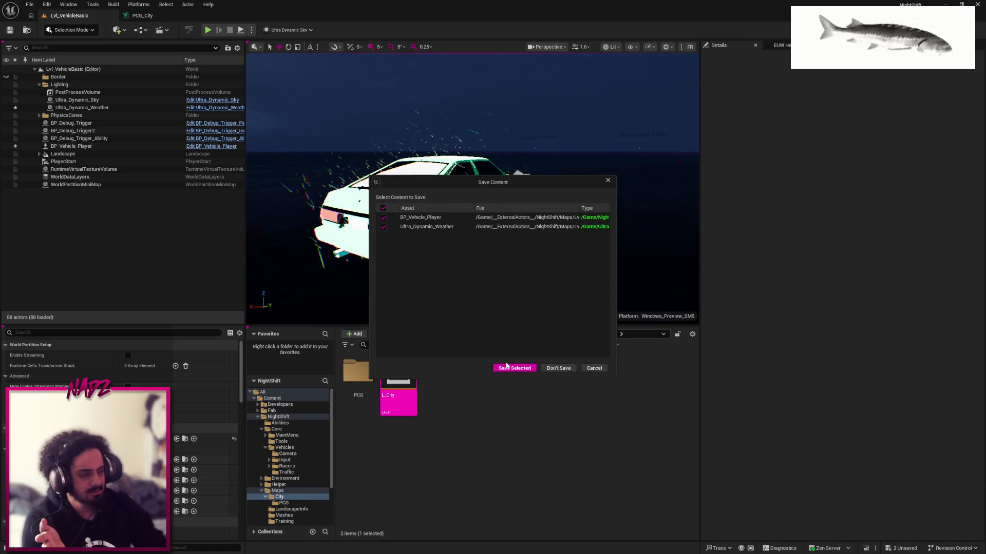
pyautogui.click(513, 364)
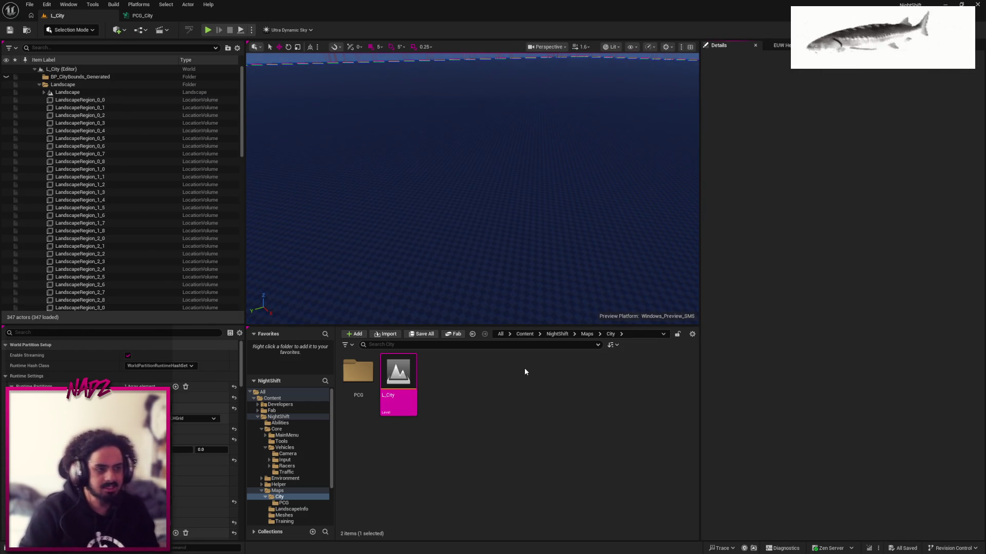
# Collapse the Landscape folder in the Outliner and briefly bring Spotify forward, then minimize it
pyautogui.click(38, 85)
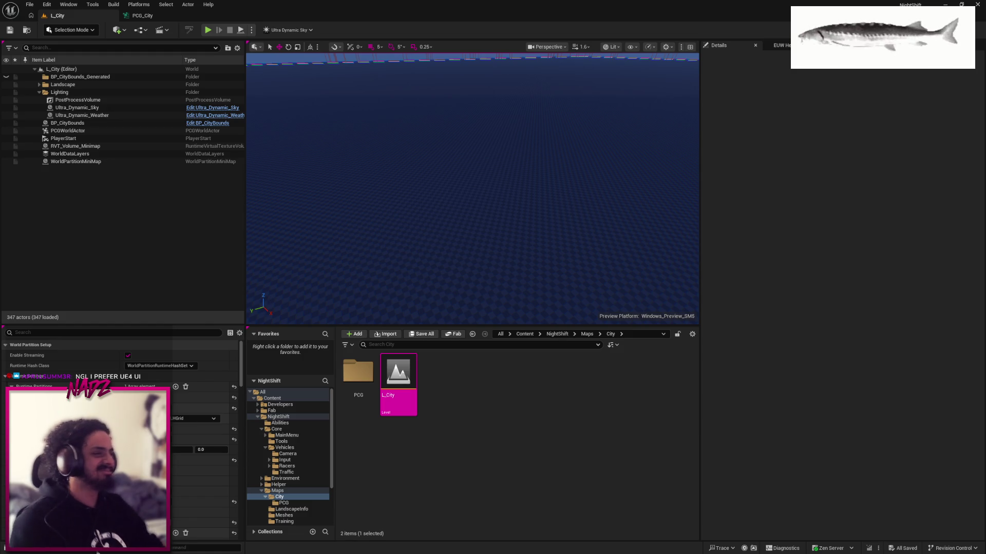
pyautogui.click(505, 444)
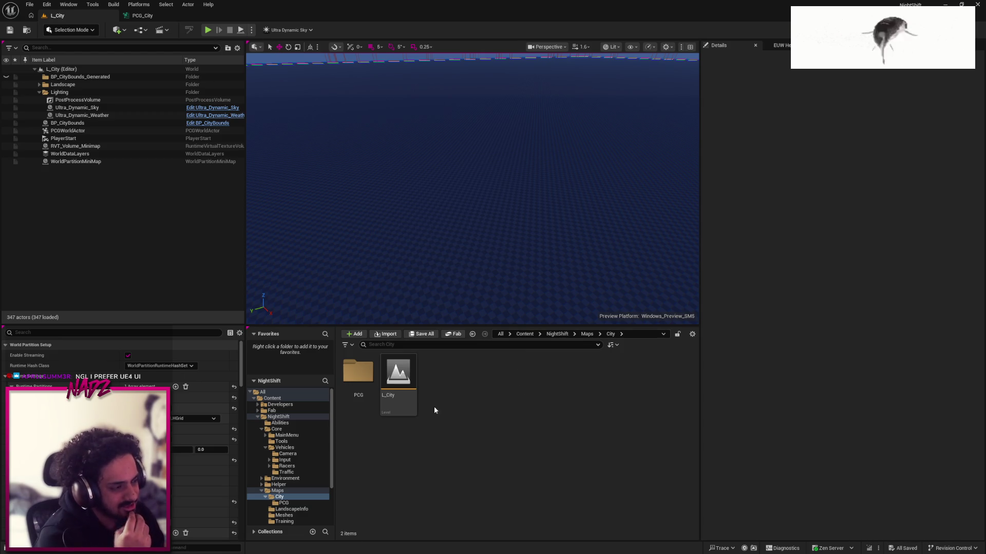
pyautogui.press('super')
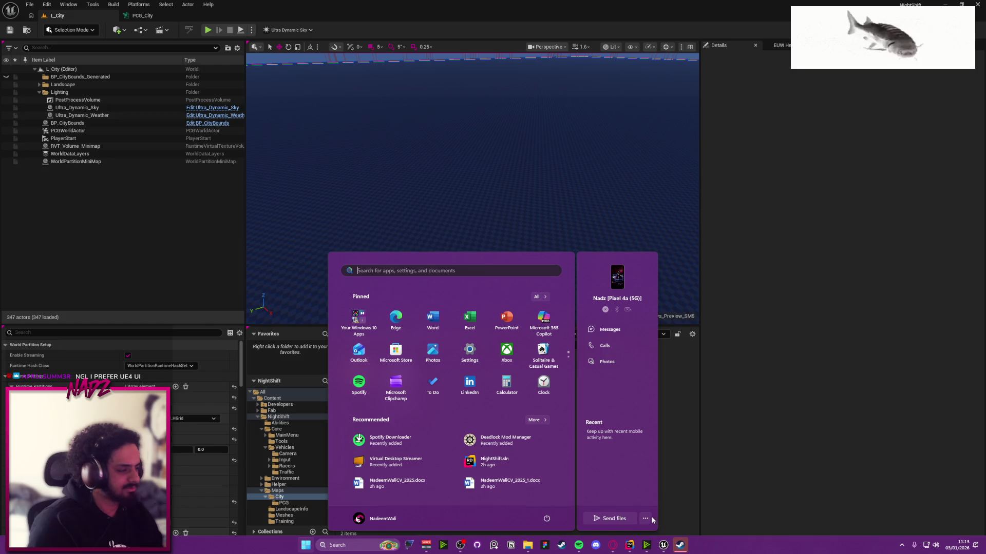
pyautogui.click(579, 546)
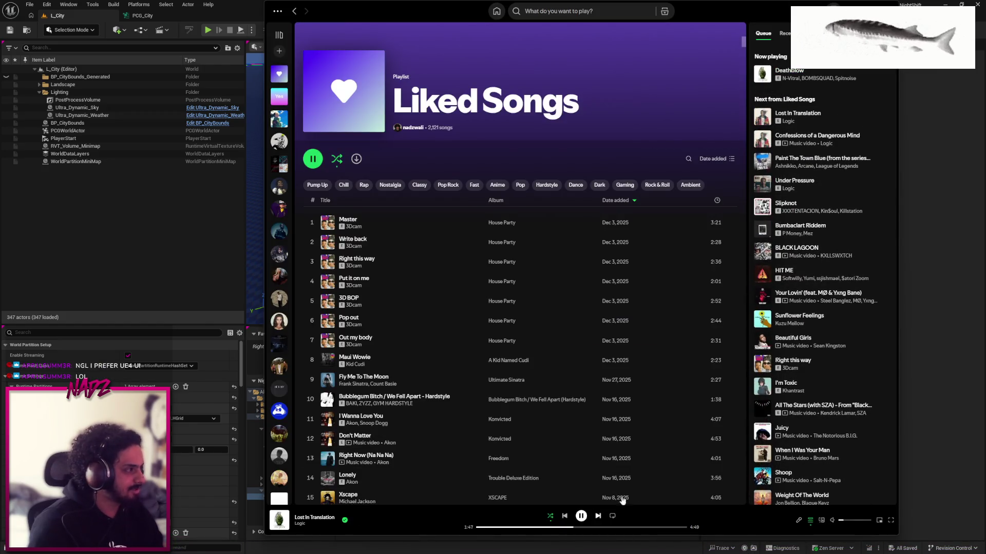
pyautogui.click(579, 545)
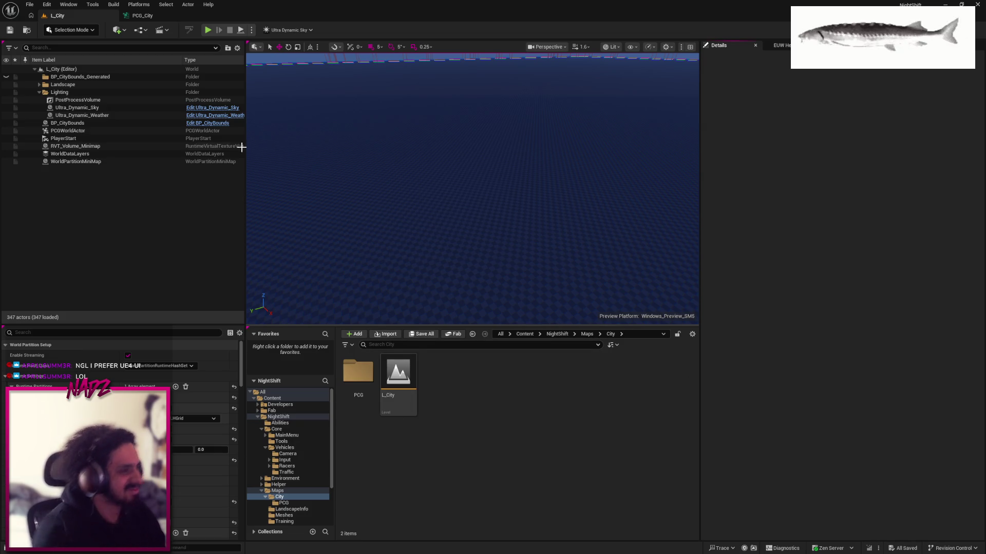
# Generate the roads from BP_CityBounds' PCG component, then glance at and dismiss the Build menu
pyautogui.click(128, 124)
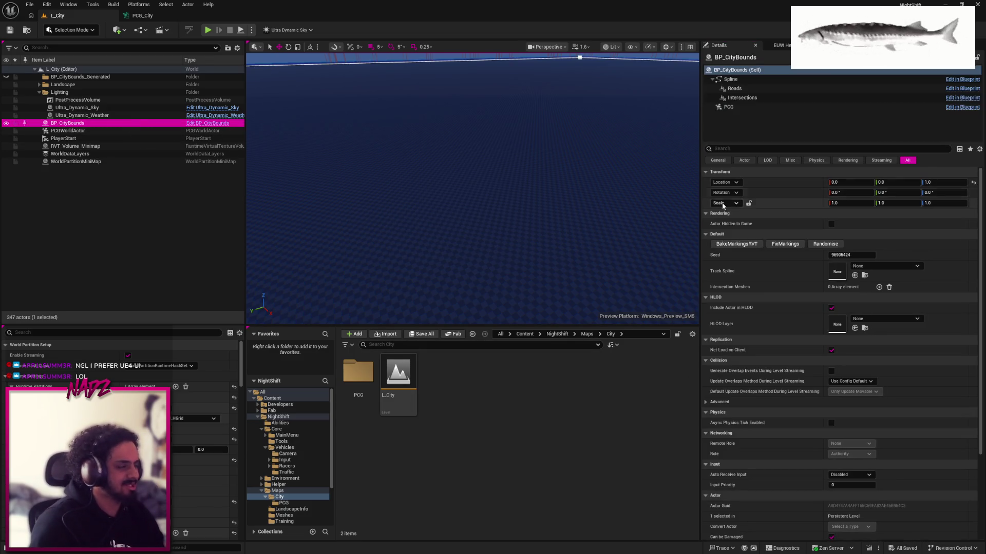
pyautogui.click(765, 106)
pyautogui.click(834, 255)
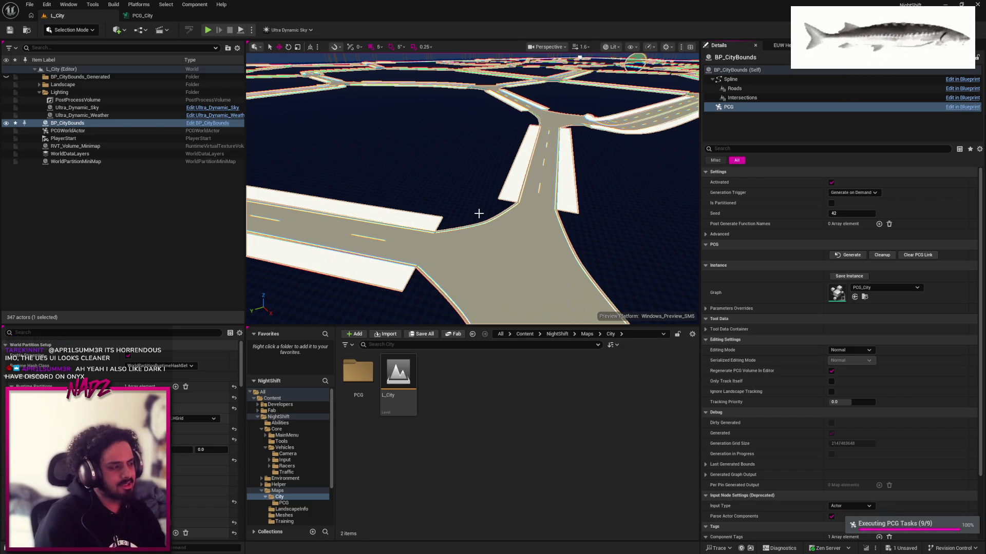
pyautogui.click(121, 5)
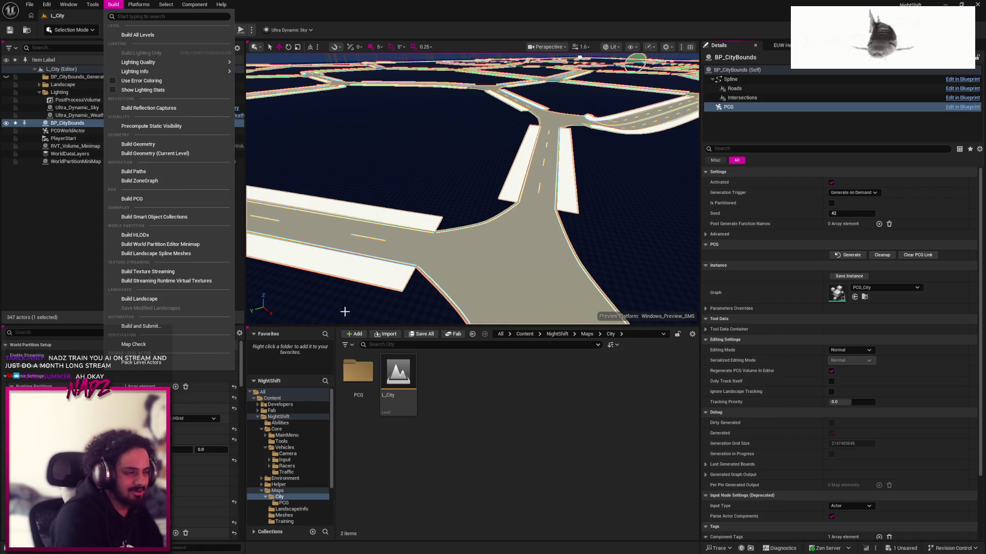
pyautogui.click(479, 376)
# Raise the camera speed and fly around the generated road junction to inspect it
pyautogui.moveTo(441, 241)
pyautogui.mouseDown()
pyautogui.moveTo(478, 229)
pyautogui.moveTo(471, 187)
pyautogui.mouseUp()
pyautogui.click(552, 52)
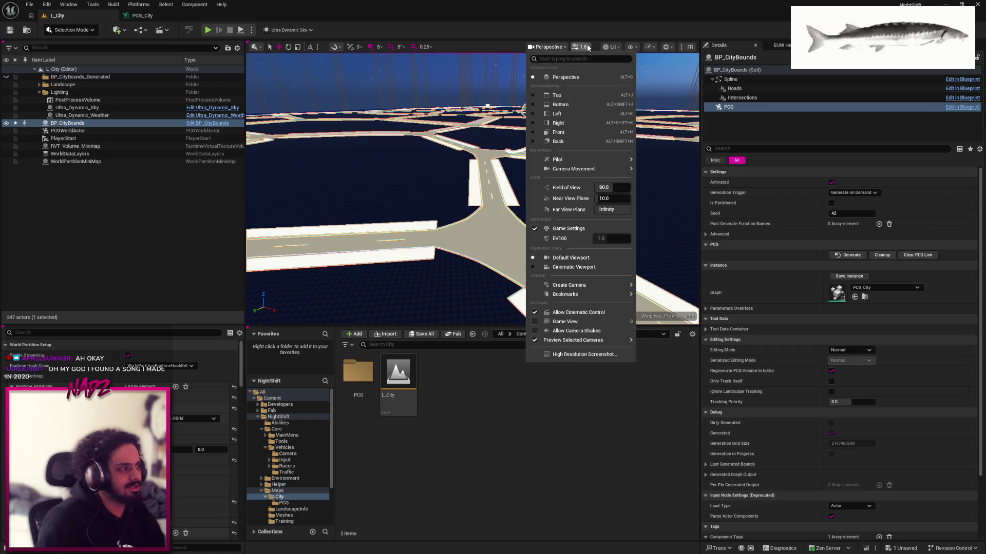
pyautogui.click(582, 47)
pyautogui.moveTo(450, 131); pyautogui.dragTo(396, 119)
pyautogui.scroll(3, 396, 119)
pyautogui.click(396, 119)
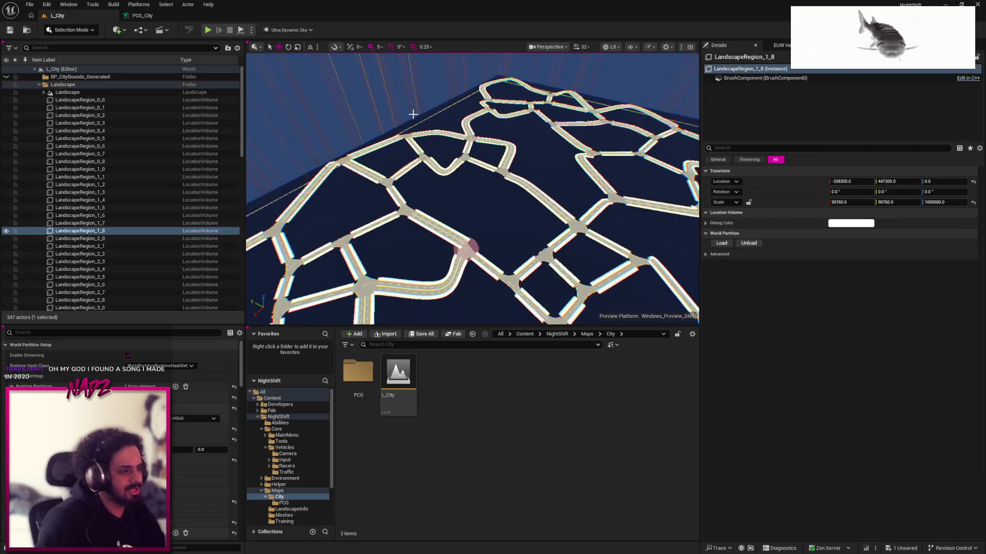
pyautogui.scroll(5, 403, 105)
pyautogui.scroll(2, 496, 168)
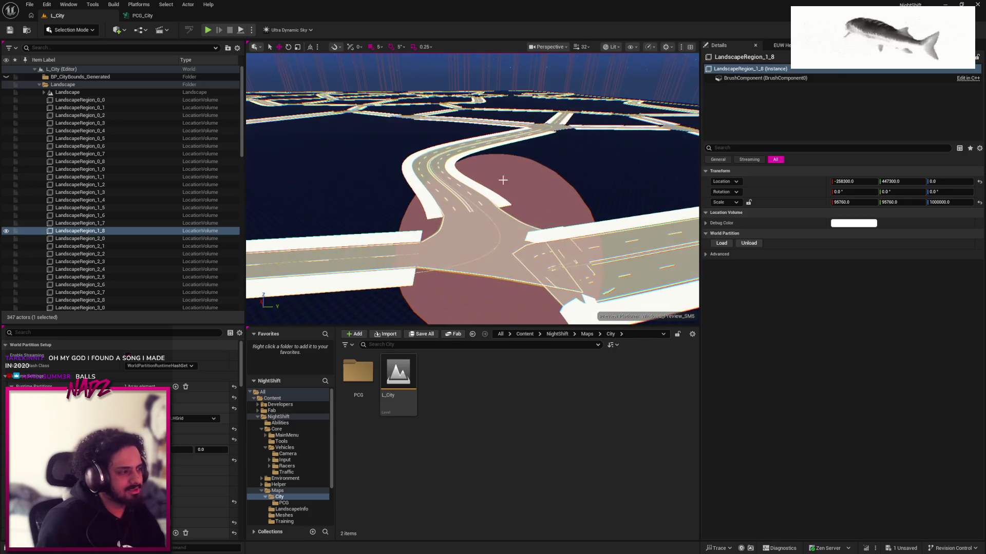
pyautogui.moveTo(461, 242); pyautogui.dragTo(461, 242)
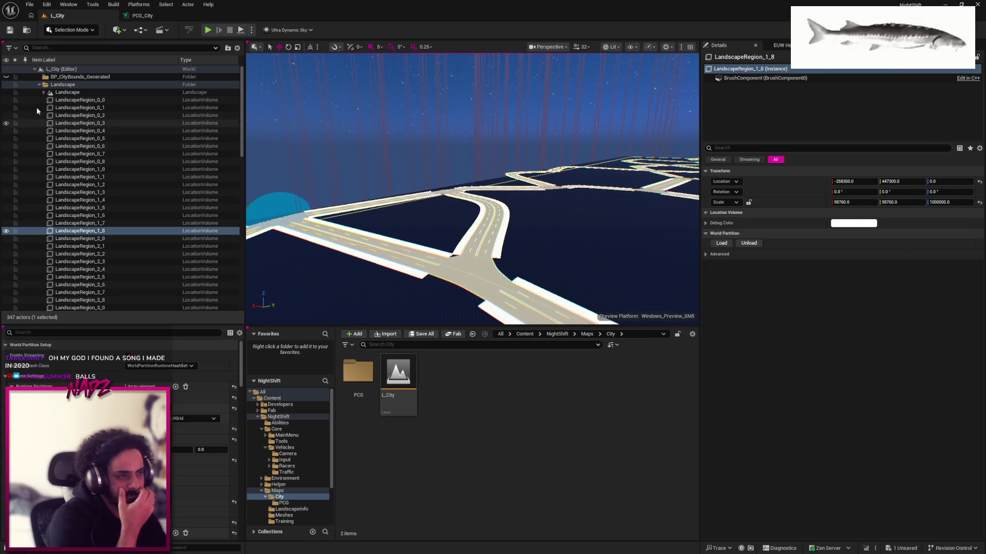
# Select BP_CityBounds to check its generated components, then switch to the PCG_City graph
pyautogui.click(38, 85)
pyautogui.click(86, 123)
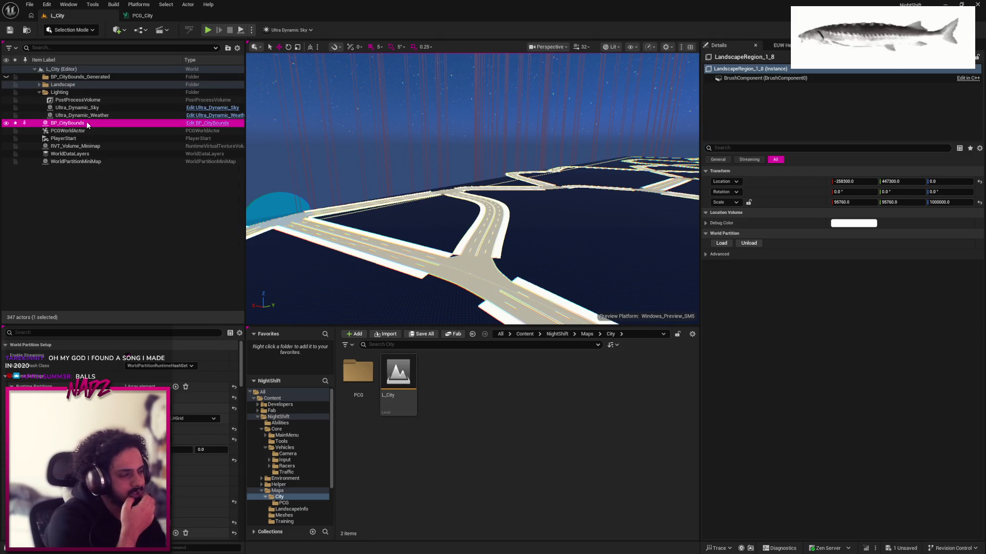
pyautogui.moveTo(980, 77); pyautogui.dragTo(980, 132)
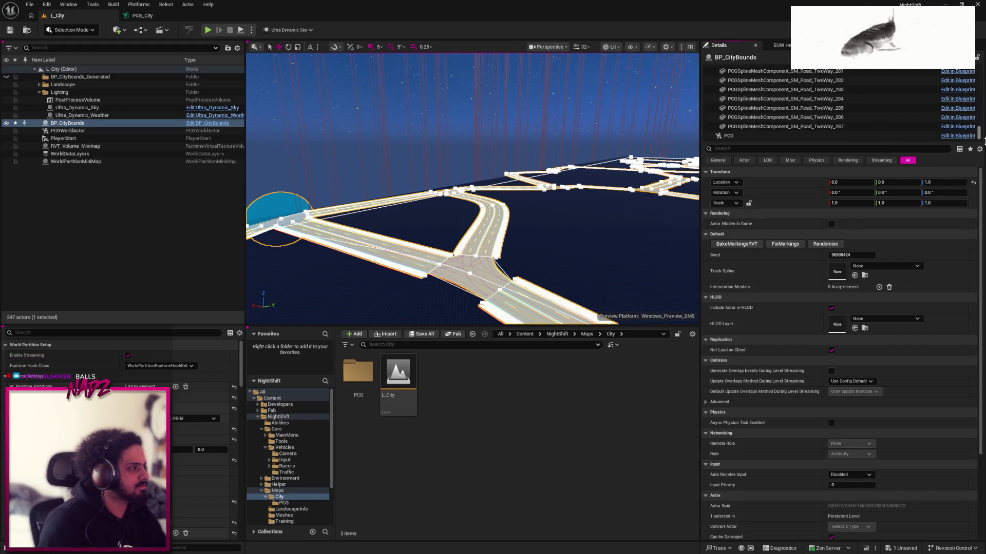
pyautogui.scroll(10, 770, 106)
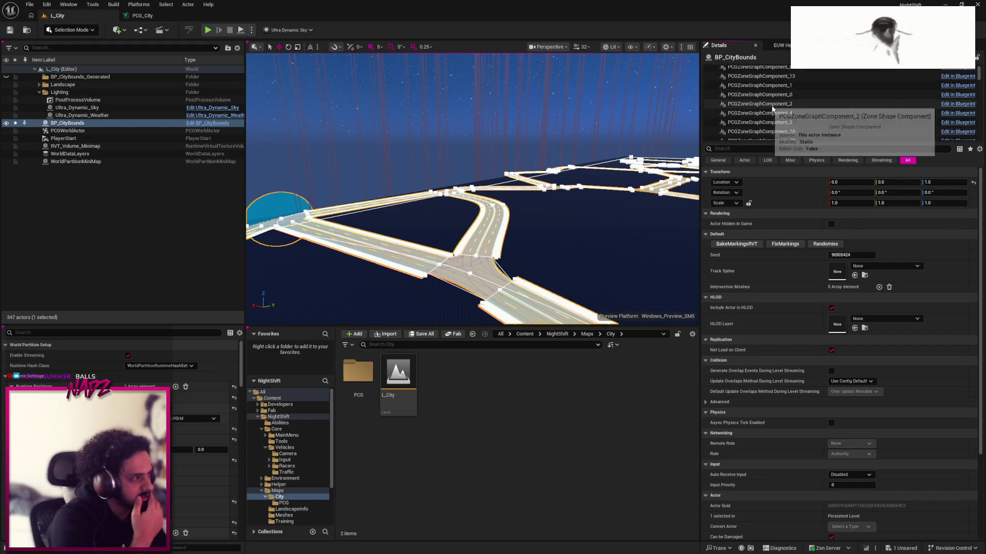
pyautogui.hotkey('ctrl', 'Tab')
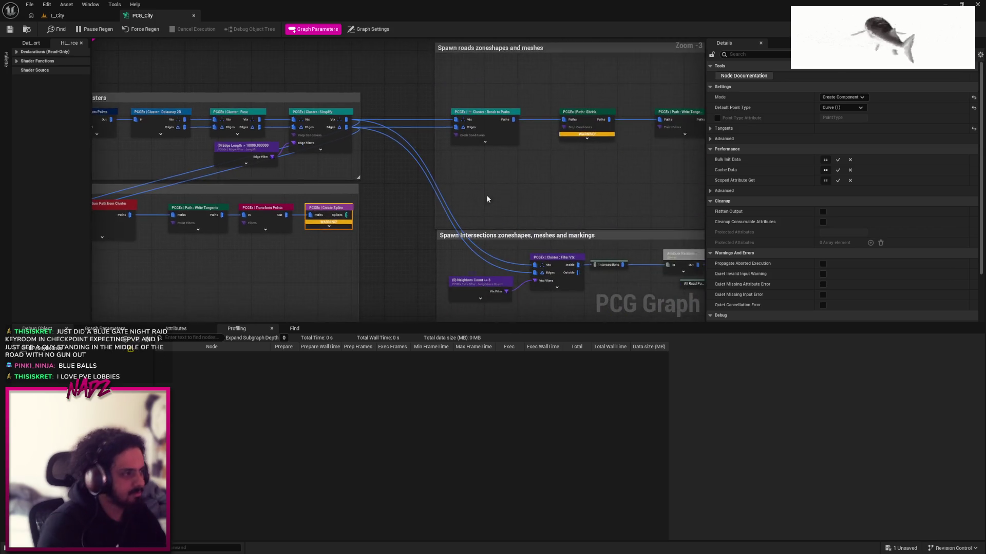
# Select the three right-hand comment groups, view the graph settings and save PCG_City
pyautogui.scroll(-5, 464, 198)
pyautogui.moveTo(346, 134); pyautogui.dragTo(617, 295)
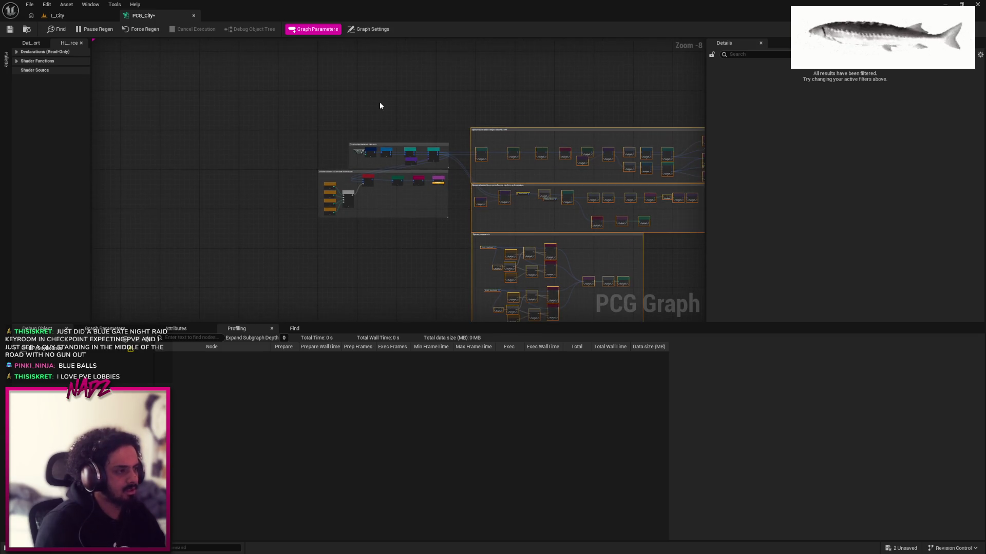
pyautogui.click(368, 29)
pyautogui.click(10, 30)
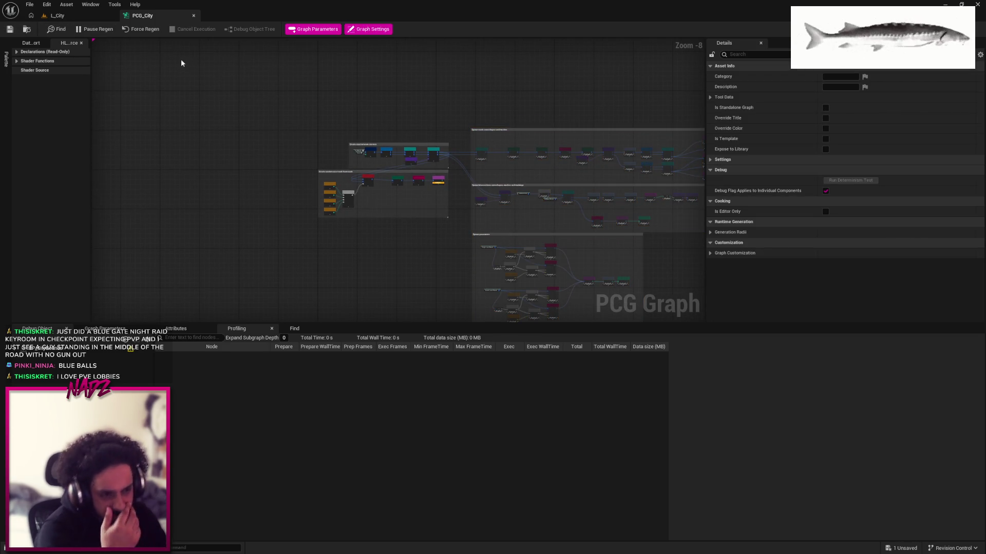
# Search 'debug' for a node after Create Spline, cancel without adding one, and return to L_City
pyautogui.scroll(5, 424, 153)
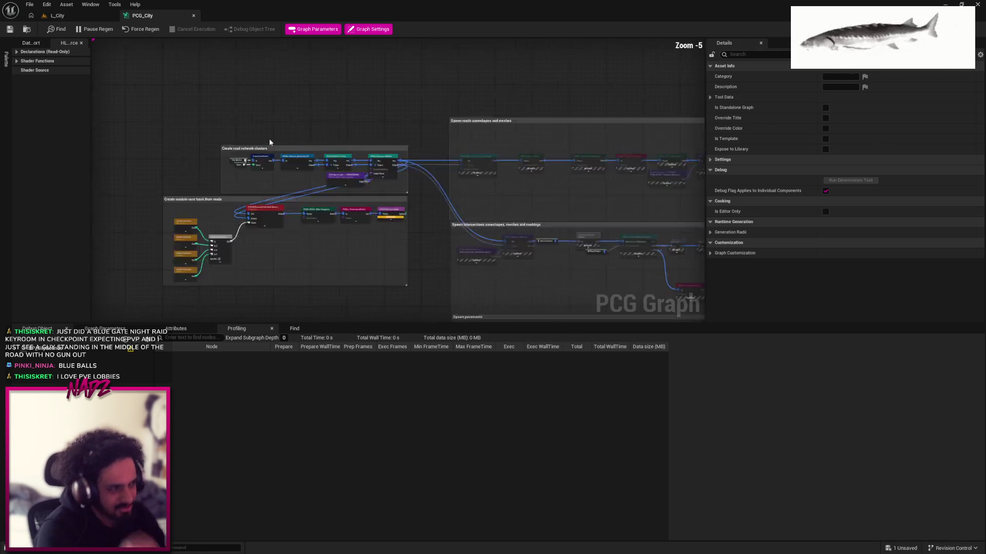
pyautogui.moveTo(471, 78); pyautogui.dragTo(471, 78)
pyautogui.write('debug')
pyautogui.moveTo(422, 241); pyautogui.dragTo(390, 284)
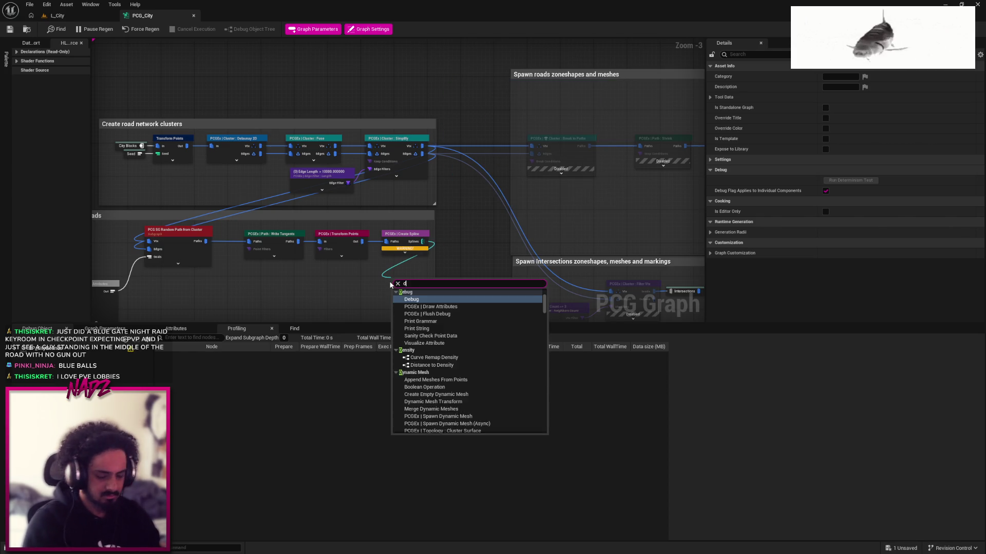
pyautogui.click(480, 234)
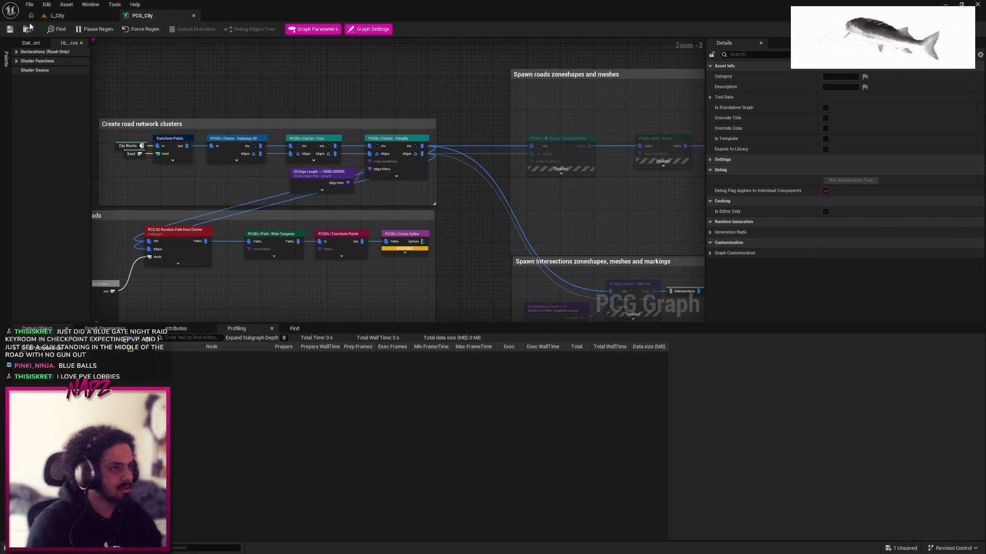
pyautogui.click(56, 16)
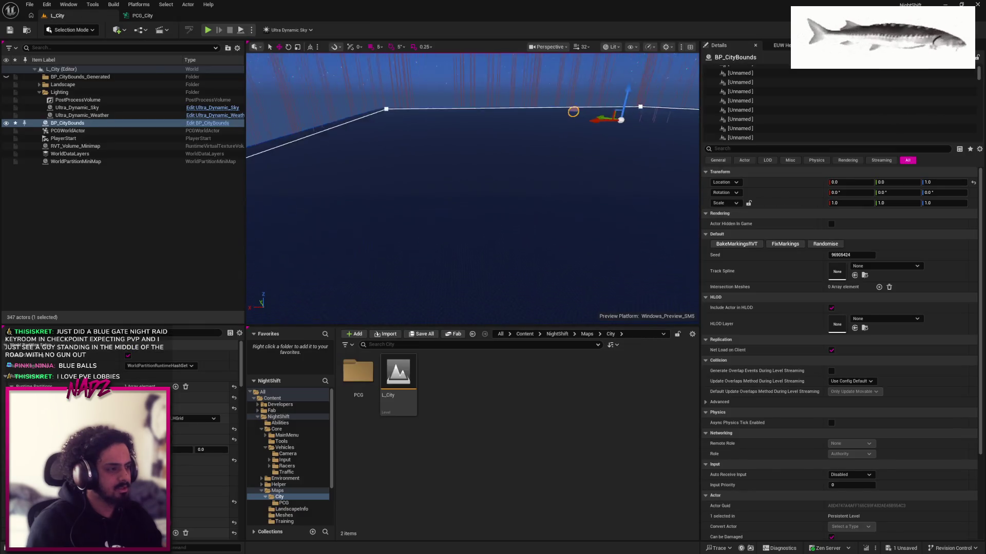
# Frame and reselect BP_CityBounds, orbit around its spline network, then return to PCG_City
pyautogui.press('f')
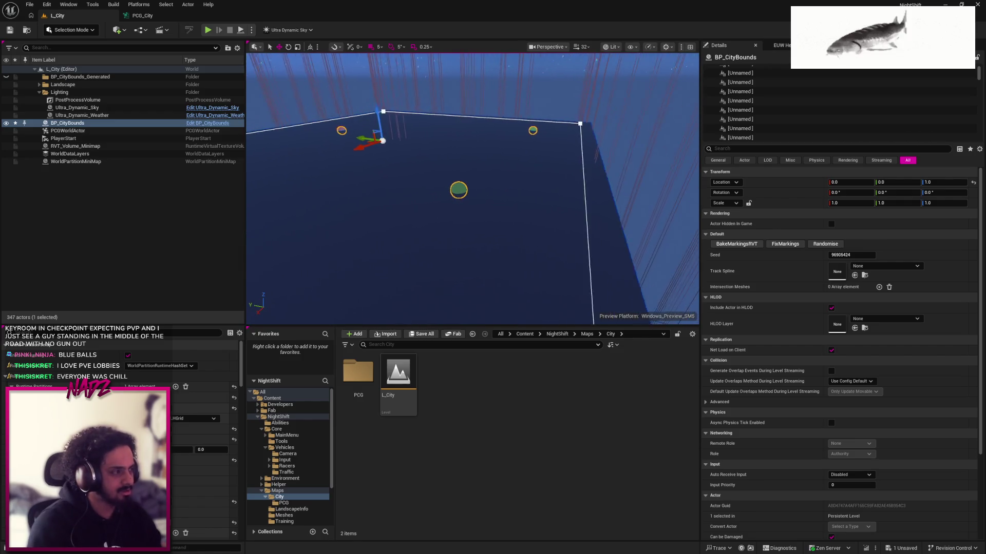
pyautogui.click(97, 154)
pyautogui.click(98, 123)
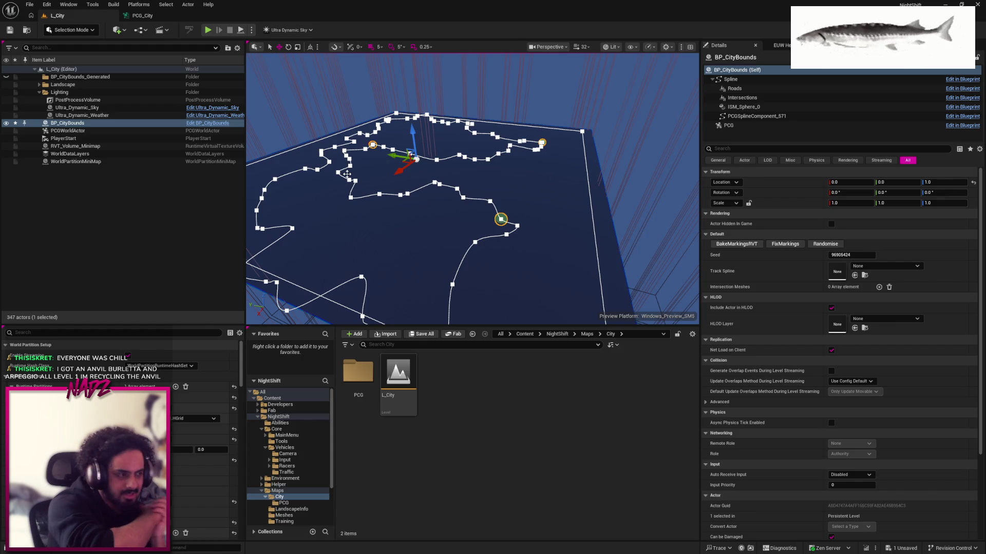
pyautogui.scroll(10, 410, 206)
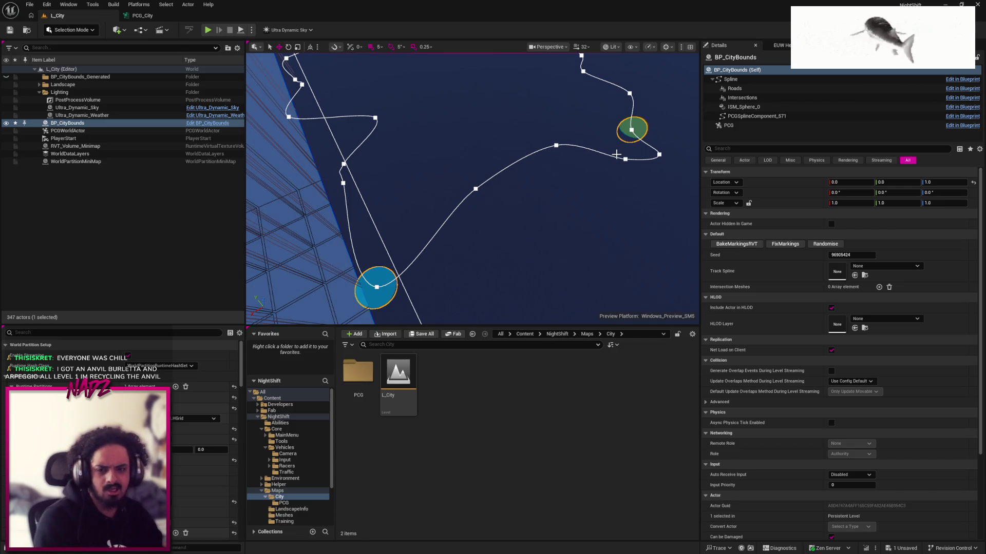
pyautogui.moveTo(547, 196); pyautogui.dragTo(547, 196)
pyautogui.scroll(-10, 472, 189)
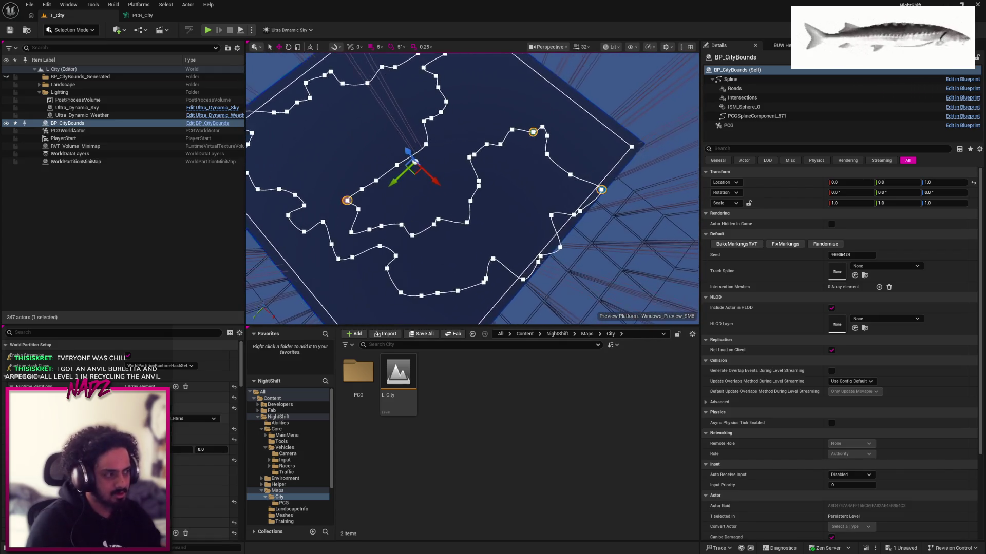
pyautogui.click(142, 15)
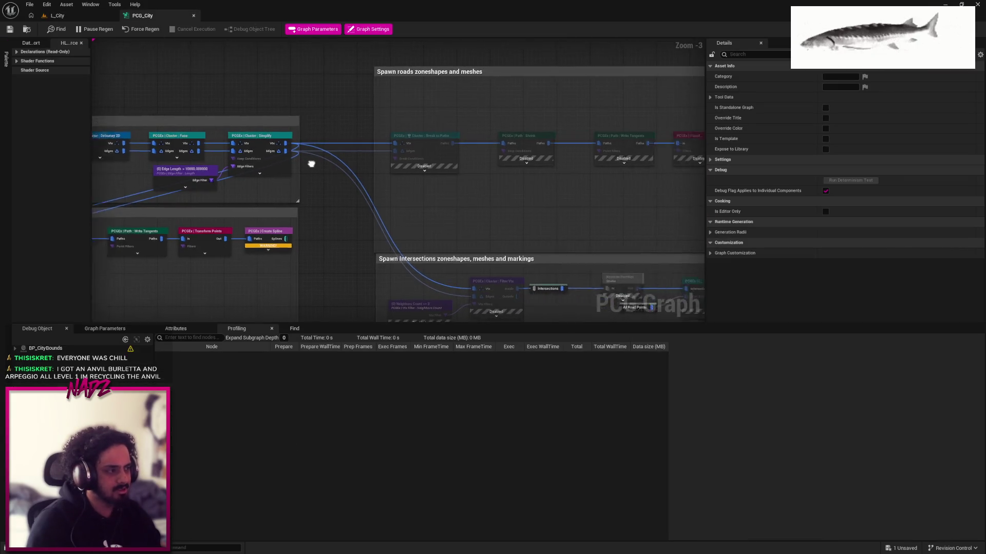
# Select the Spawn roads zoneshapes and meshes group, then frame BP_CityBounds in L_City
pyautogui.scroll(-4, 336, 163)
pyautogui.scroll(4, 201, 180)
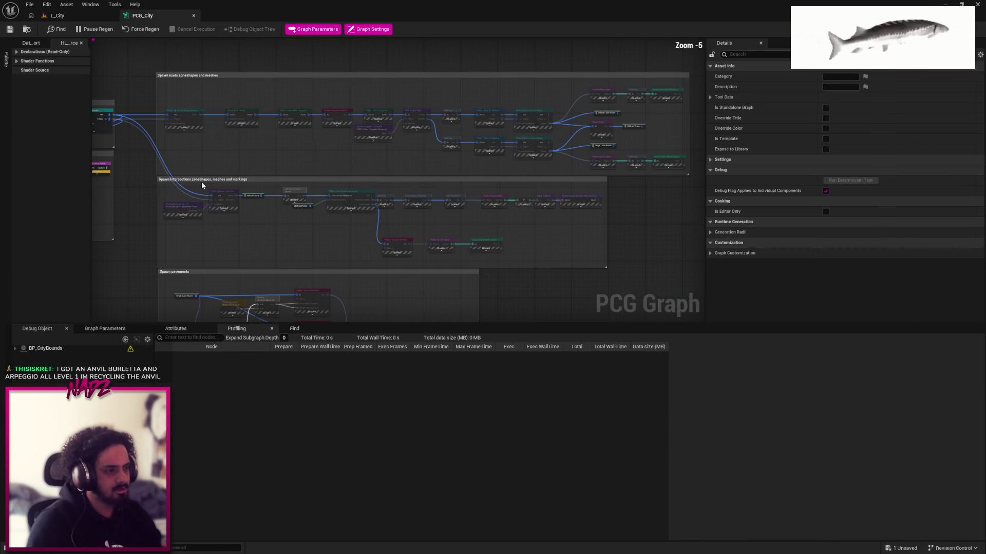
pyautogui.scroll(-3, 274, 183)
pyautogui.click(176, 156)
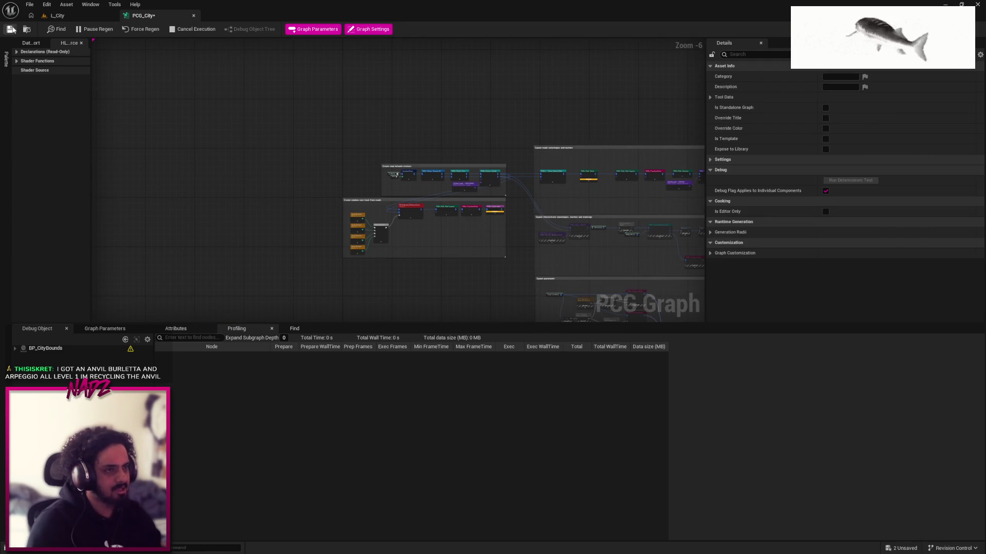
pyautogui.click(58, 16)
pyautogui.doubleClick(118, 123)
pyautogui.scroll(10, 532, 195)
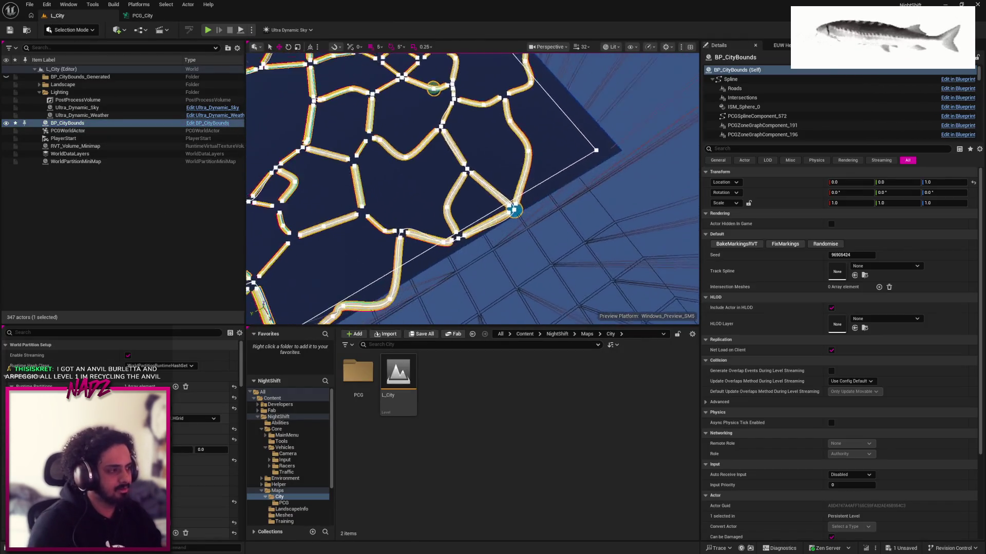
# Fly low over the generated roads and intersections, then zoom into PCG_City's race track group
pyautogui.moveTo(473, 185)
pyautogui.mouseDown()
pyautogui.moveTo(409, 279)
pyautogui.moveTo(431, 231)
pyautogui.moveTo(452, 211)
pyautogui.moveTo(465, 249)
pyautogui.moveTo(460, 218)
pyautogui.moveTo(470, 219)
pyautogui.mouseUp()
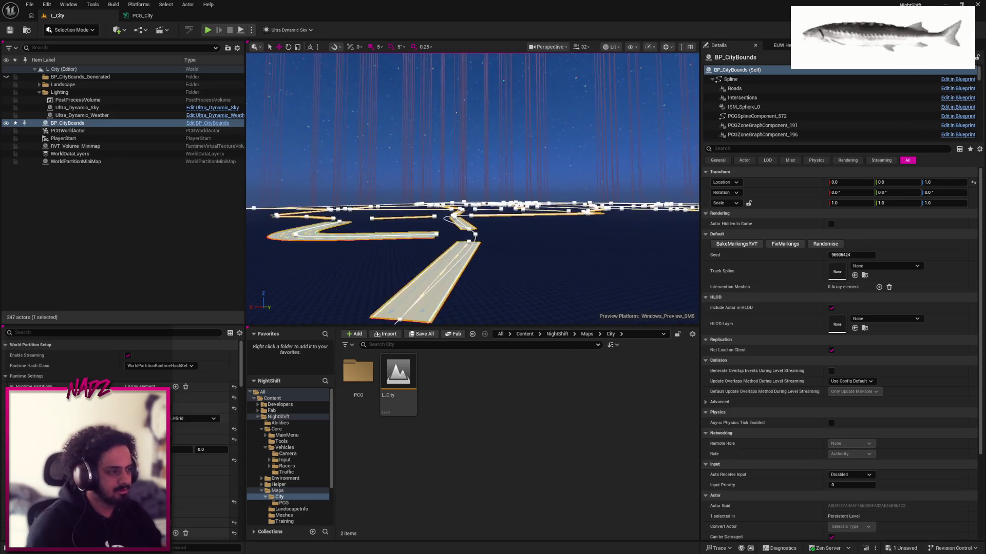
pyautogui.moveTo(469, 218)
pyautogui.mouseDown()
pyautogui.moveTo(528, 179)
pyautogui.moveTo(382, 174)
pyautogui.moveTo(641, 208)
pyautogui.mouseUp()
pyautogui.moveTo(472, 190)
pyautogui.mouseDown()
pyautogui.moveTo(380, 210)
pyautogui.moveTo(400, 210)
pyautogui.moveTo(380, 200)
pyautogui.moveTo(447, 195)
pyautogui.moveTo(451, 216)
pyautogui.moveTo(442, 220)
pyautogui.moveTo(416, 167)
pyautogui.mouseUp()
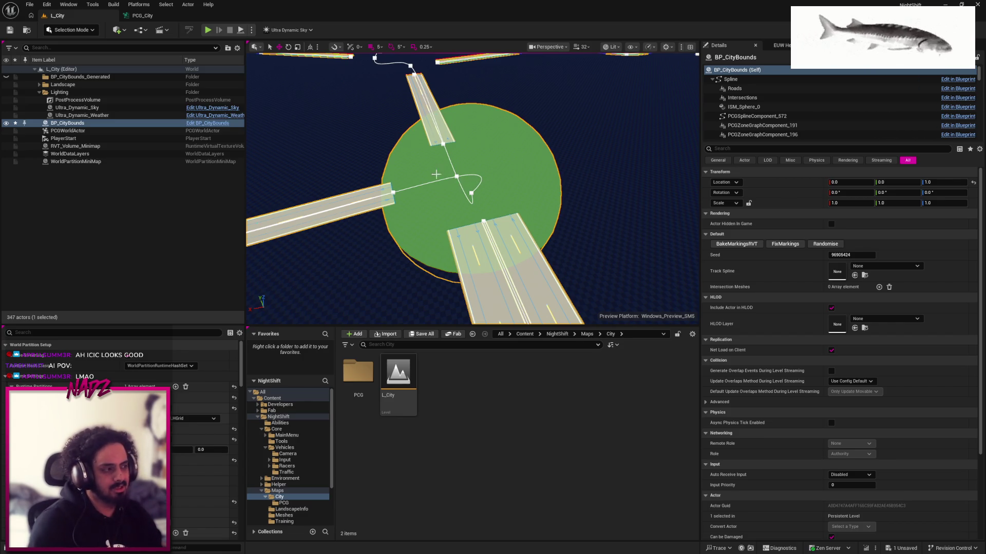
pyautogui.moveTo(444, 78); pyautogui.dragTo(455, 55)
pyautogui.moveTo(359, 140); pyautogui.dragTo(359, 140)
pyautogui.click(146, 16)
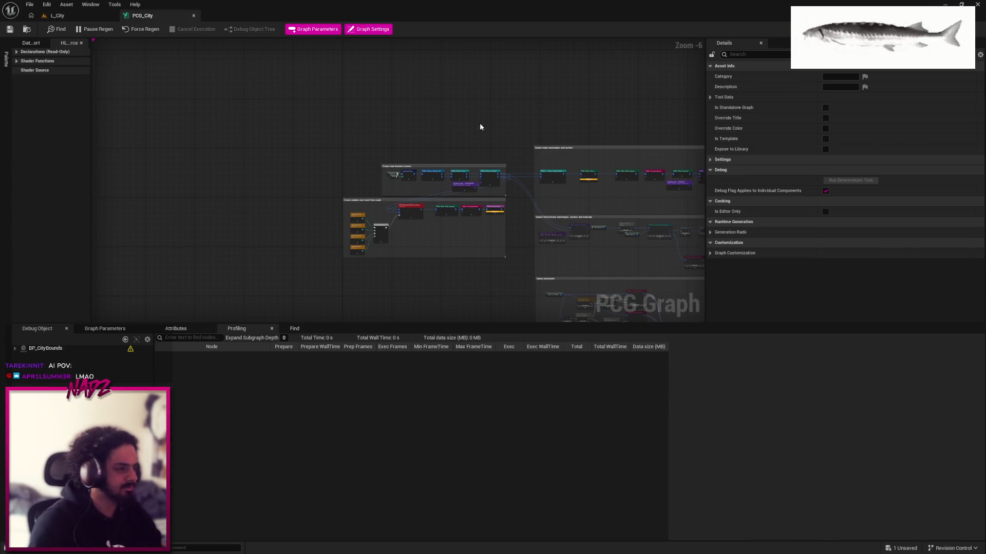
pyautogui.scroll(5, 486, 130)
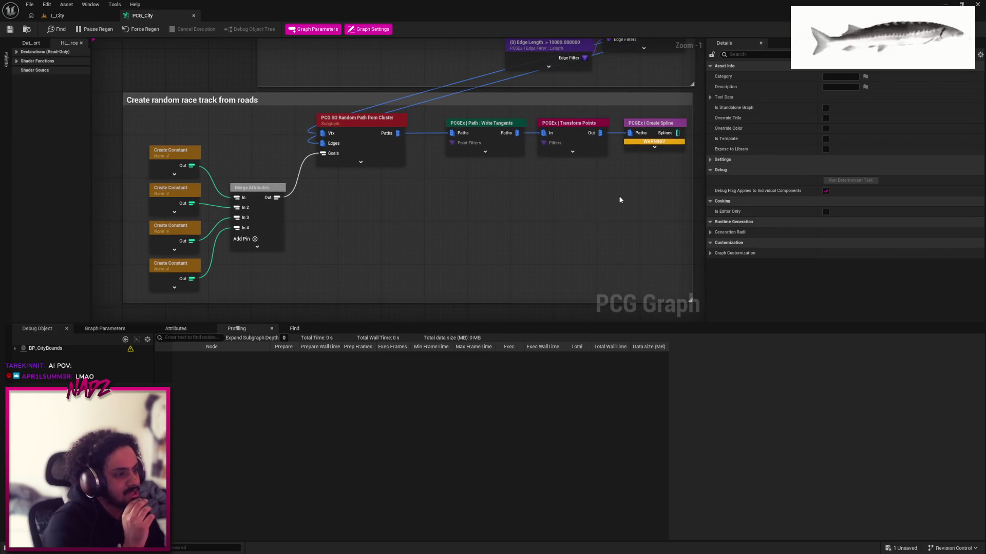
# Select the race-track nodes and constants and disable them
pyautogui.moveTo(652, 226); pyautogui.dragTo(171, 140)
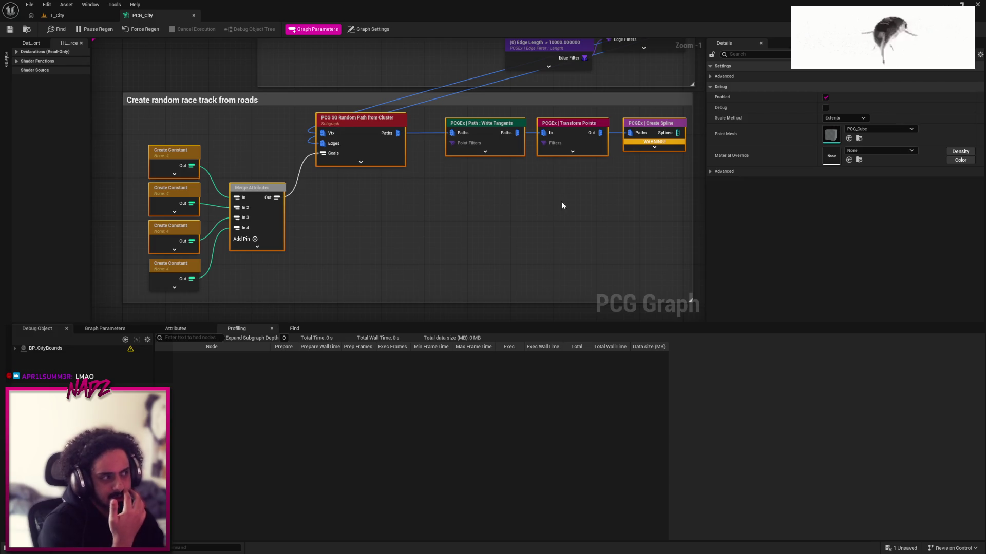
pyautogui.moveTo(557, 207); pyautogui.dragTo(518, 193)
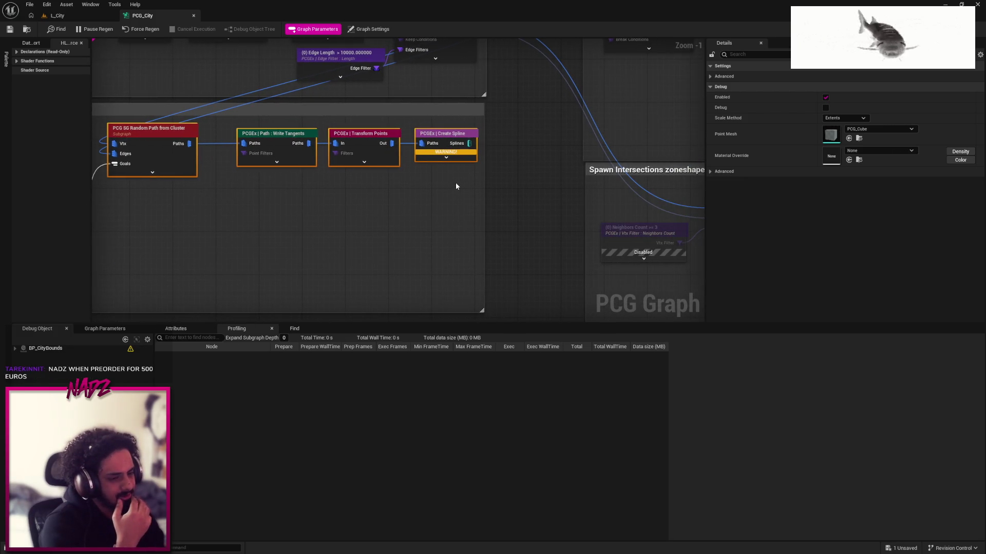
pyautogui.scroll(-2, 462, 190)
pyautogui.scroll(-1, 496, 174)
pyautogui.moveTo(522, 229); pyautogui.dragTo(220, 159)
pyautogui.press('e')
# Clear the node selection, save the PCG_City graph, and bring up the Start menu
pyautogui.moveTo(465, 166); pyautogui.dragTo(317, 141)
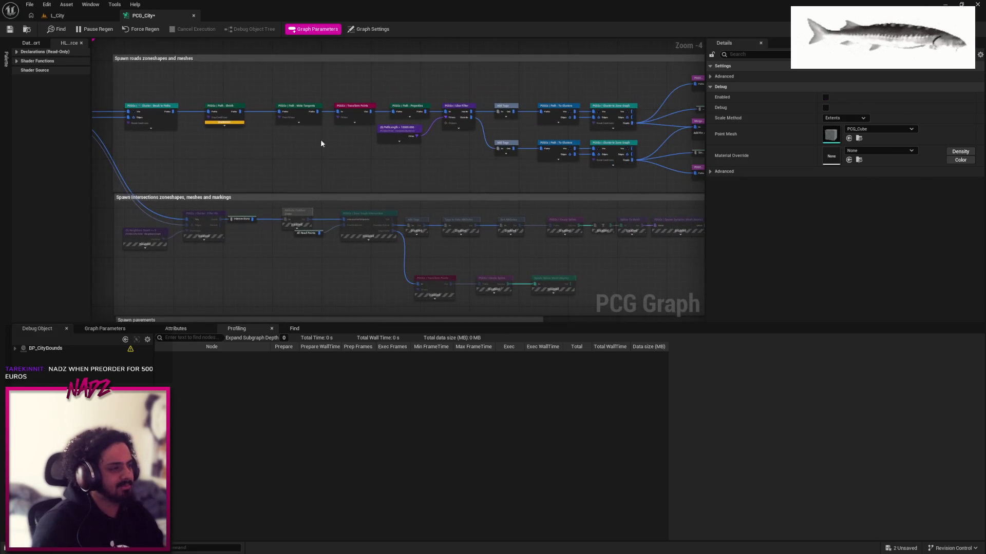
pyautogui.scroll(-2, 345, 82)
pyautogui.click(269, 79)
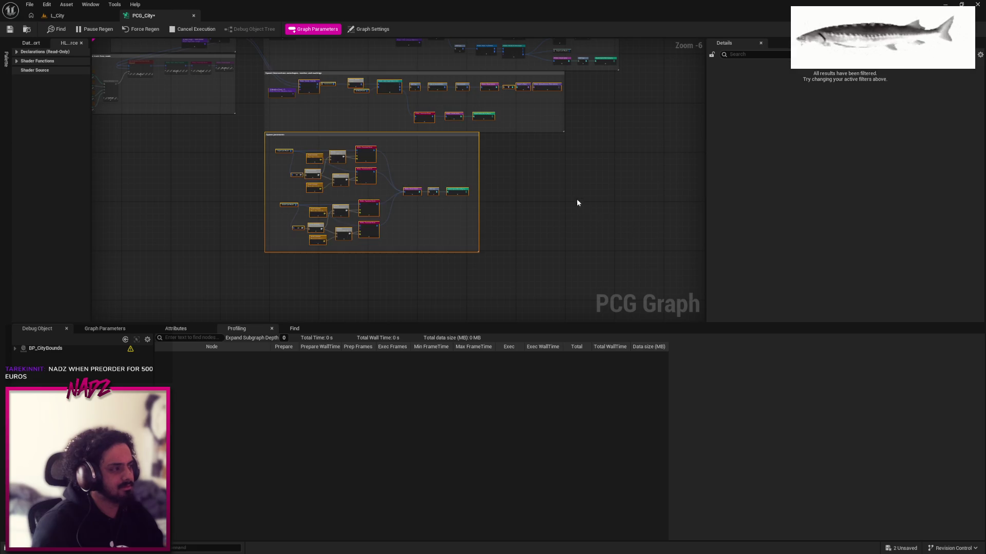
pyautogui.moveTo(482, 157); pyautogui.dragTo(541, 248)
pyautogui.hotkey('ctrl', 's')
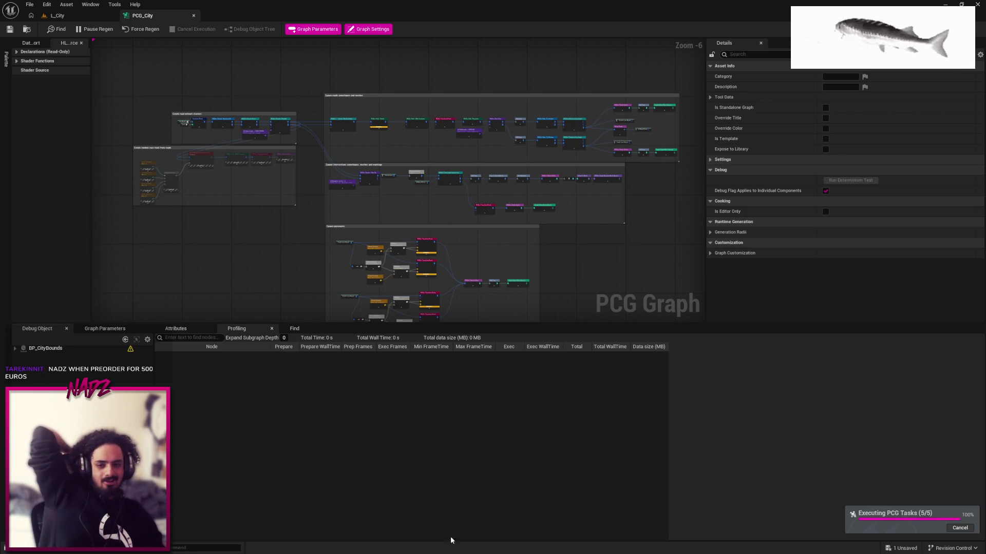
pyautogui.press('super')
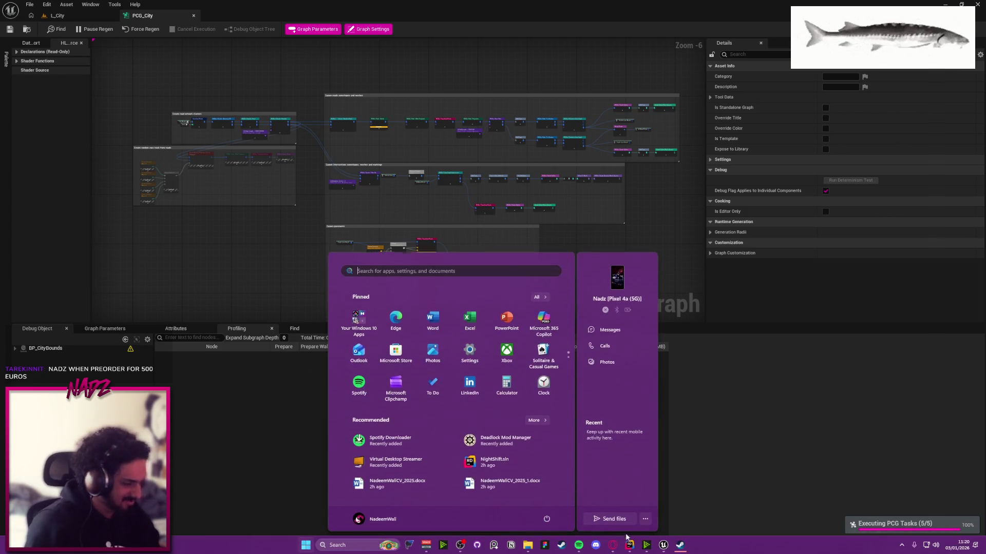
# View the friend's shared orange image in Steam chat, close the chat, and return to L_City
pyautogui.click(687, 548)
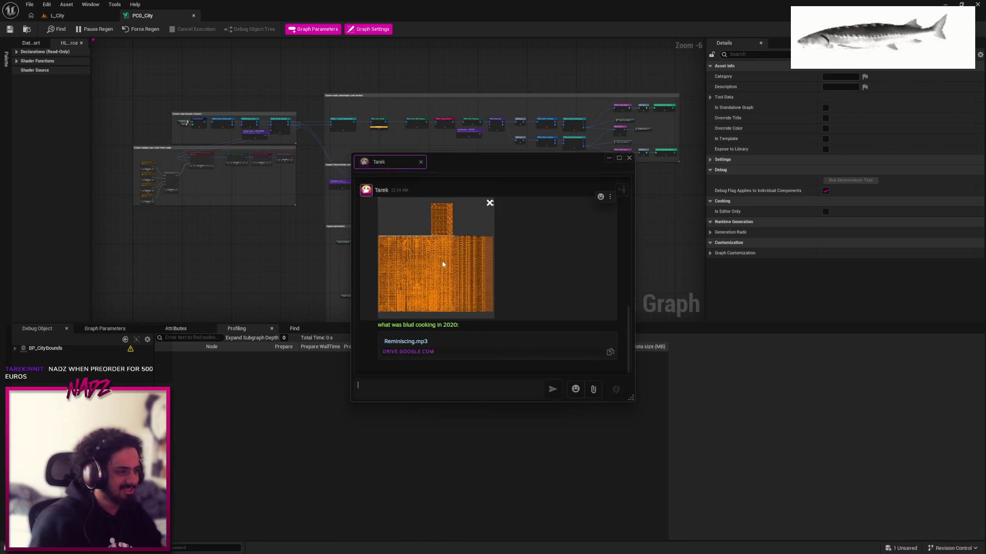
pyautogui.click(442, 264)
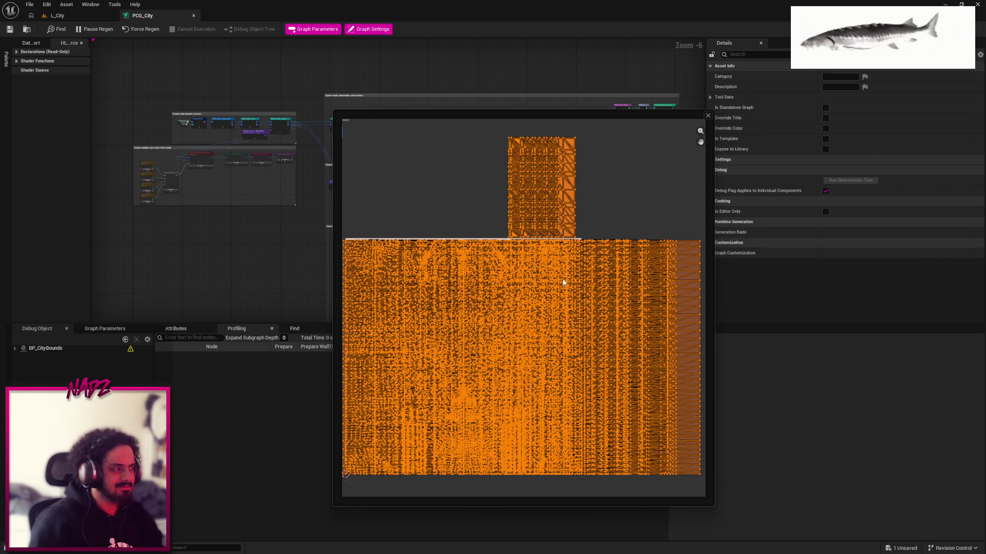
pyautogui.click(707, 115)
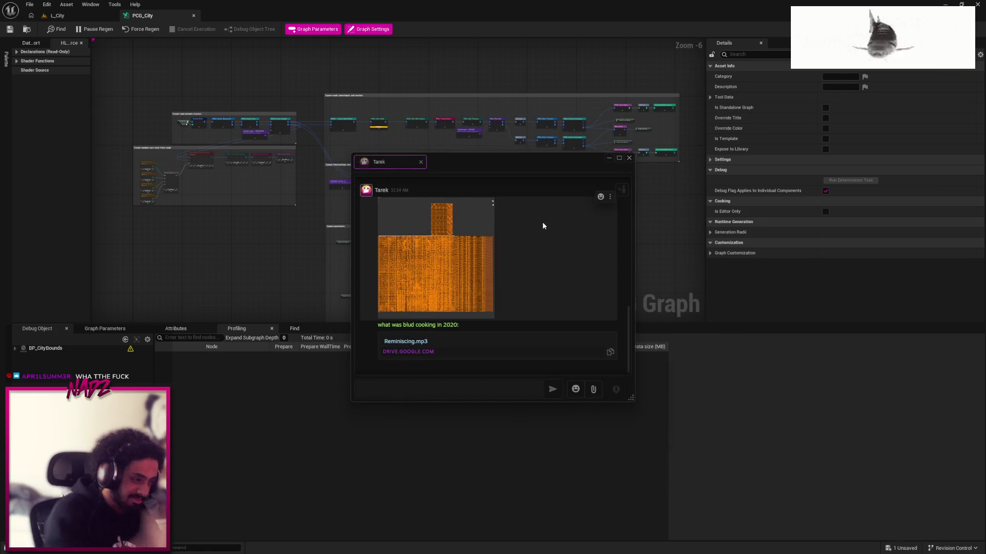
pyautogui.scroll(3, 540, 242)
pyautogui.scroll(-3, 550, 253)
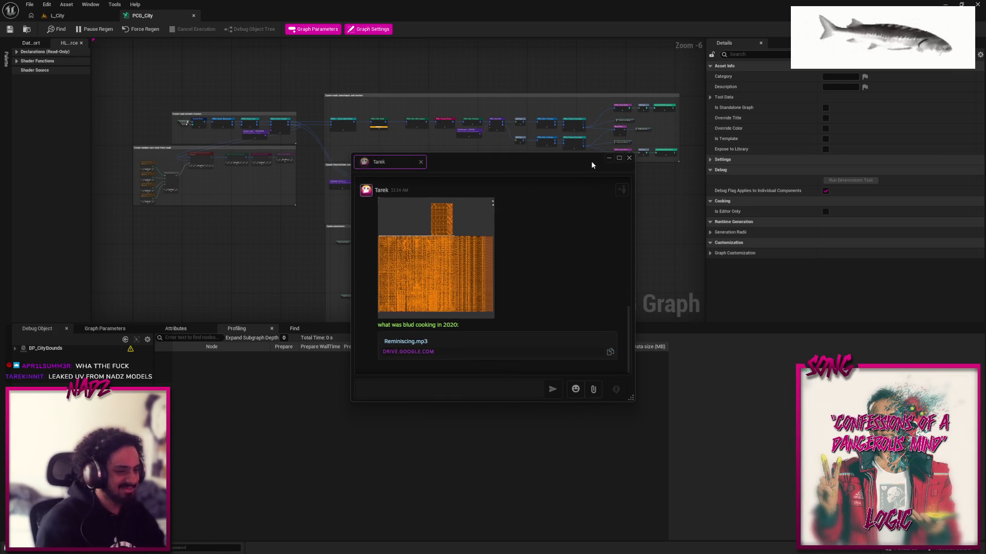
pyautogui.click(629, 159)
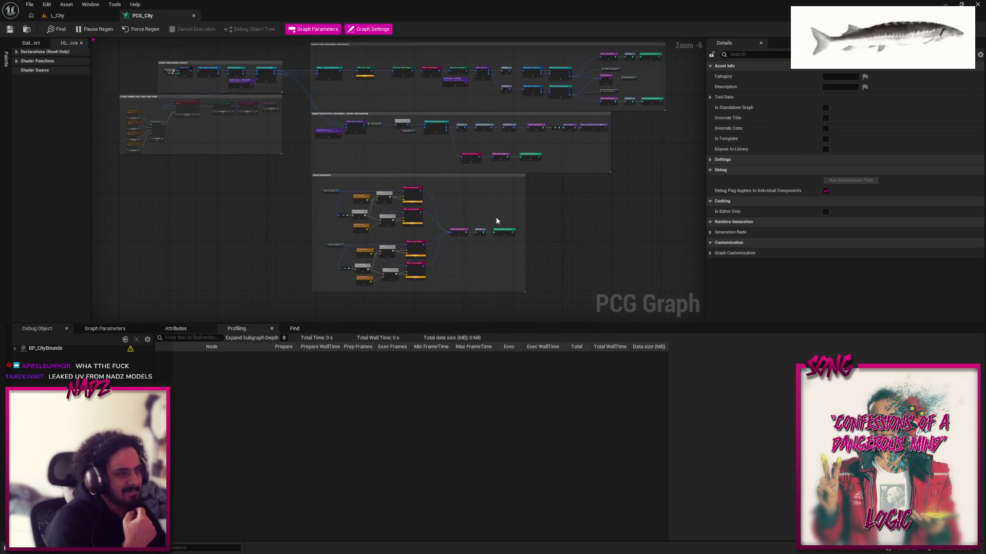
pyautogui.click(57, 15)
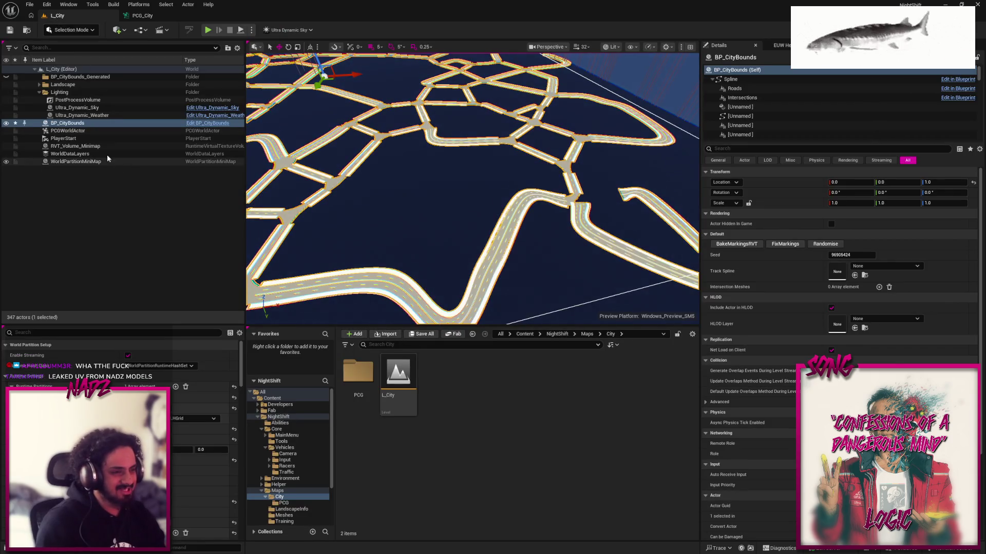
# Browse to NightShift > Vehicles > EA69 and open the SM_EA69_Body mesh
pyautogui.click(39, 92)
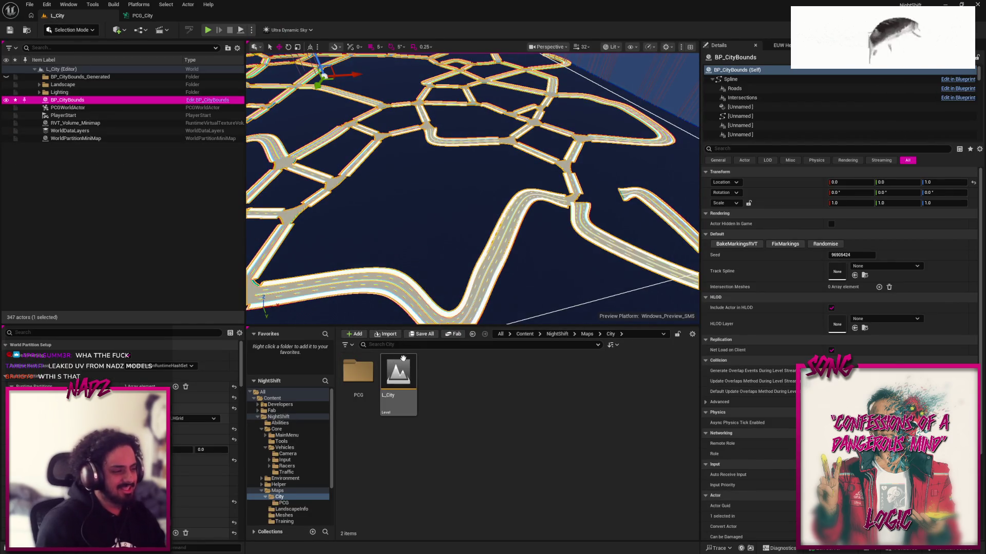
pyautogui.click(557, 334)
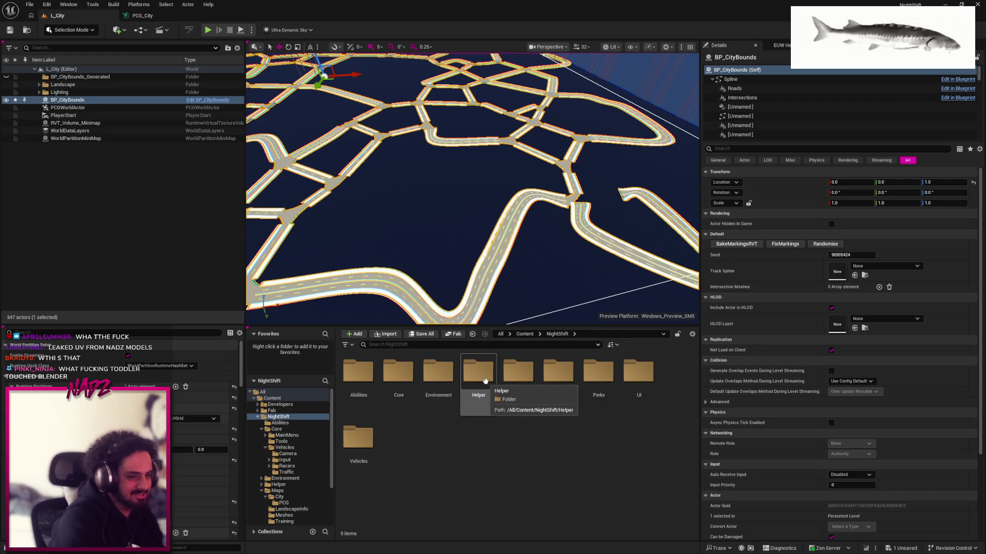
pyautogui.doubleClick(358, 438)
pyautogui.doubleClick(438, 372)
pyautogui.hotkey('alt', 'Left')
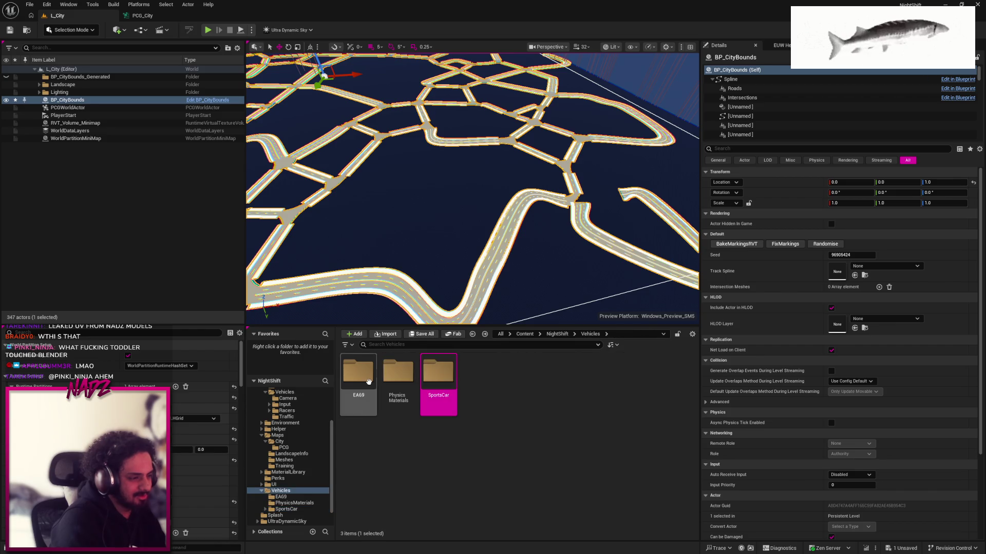
pyautogui.doubleClick(369, 382)
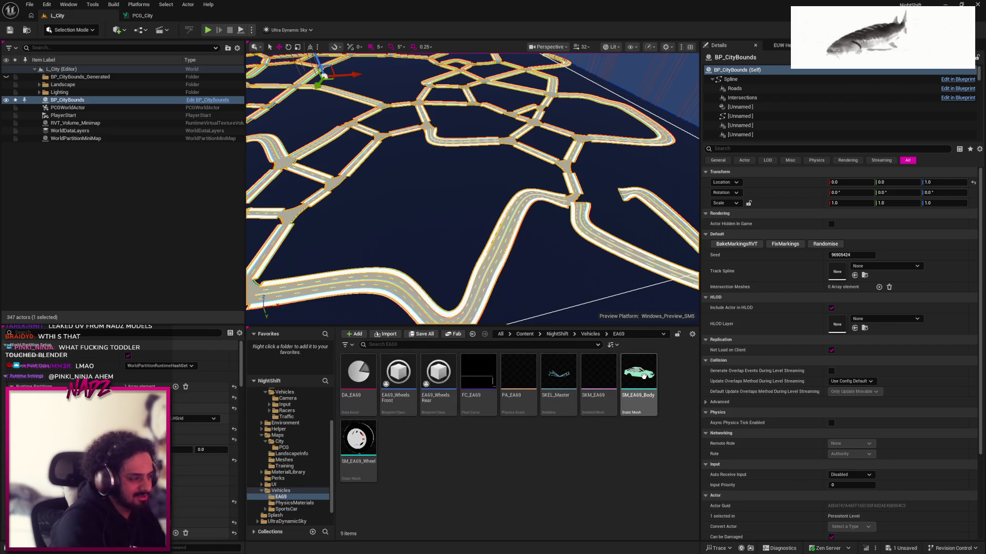
pyautogui.click(644, 376)
pyautogui.doubleClick(643, 376)
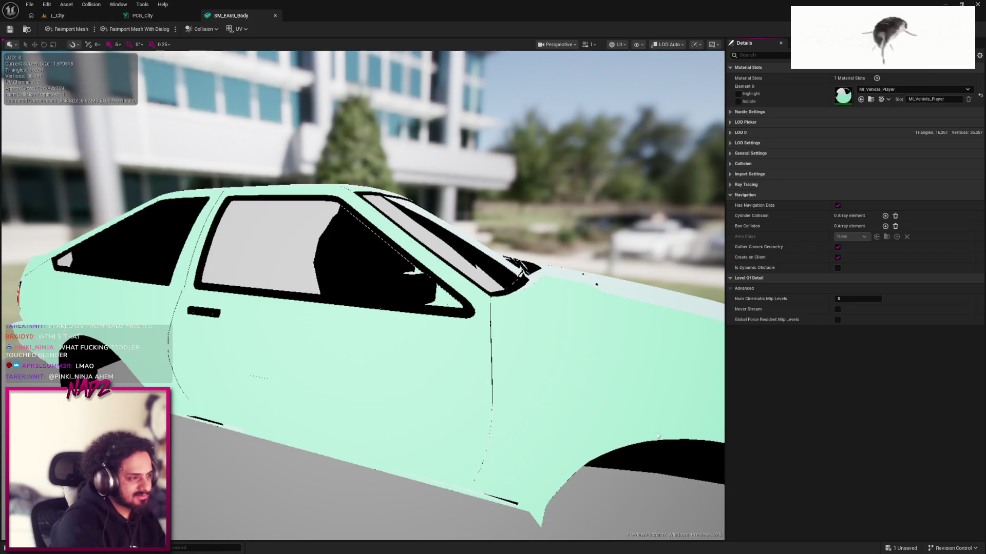
# Look through the mesh viewport's view mode, display and preview scene options
pyautogui.click(615, 46)
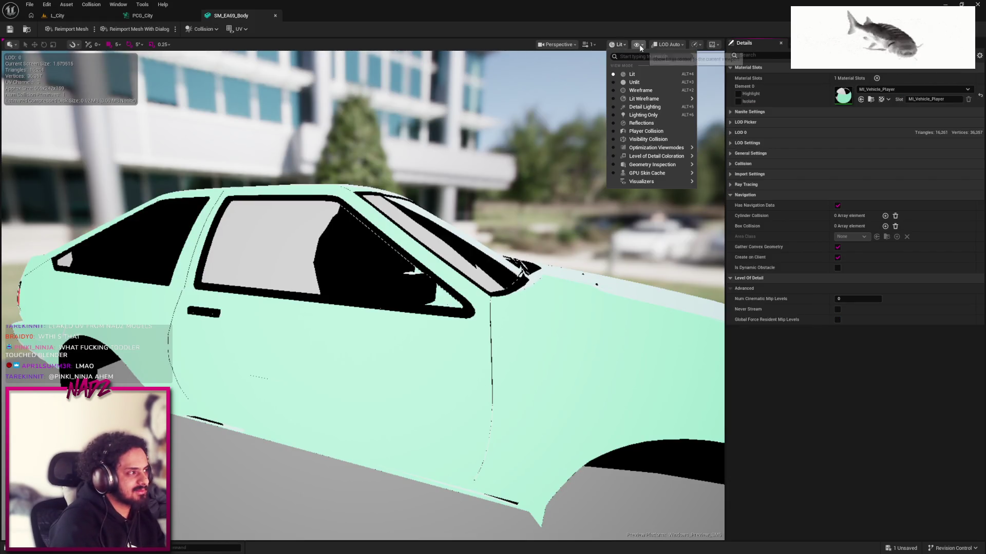
pyautogui.click(637, 45)
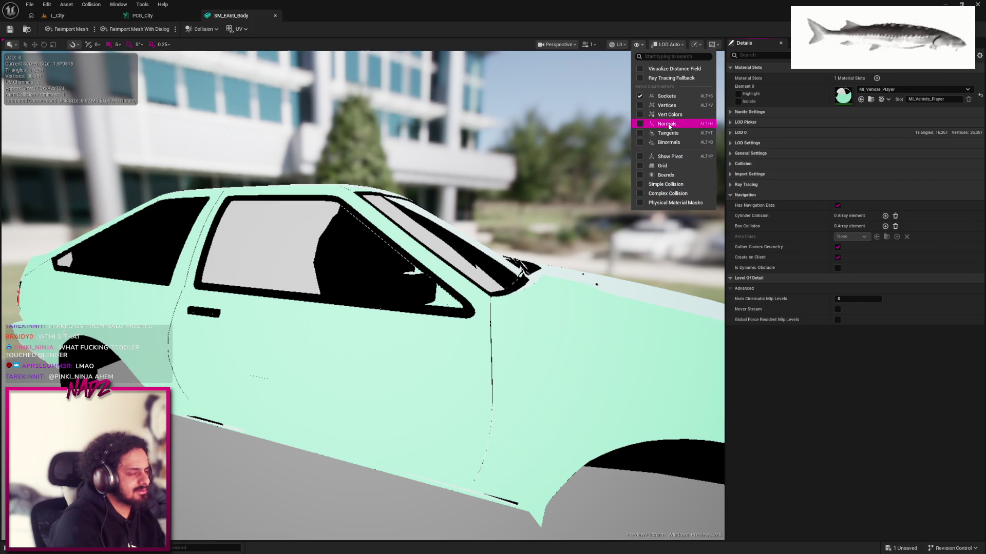
pyautogui.click(664, 46)
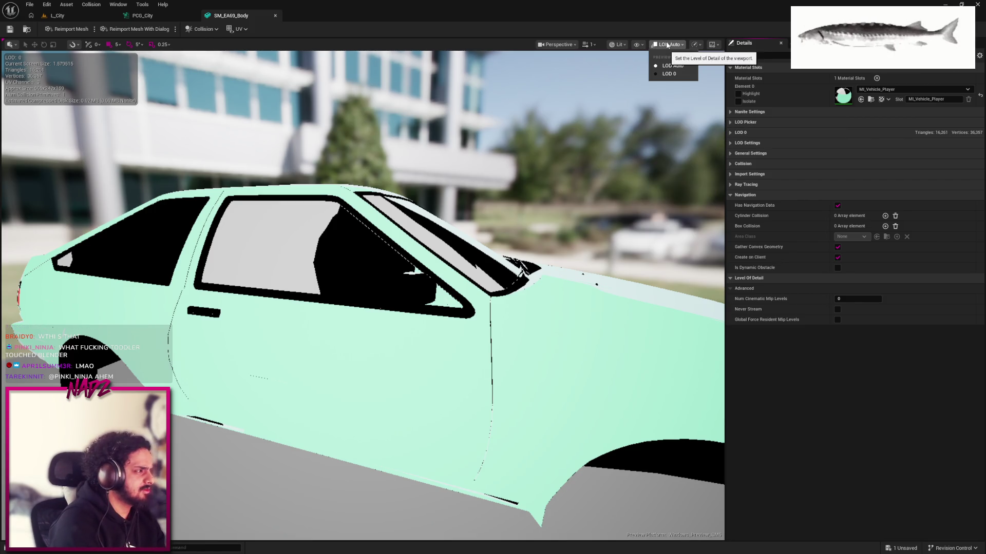
pyautogui.click(714, 45)
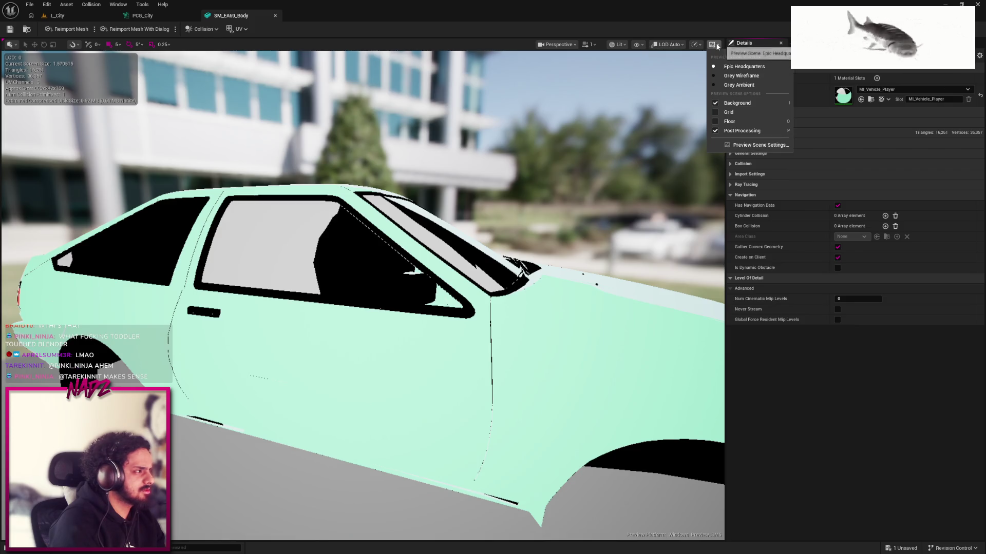
pyautogui.click(614, 45)
pyautogui.click(620, 46)
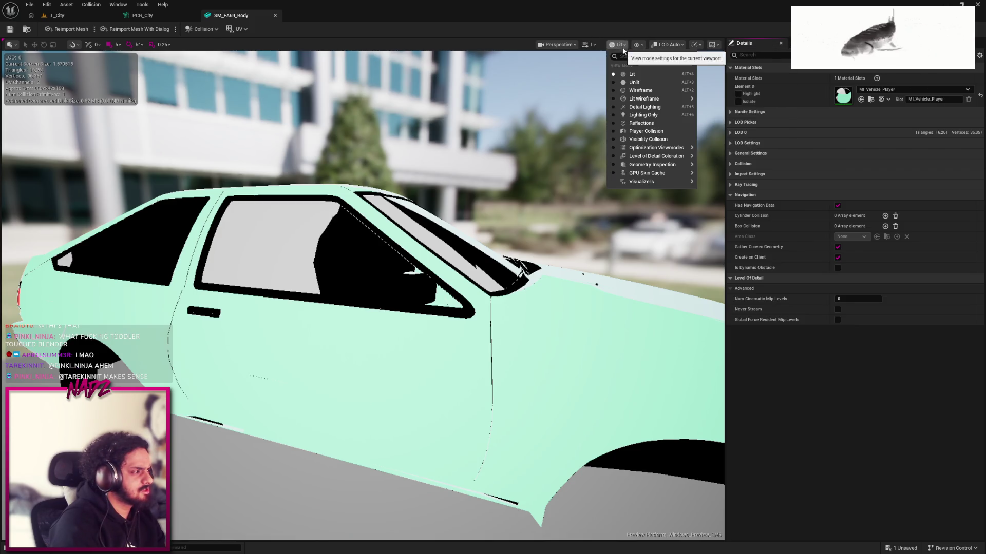
pyautogui.click(638, 46)
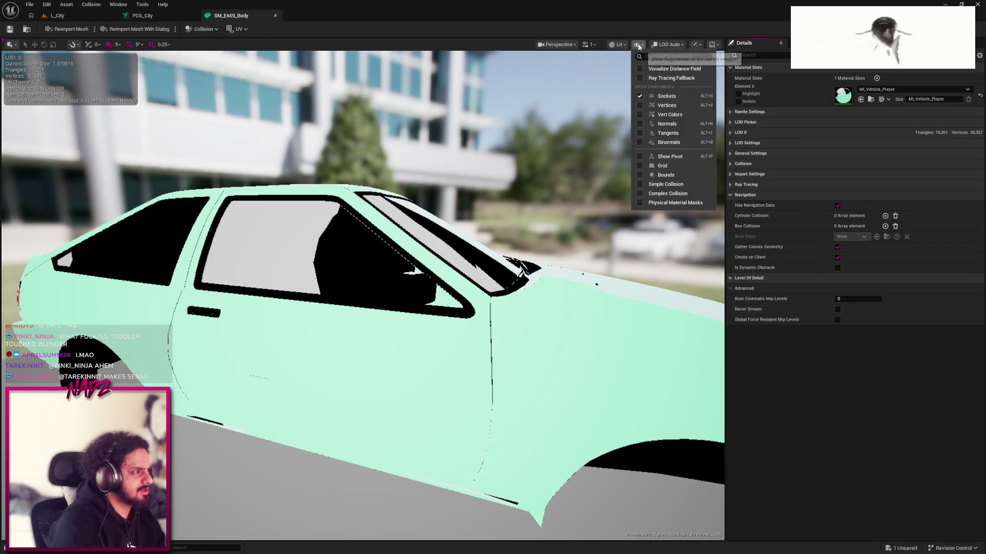
# Overlay the car's UV Channel 1 layout, then switch to UV Channel 0
pyautogui.click(238, 29)
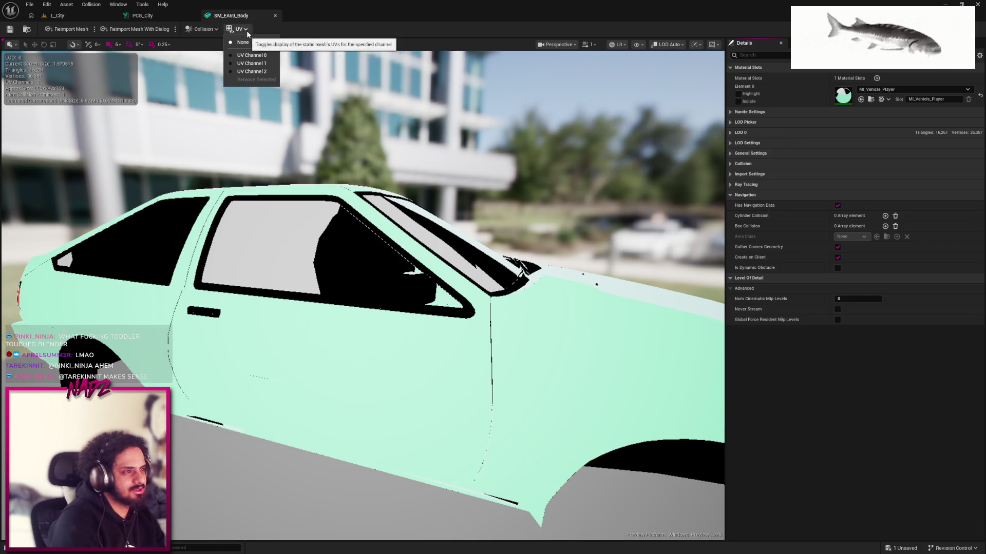
pyautogui.click(251, 63)
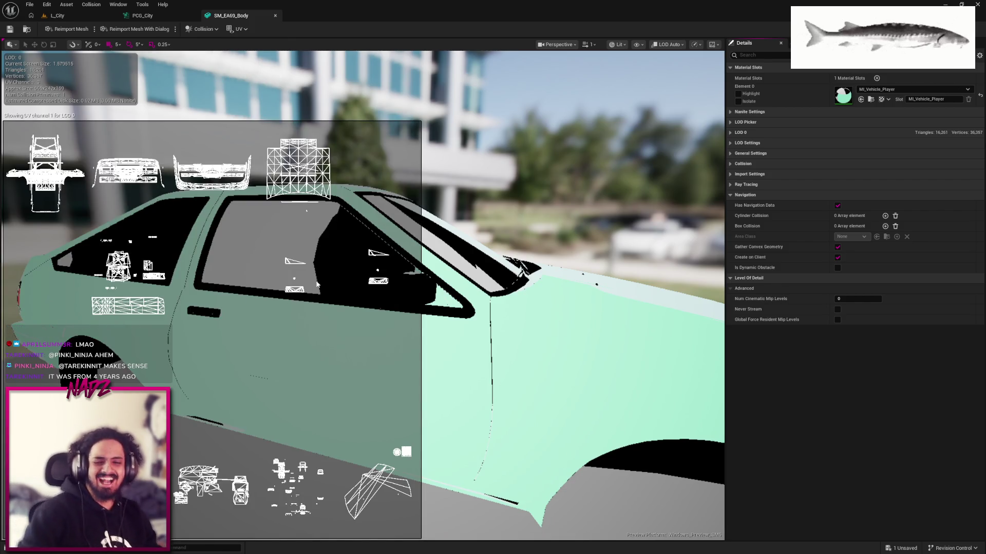
pyautogui.click(237, 29)
pyautogui.click(247, 62)
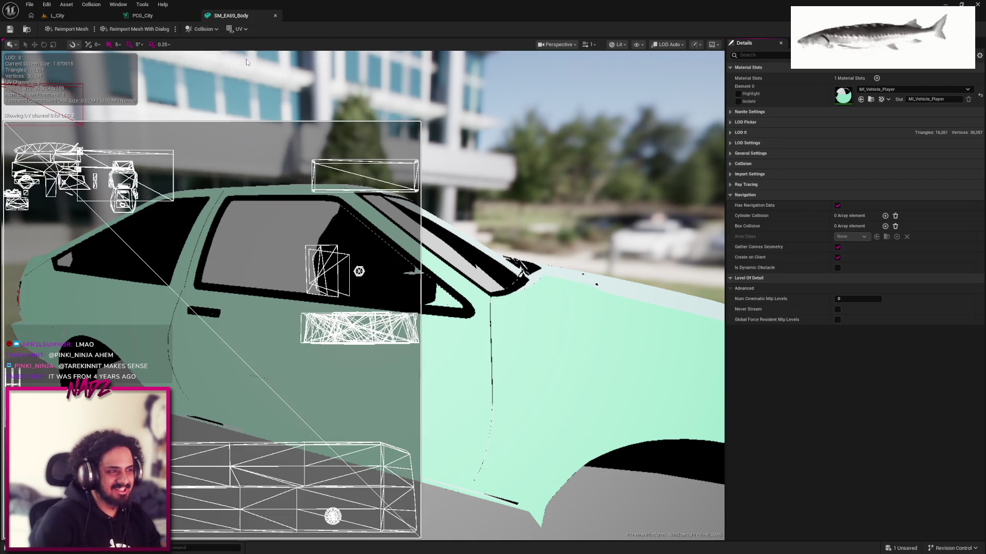
pyautogui.scroll(-5, 234, 184)
pyautogui.scroll(2, 219, 226)
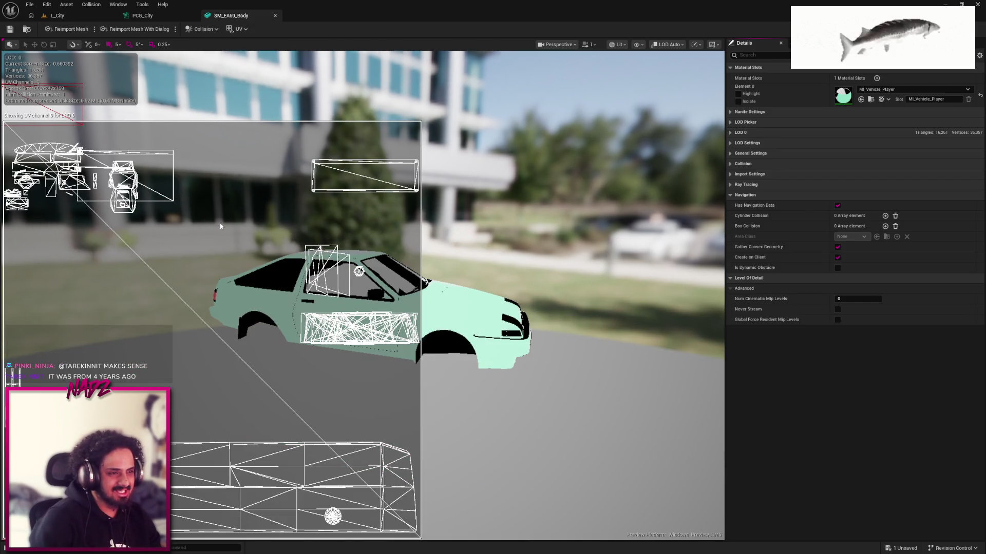
pyautogui.scroll(3, 238, 218)
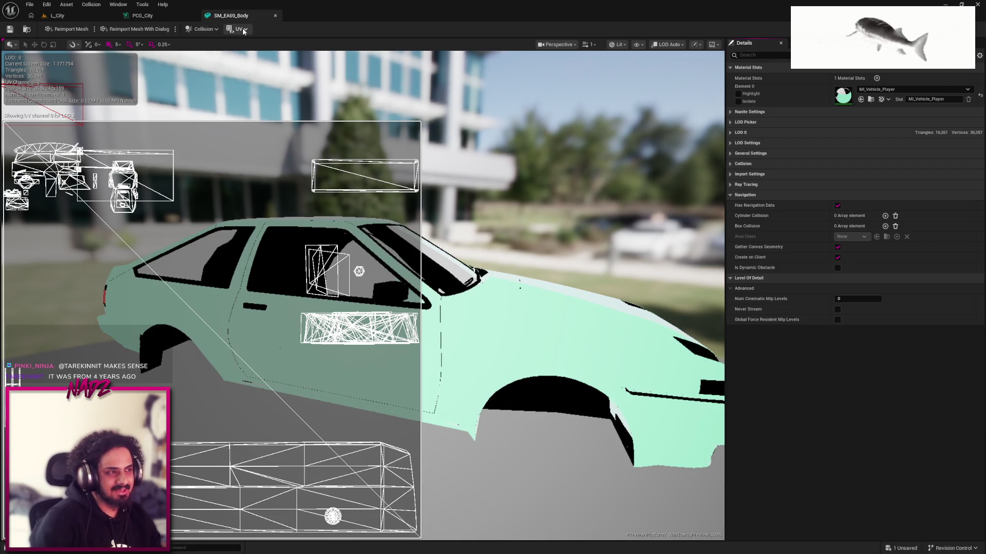
# Show UV Channel 2, set the UV overlay to None, and close the mesh editor
pyautogui.click(242, 29)
pyautogui.click(251, 73)
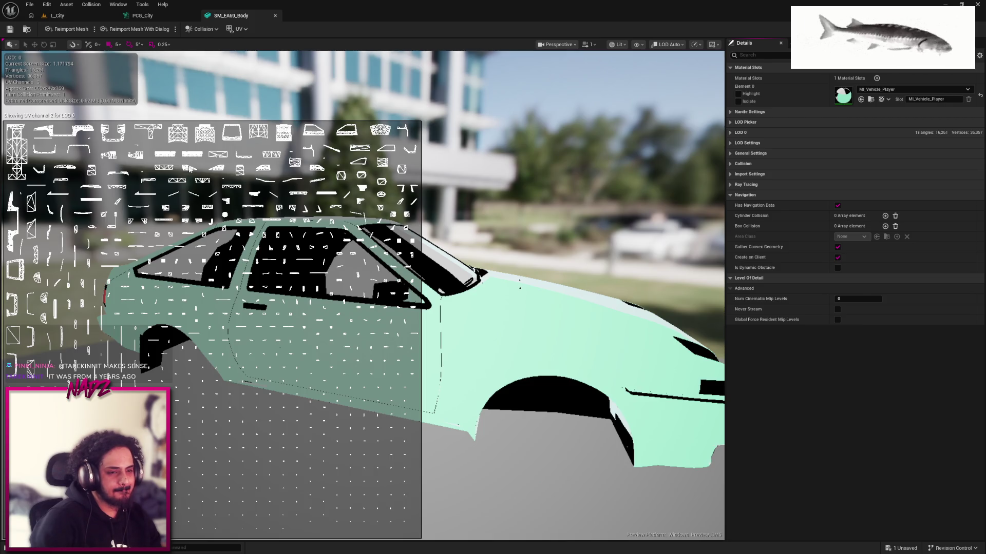
pyautogui.click(239, 29)
pyautogui.click(248, 52)
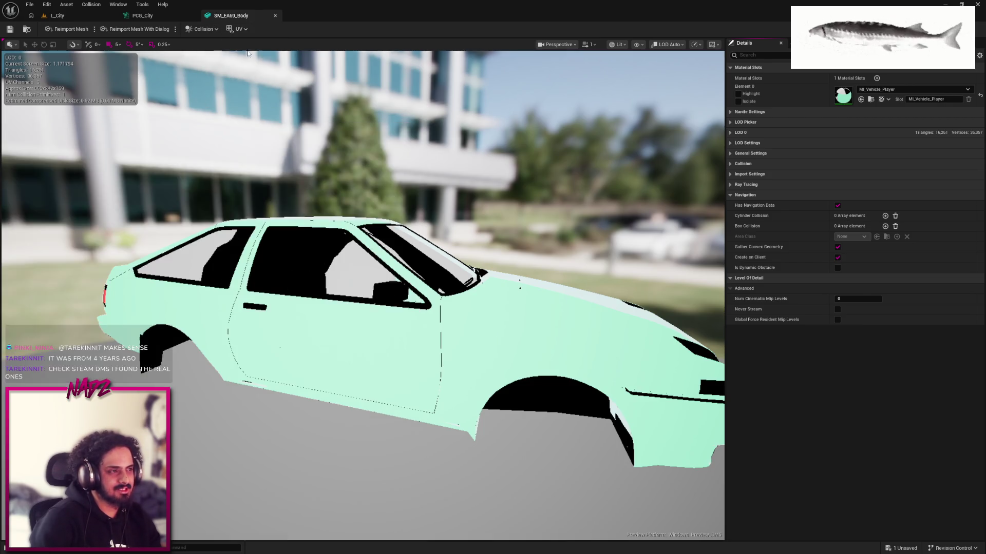
pyautogui.middleClick(243, 17)
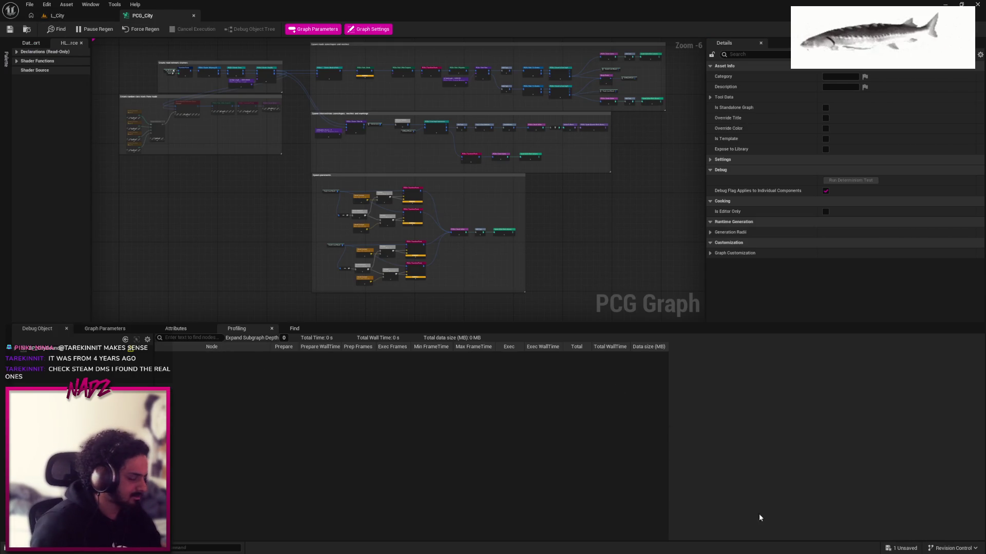
pyautogui.press('super')
pyautogui.click(679, 545)
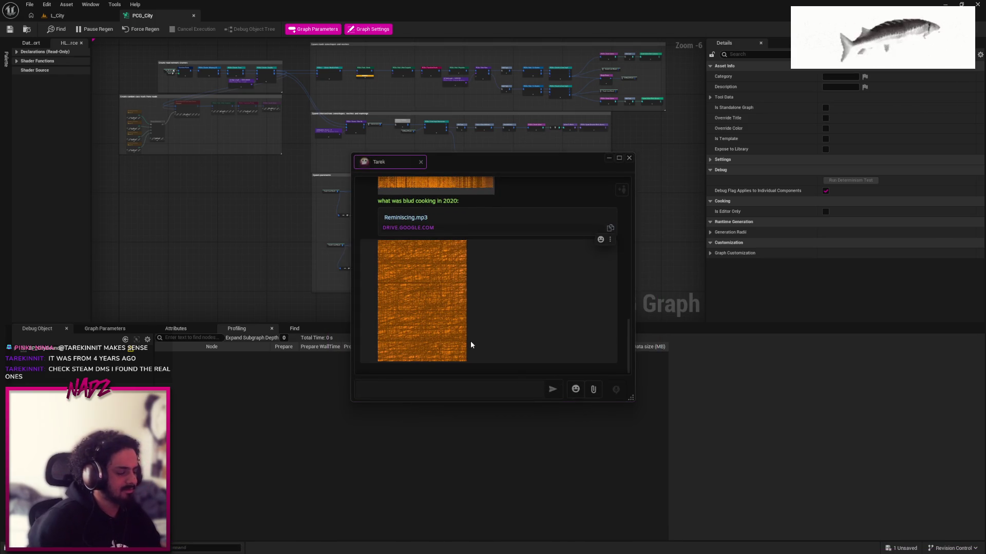
pyautogui.scroll(1, 470, 341)
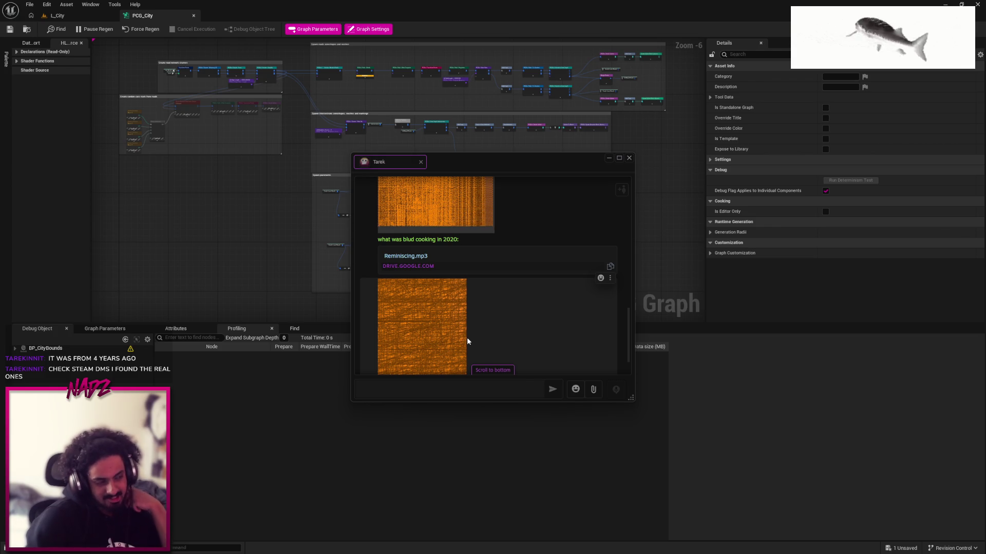
pyautogui.click(442, 320)
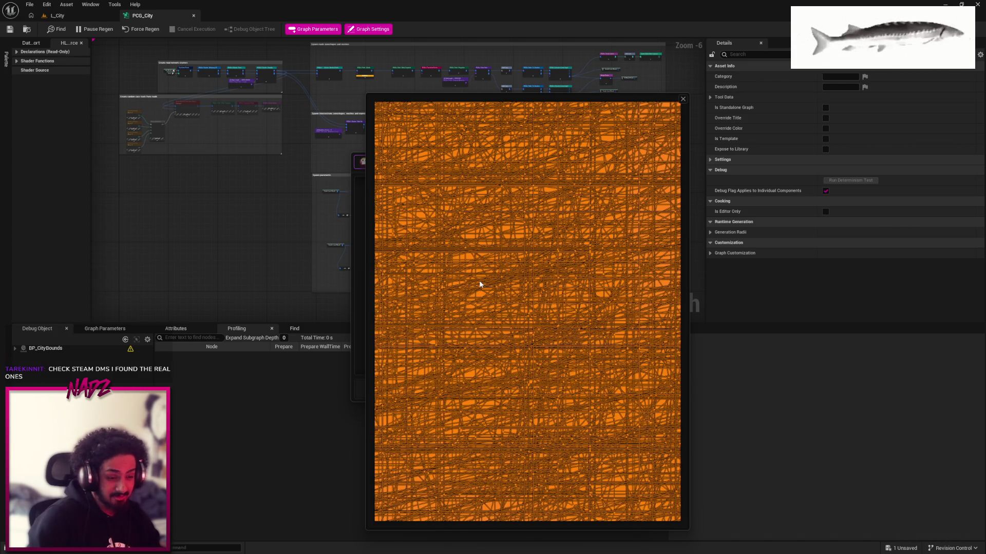
pyautogui.click(683, 100)
pyautogui.click(632, 160)
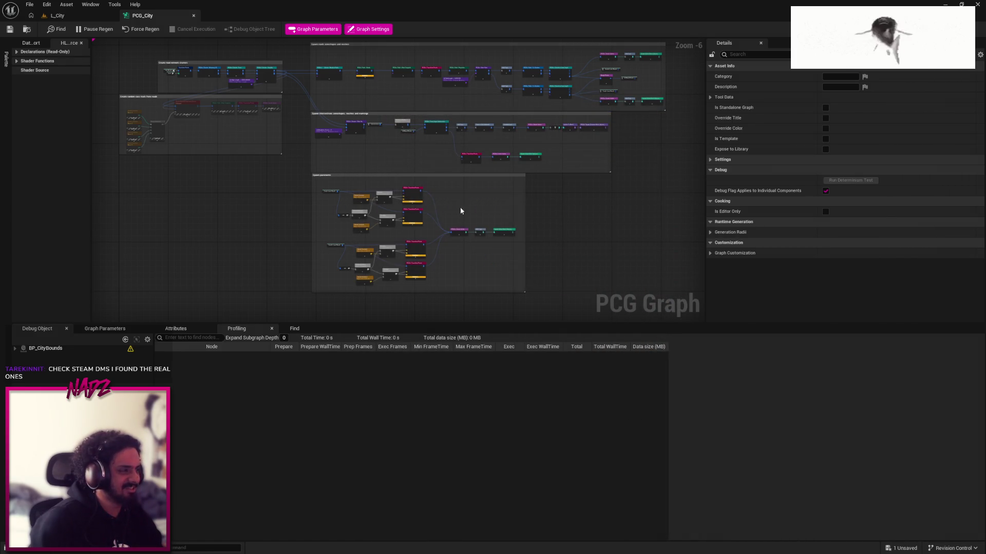
pyautogui.click(64, 16)
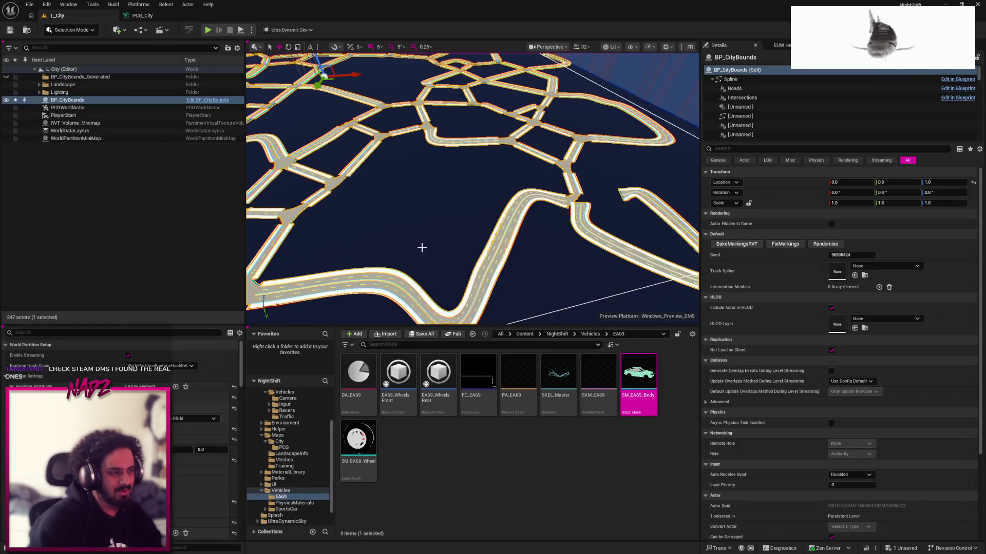
# Inspect the junction road splines, intersection zone component and landscape section under the roads
pyautogui.scroll(-5, 421, 248)
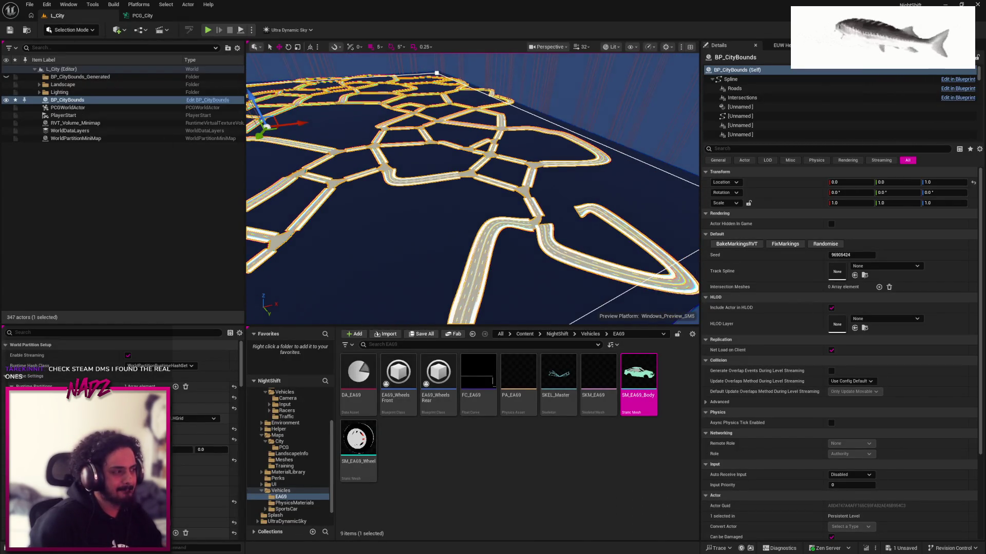
pyautogui.scroll(8, 422, 248)
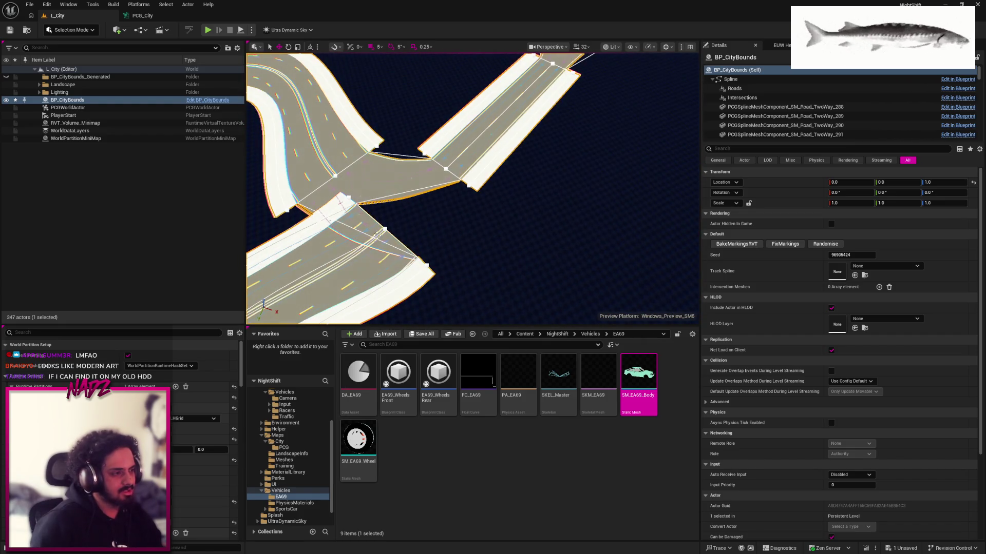
pyautogui.click(385, 228)
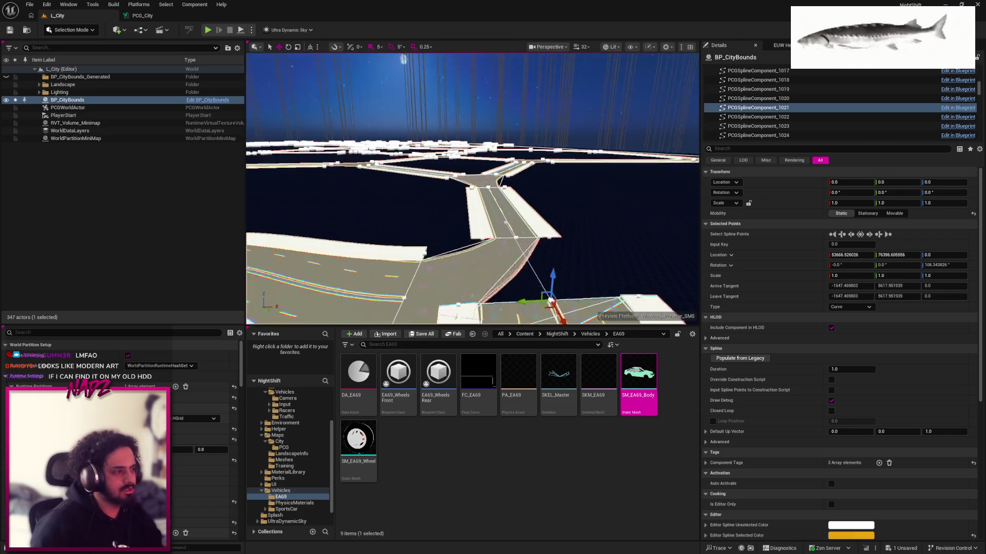
pyautogui.click(518, 150)
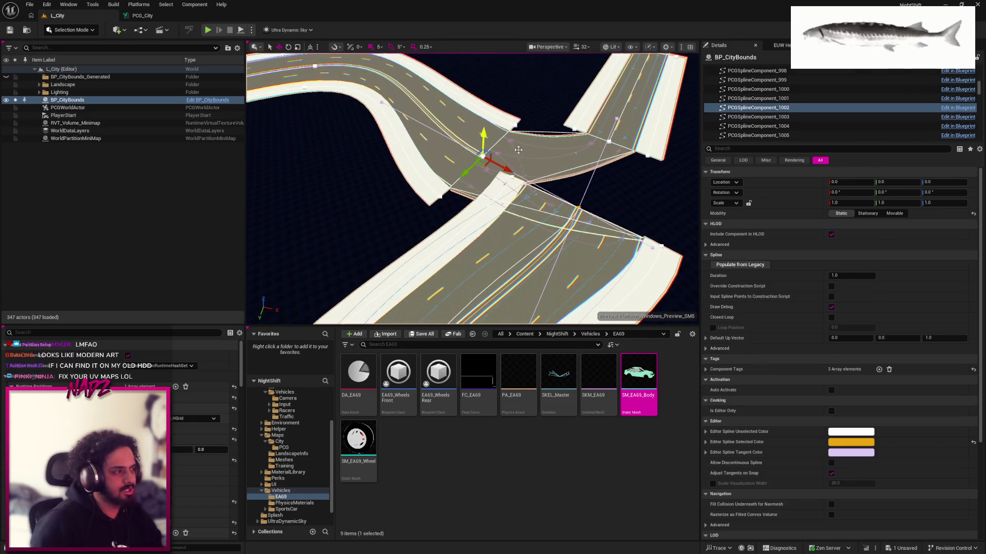
pyautogui.click(612, 157)
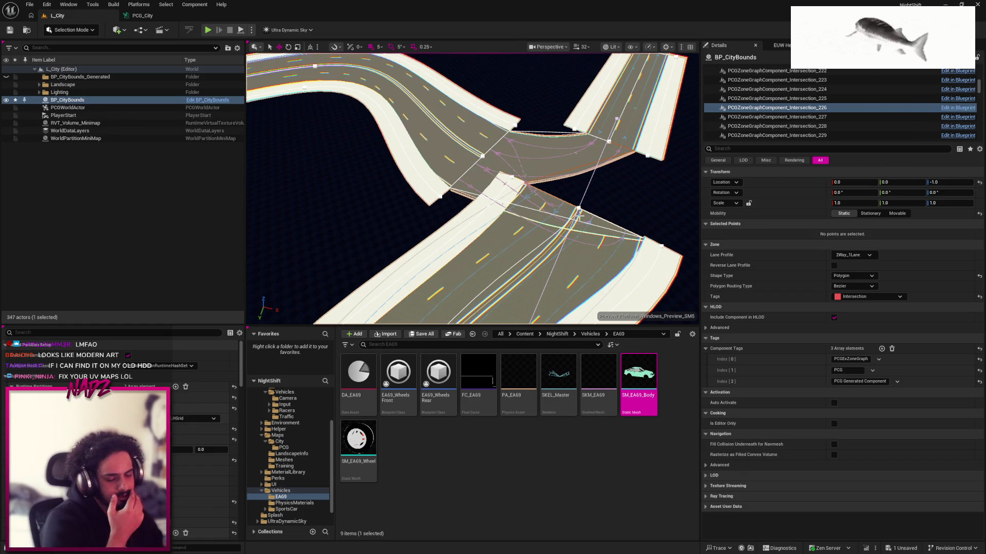
pyautogui.moveTo(567, 185)
pyautogui.mouseDown()
pyautogui.moveTo(546, 179)
pyautogui.moveTo(460, 202)
pyautogui.mouseUp()
pyautogui.scroll(-10, 537, 198)
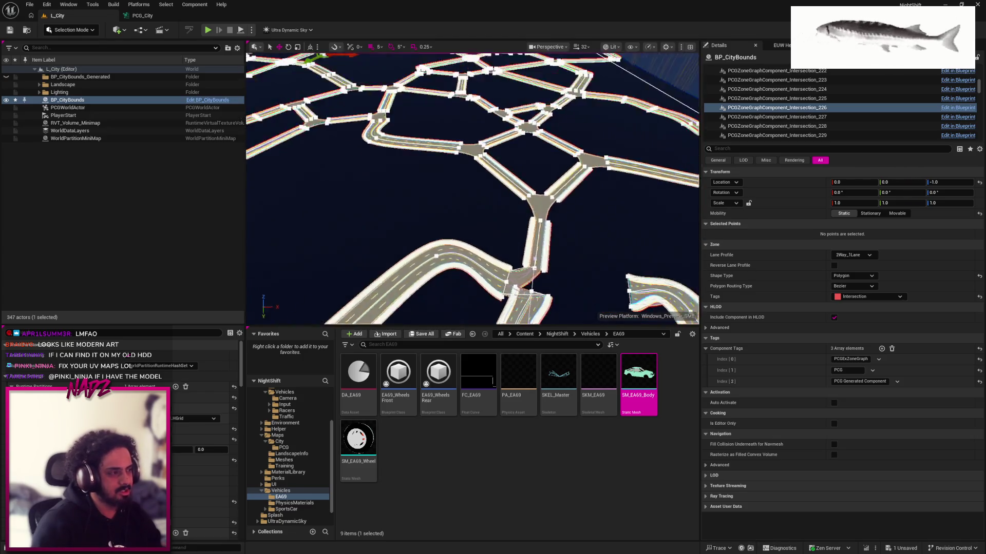
pyautogui.click(481, 242)
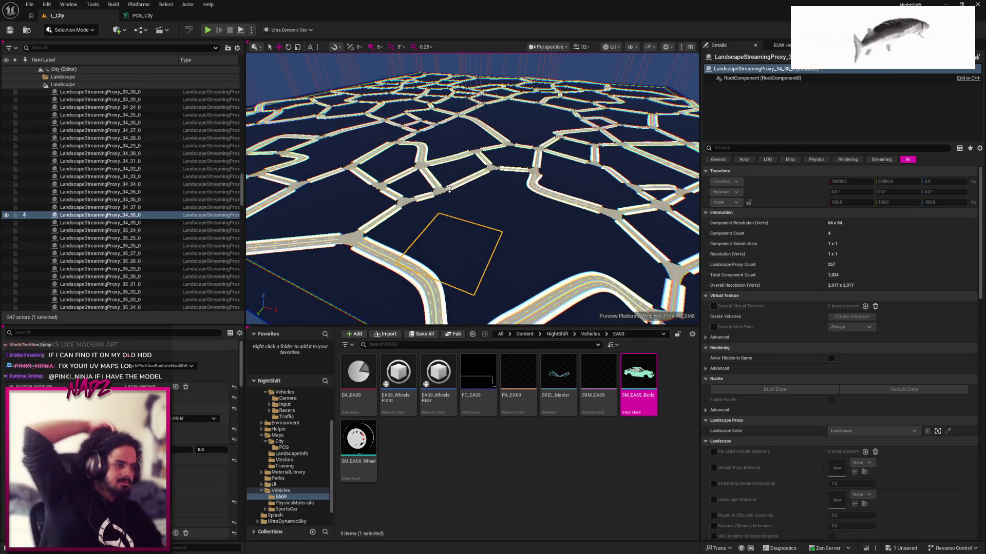
# Clean up BP_CityBounds' PCG-generated roads and randomise its seed to 65935244
pyautogui.click(449, 189)
pyautogui.click(717, 80)
pyautogui.click(717, 80)
pyautogui.click(760, 88)
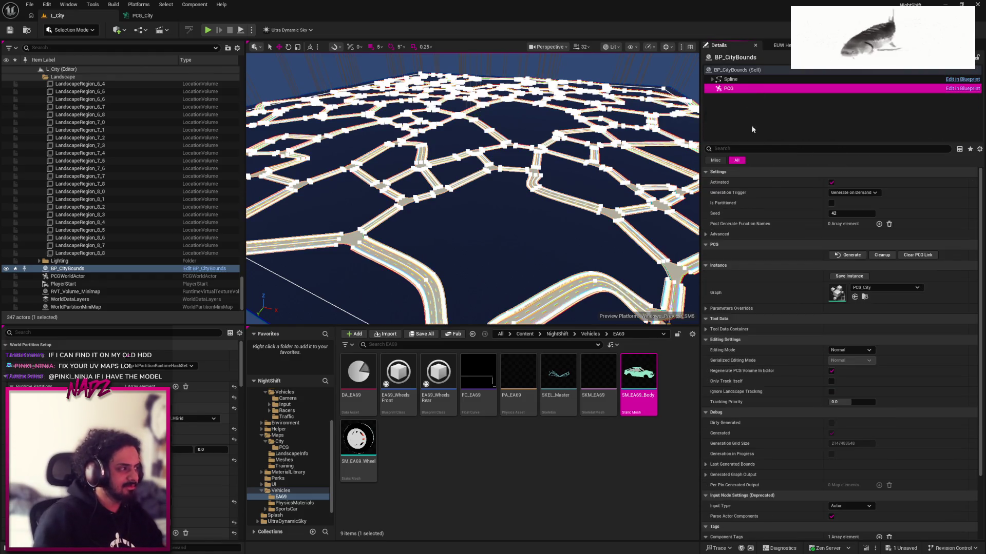
pyautogui.click(893, 254)
pyautogui.click(738, 70)
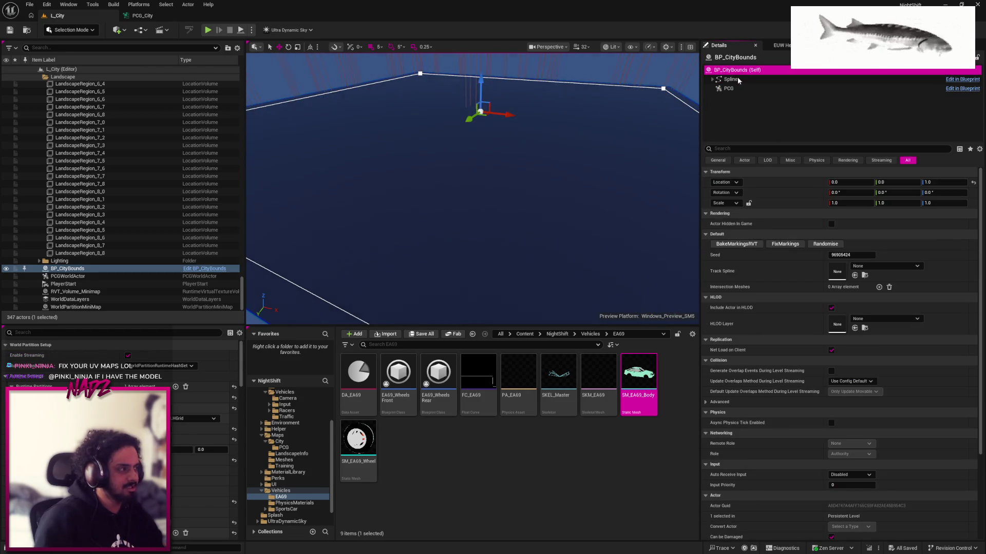
pyautogui.click(833, 245)
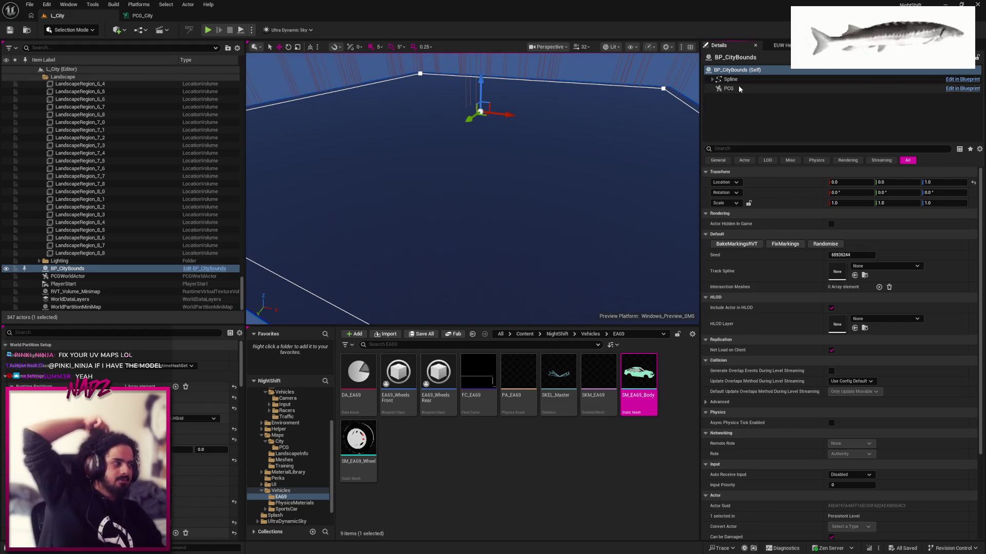
pyautogui.click(738, 88)
pyautogui.click(847, 255)
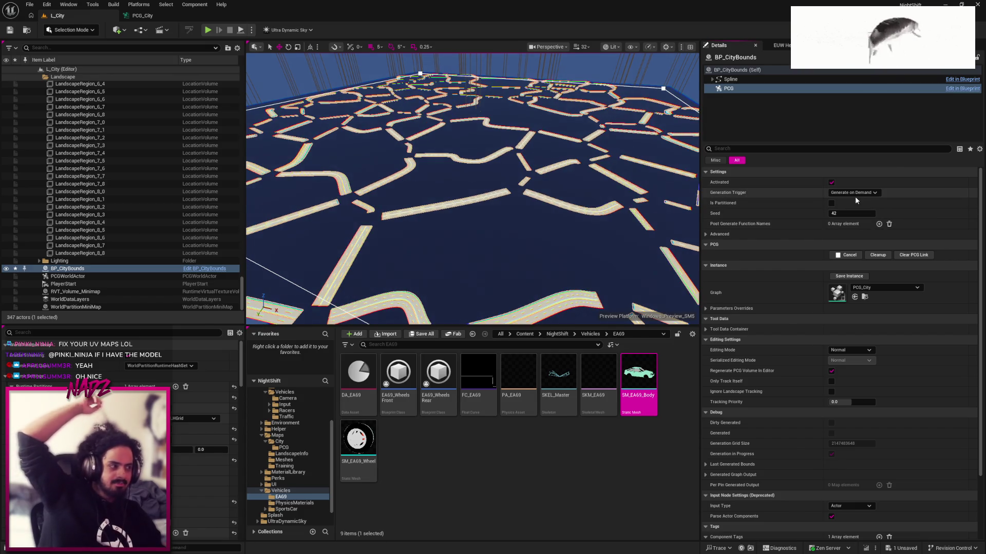
pyautogui.moveTo(588, 212); pyautogui.dragTo(587, 212)
pyautogui.moveTo(519, 211); pyautogui.dragTo(593, 212)
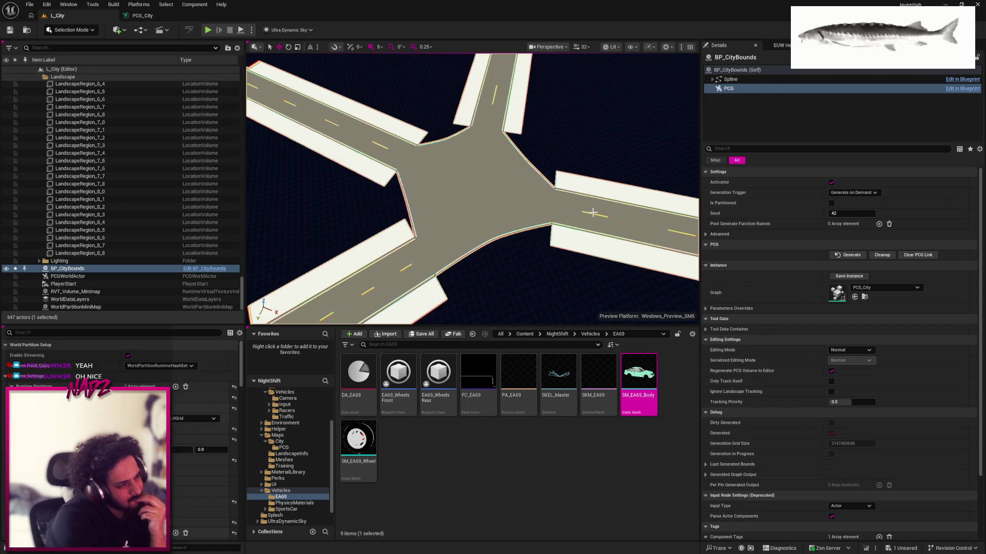
pyautogui.moveTo(593, 212); pyautogui.dragTo(593, 212)
# Select and frame the generated intersection road mesh, flying the camera down onto the road
pyautogui.click(488, 208)
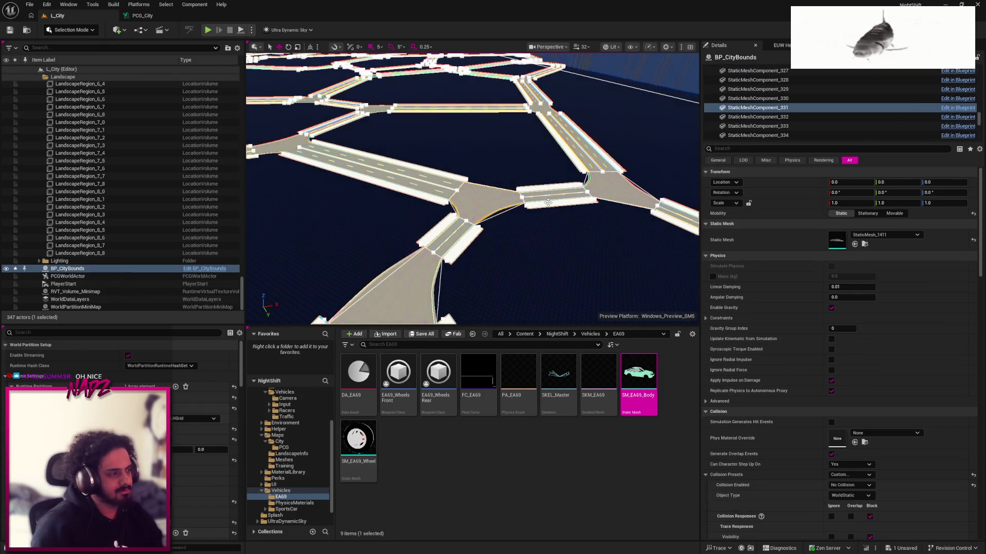
pyautogui.press('f')
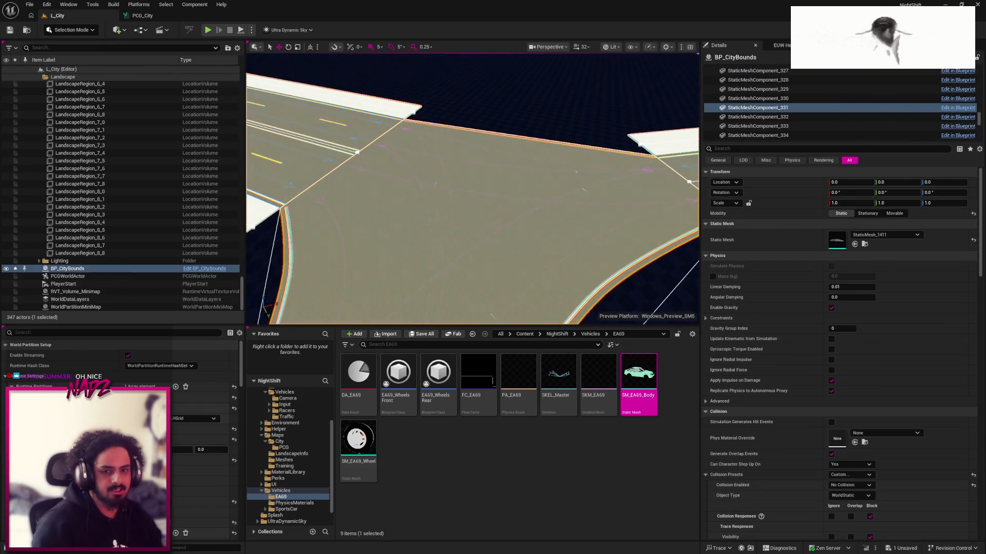
pyautogui.scroll(5, 472, 189)
pyautogui.moveTo(472, 190); pyautogui.dragTo(472, 164)
pyautogui.press('w')
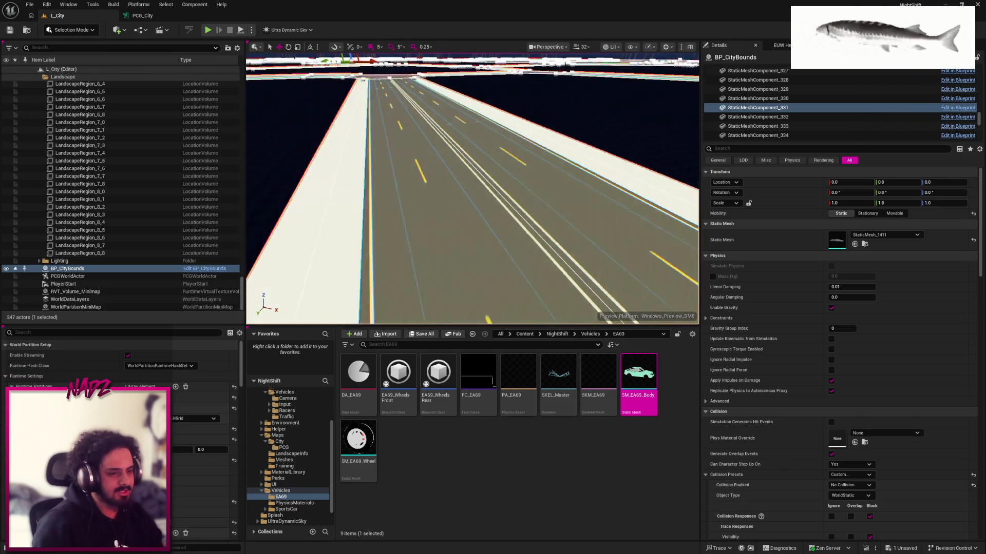
pyautogui.press('s')
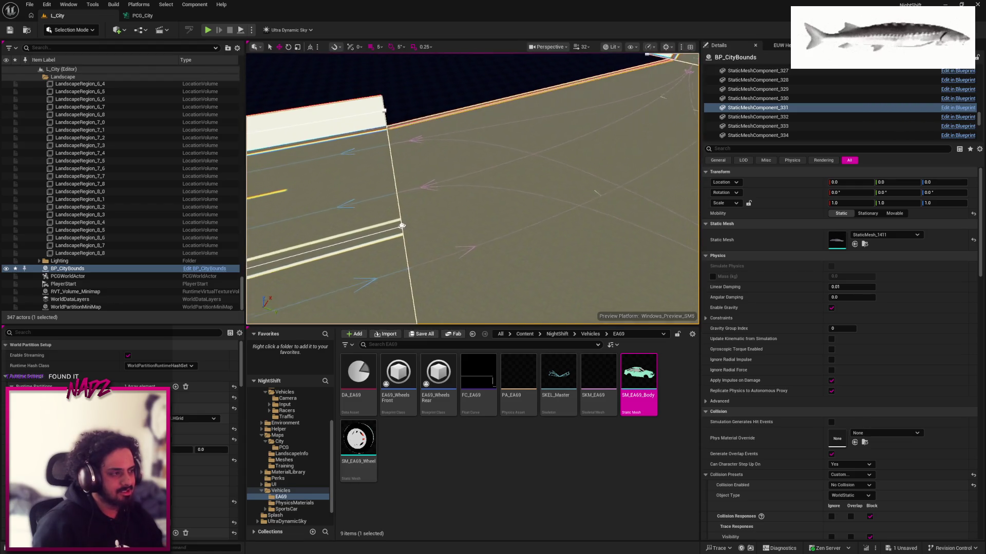
pyautogui.press('w')
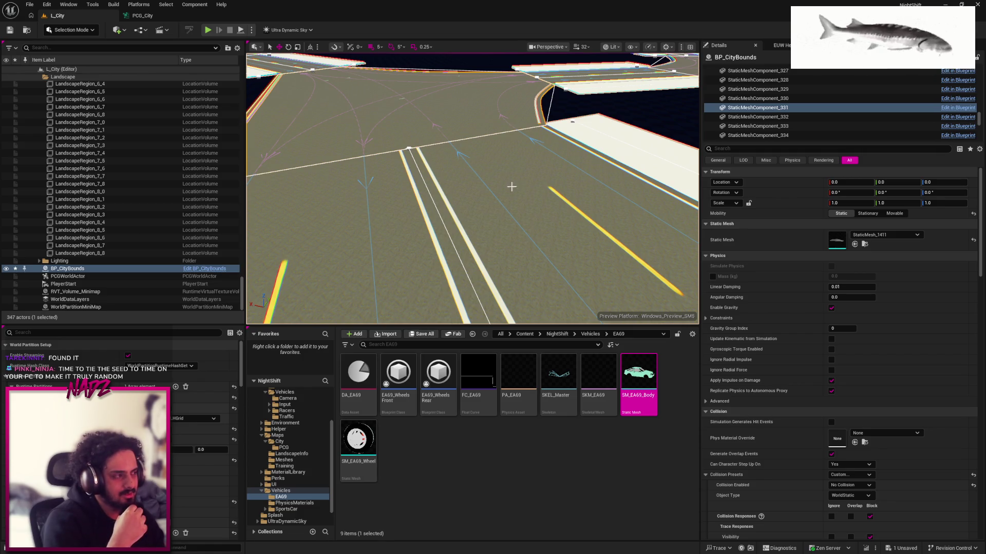
# Look along the roads and reframe the view across the whole junction
pyautogui.moveTo(480, 182)
pyautogui.mouseDown()
pyautogui.moveTo(518, 180)
pyautogui.moveTo(390, 163)
pyautogui.mouseUp()
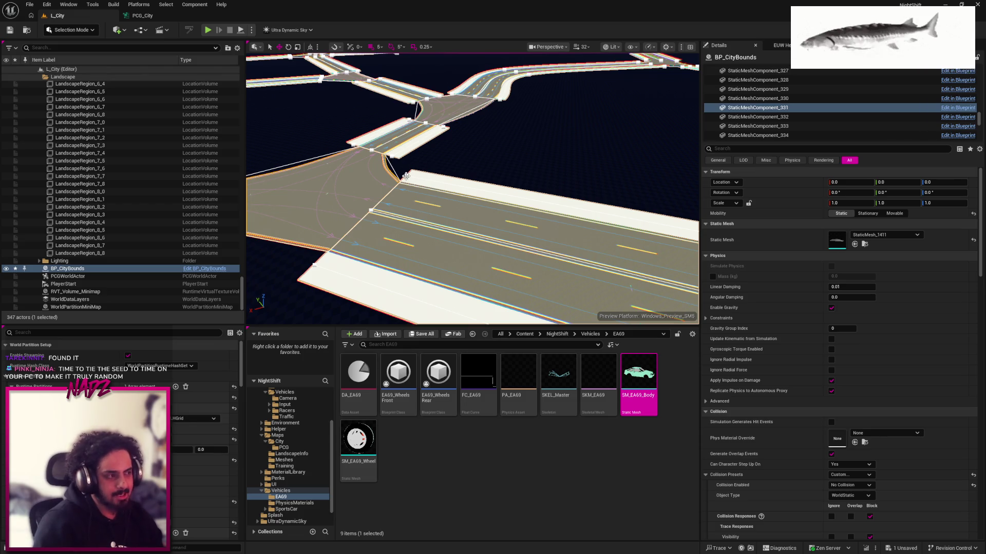
pyautogui.moveTo(418, 190); pyautogui.dragTo(424, 207)
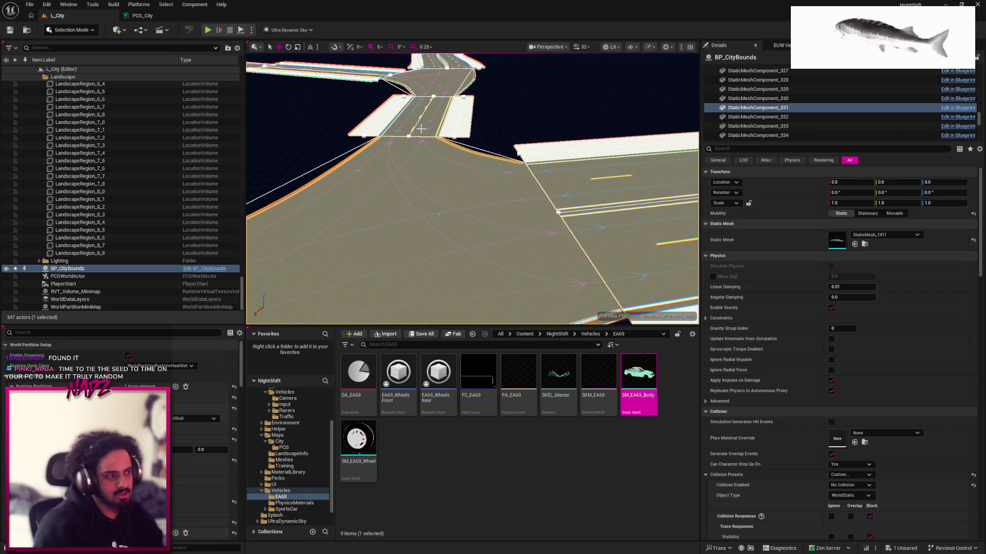
pyautogui.moveTo(524, 170); pyautogui.dragTo(525, 170)
pyautogui.moveTo(630, 163); pyautogui.dragTo(629, 163)
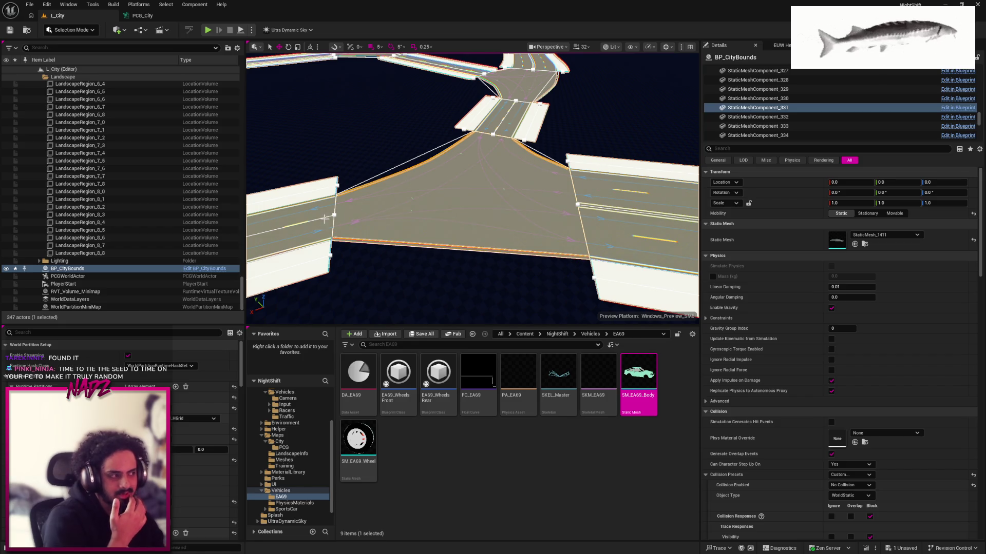
pyautogui.moveTo(601, 193); pyautogui.dragTo(601, 193)
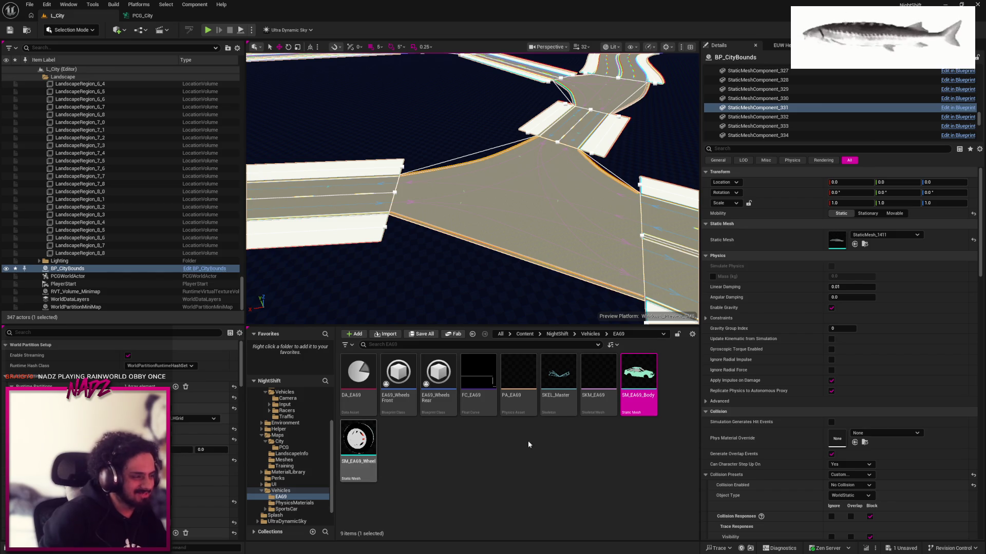
# Deselect the car body asset and navigate the Content Browser to /Game/NightShift
pyautogui.click(612, 455)
pyautogui.click(562, 336)
pyautogui.write('/Game/NightShift')
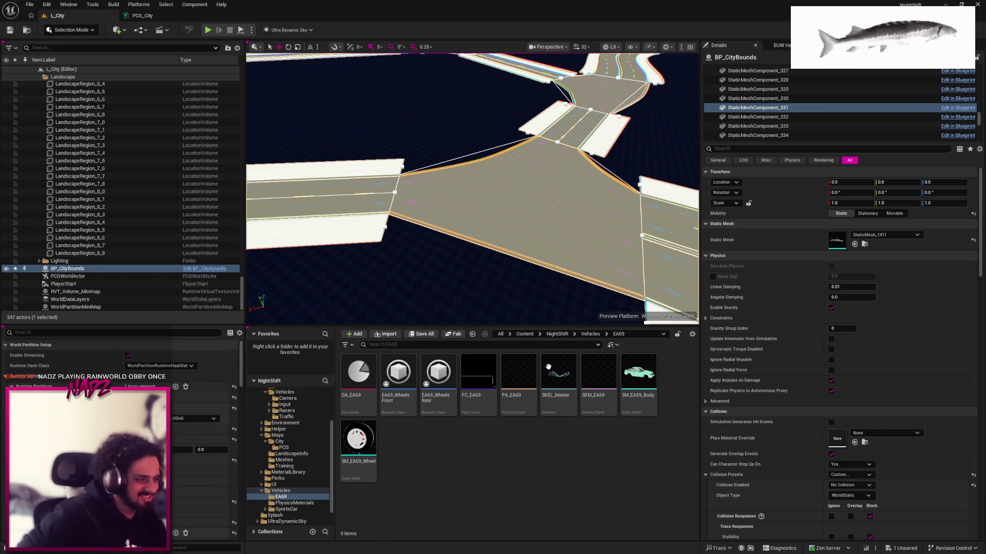
pyautogui.press('Return')
pyautogui.press('super')
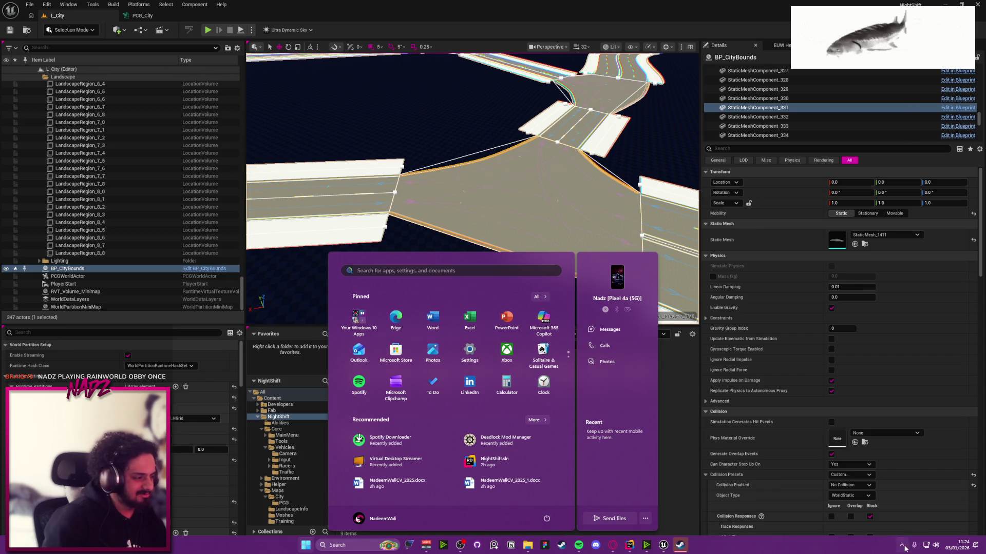
pyautogui.click(902, 545)
pyautogui.press('super')
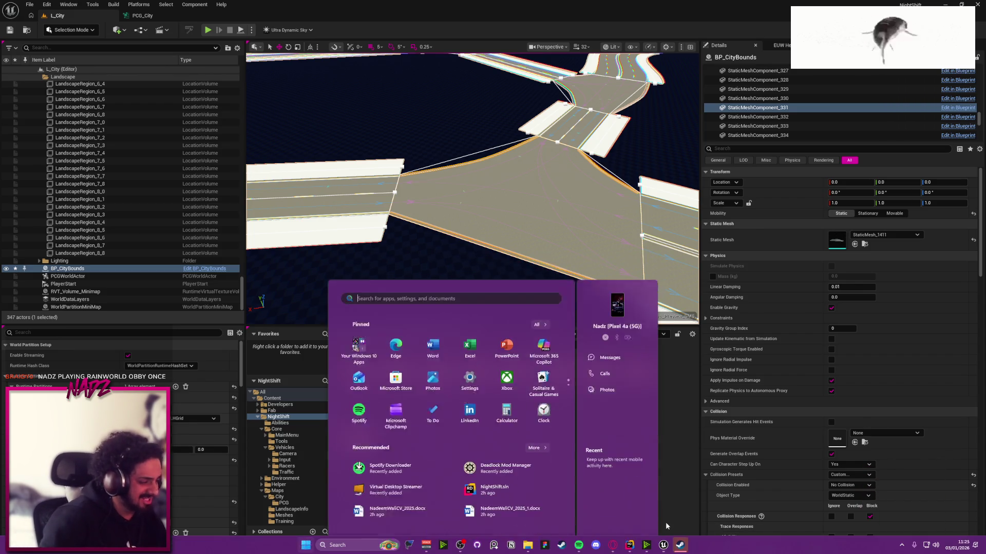
pyautogui.click(557, 395)
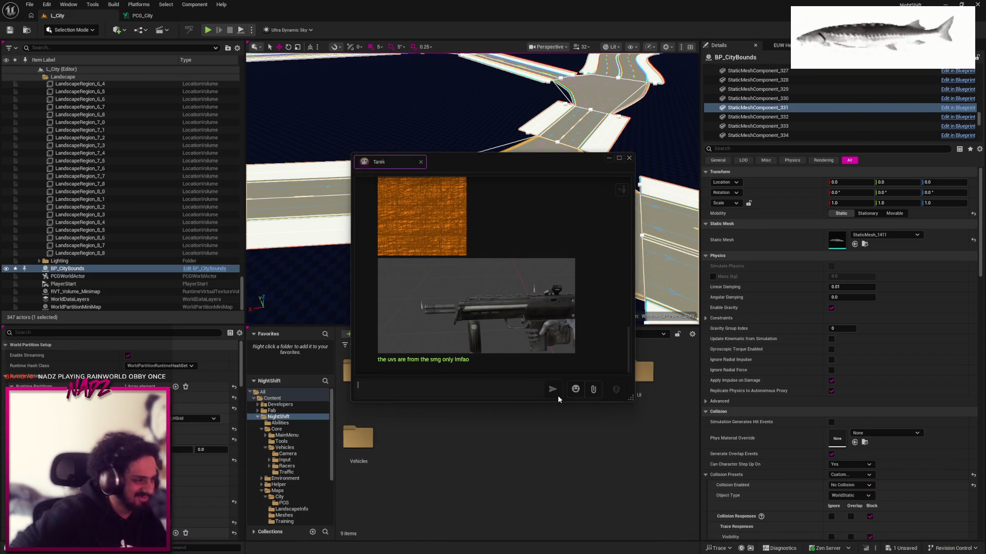
pyautogui.click(499, 302)
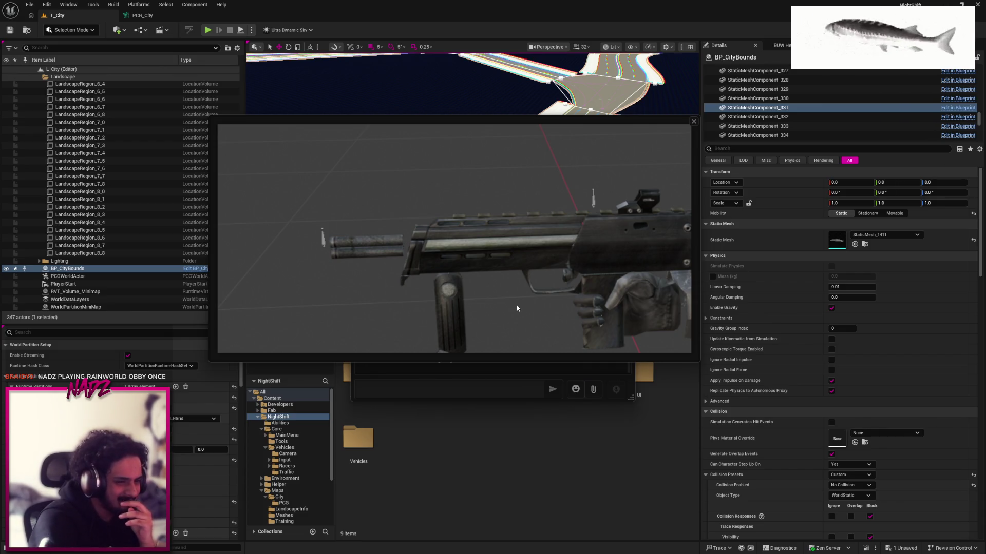
pyautogui.click(694, 121)
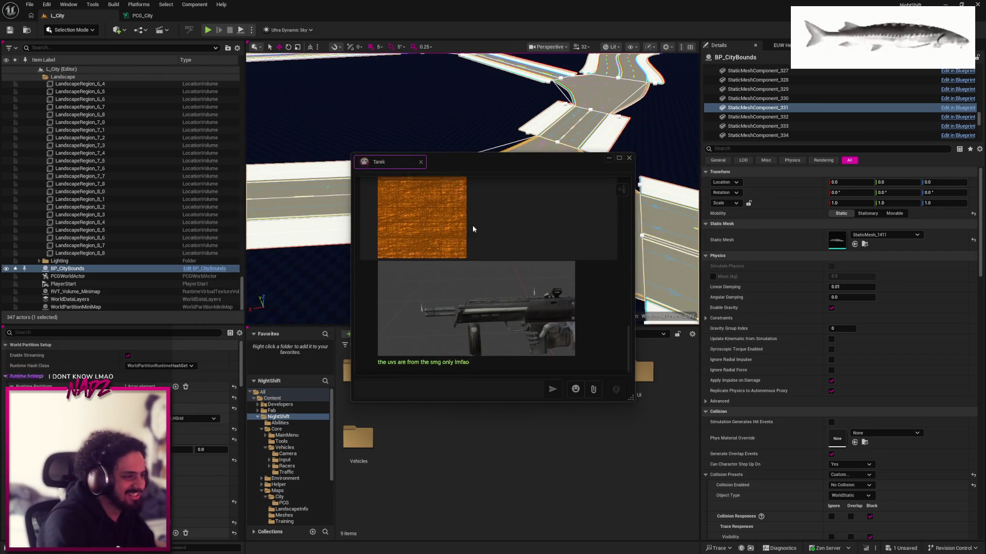
pyautogui.scroll(-2, 472, 308)
pyautogui.scroll(2, 431, 262)
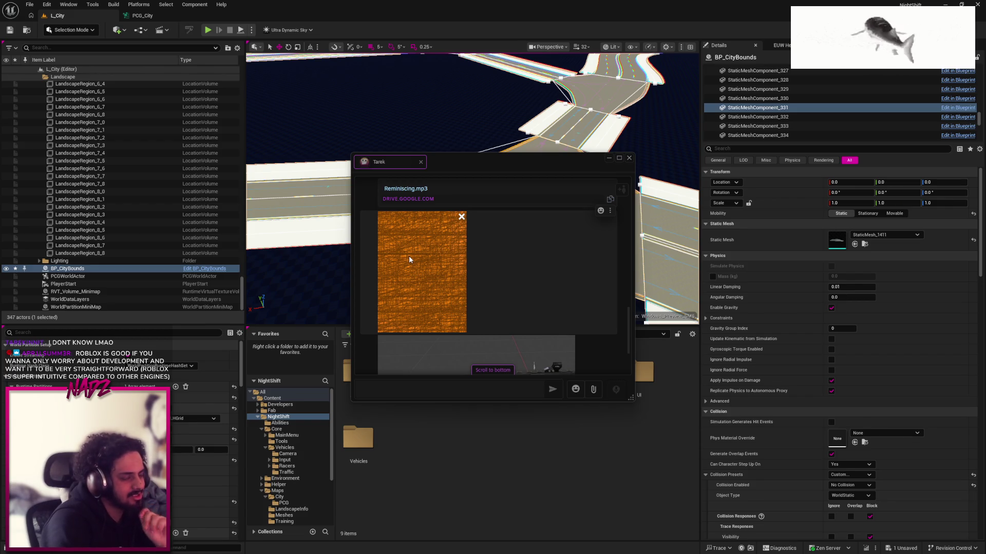
pyautogui.scroll(-3, 479, 257)
pyautogui.click(629, 158)
pyautogui.moveTo(605, 167); pyautogui.dragTo(600, 168)
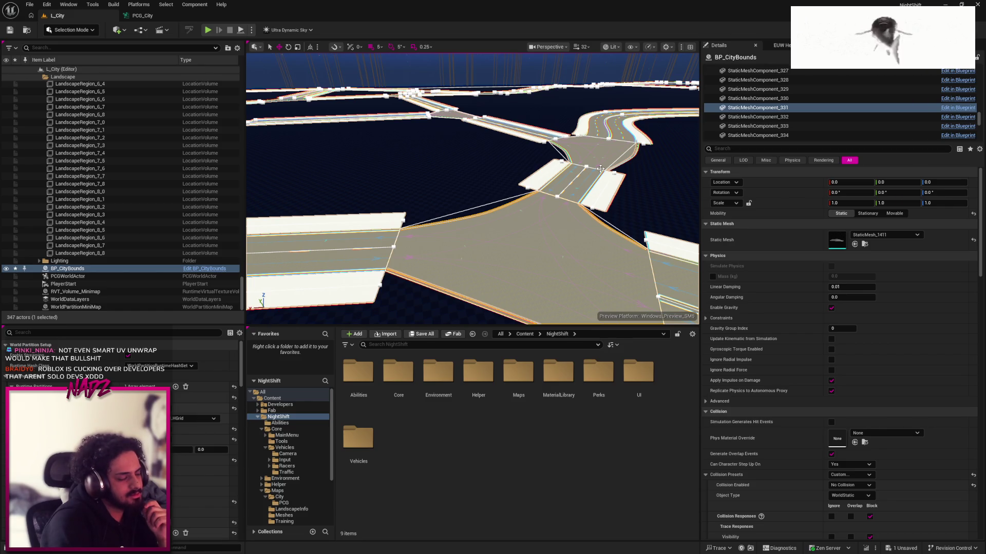
pyautogui.click(142, 16)
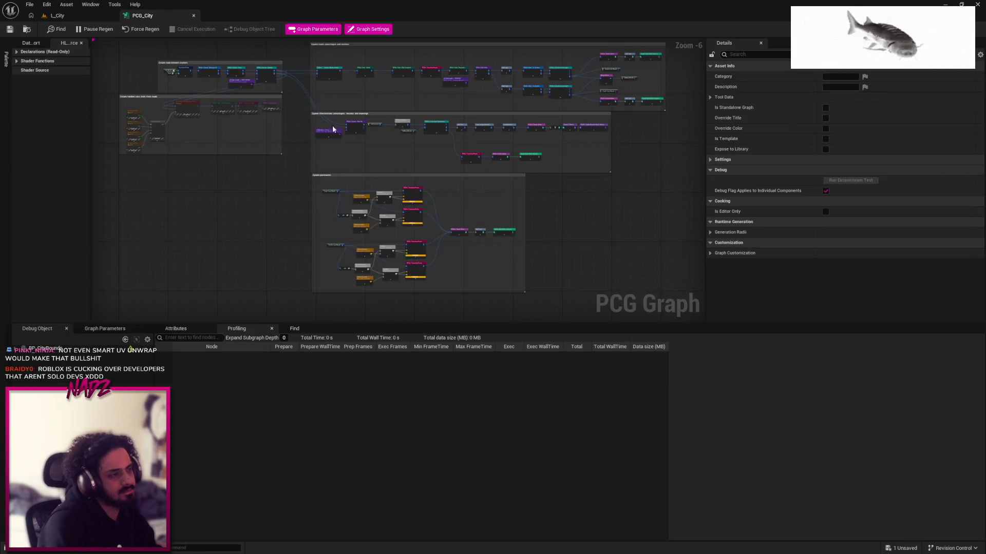
# Select the Transform Points, Create Spline and spawn nodes and inspect Spawn Spline Mesh settings
pyautogui.scroll(4, 416, 146)
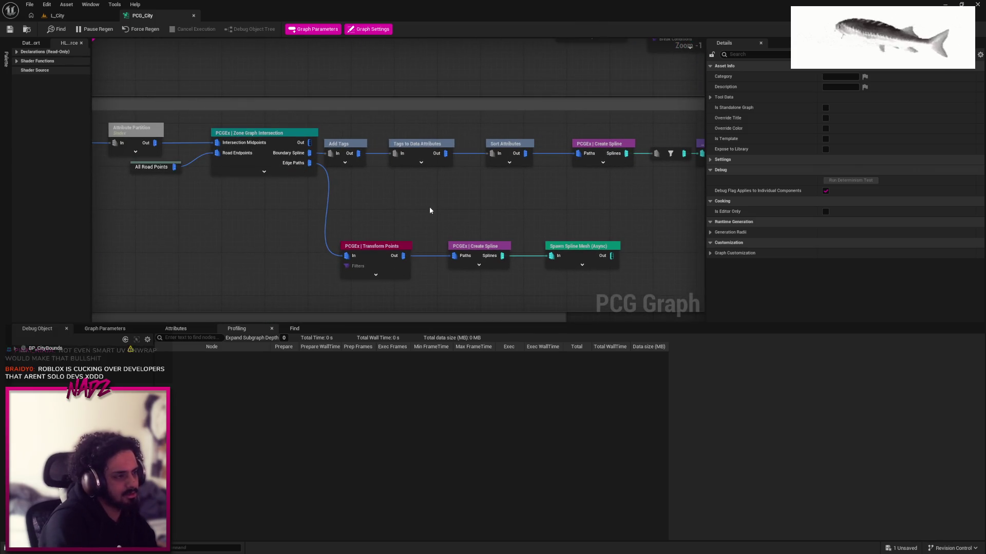
pyautogui.moveTo(295, 188)
pyautogui.mouseDown()
pyautogui.moveTo(607, 270)
pyautogui.moveTo(286, 213)
pyautogui.mouseUp()
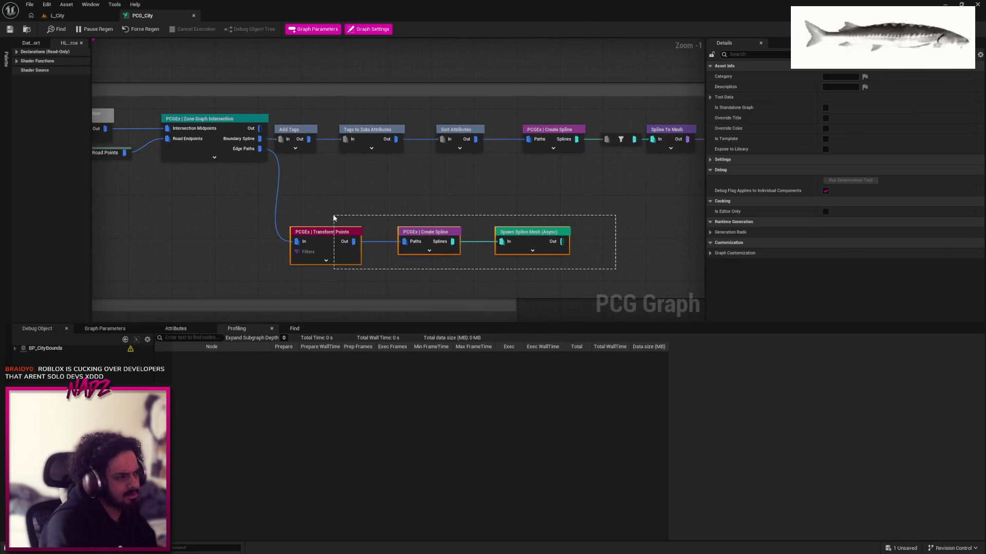
pyautogui.click(539, 244)
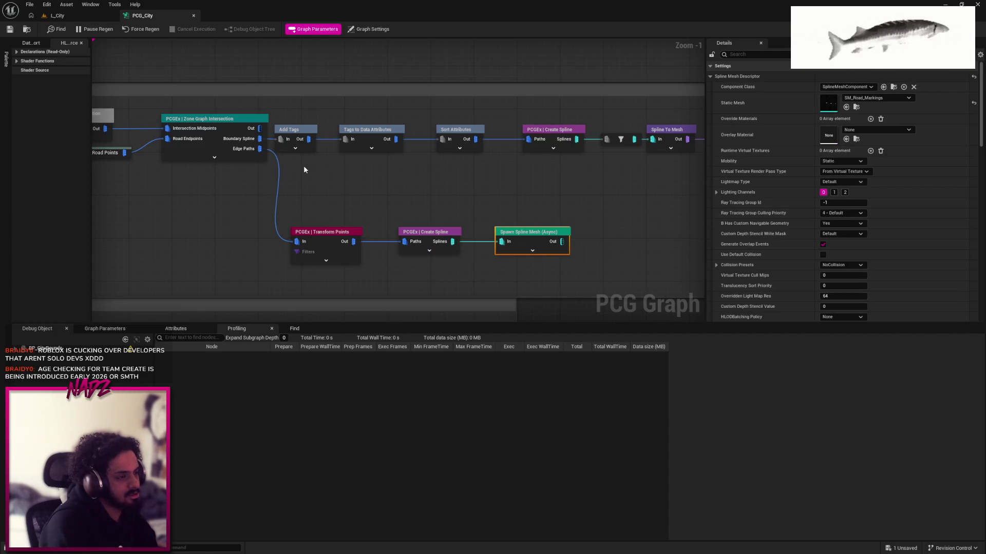
# Add a named reroute declaration fed by Edge Paths and nudge it slightly upward
pyautogui.moveTo(260, 149); pyautogui.dragTo(308, 201)
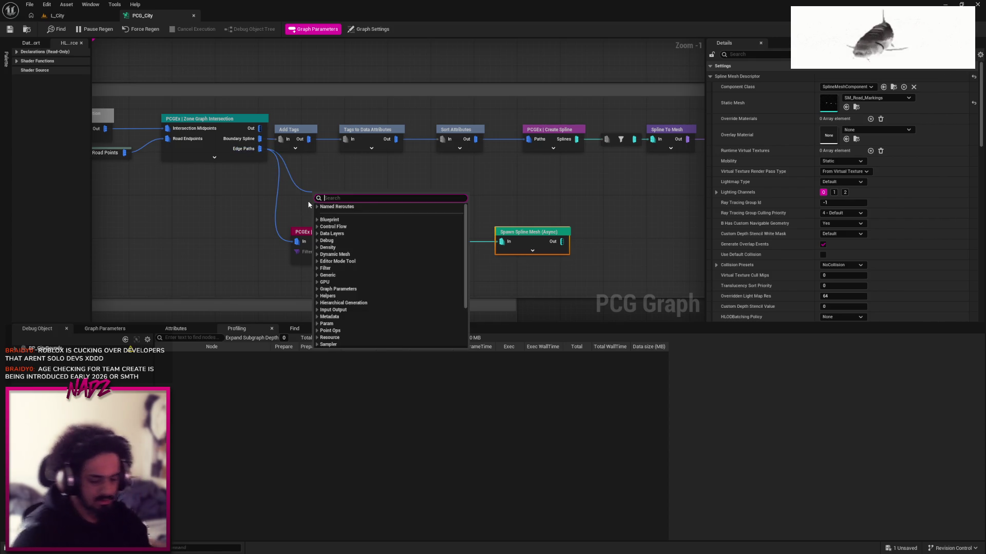
pyautogui.write('named')
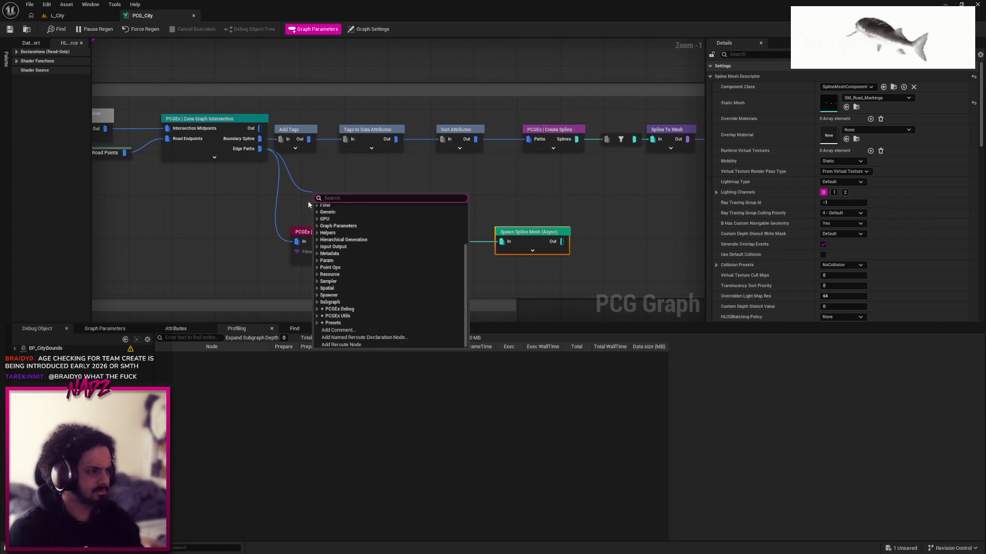
pyautogui.press('Down')
pyautogui.press('Down')
pyautogui.press('Down')
pyautogui.press('Return')
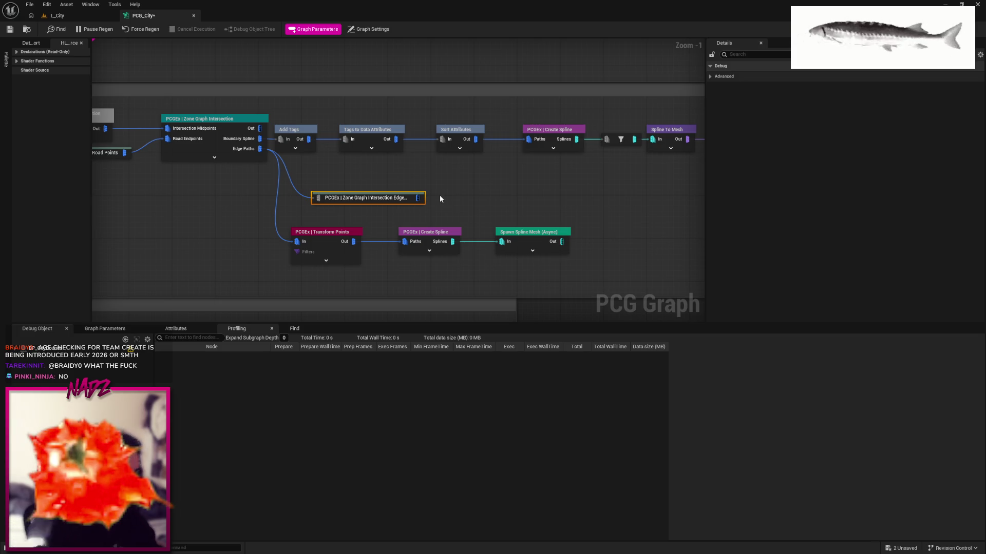
pyautogui.moveTo(371, 190); pyautogui.dragTo(371, 178)
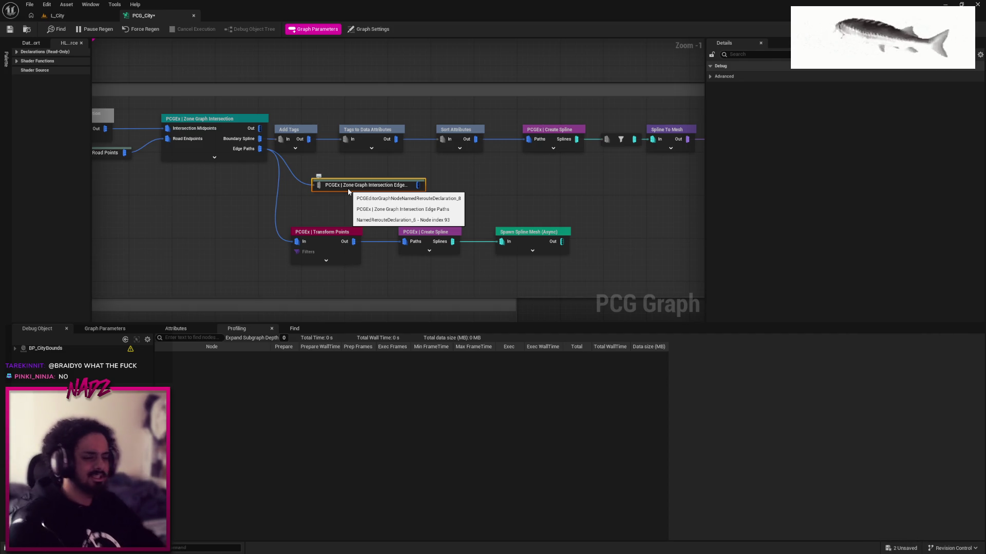
# Rename the reroute node next to Zone Graph Intersection to 'Intersection Boundary Splines'
pyautogui.press('F2')
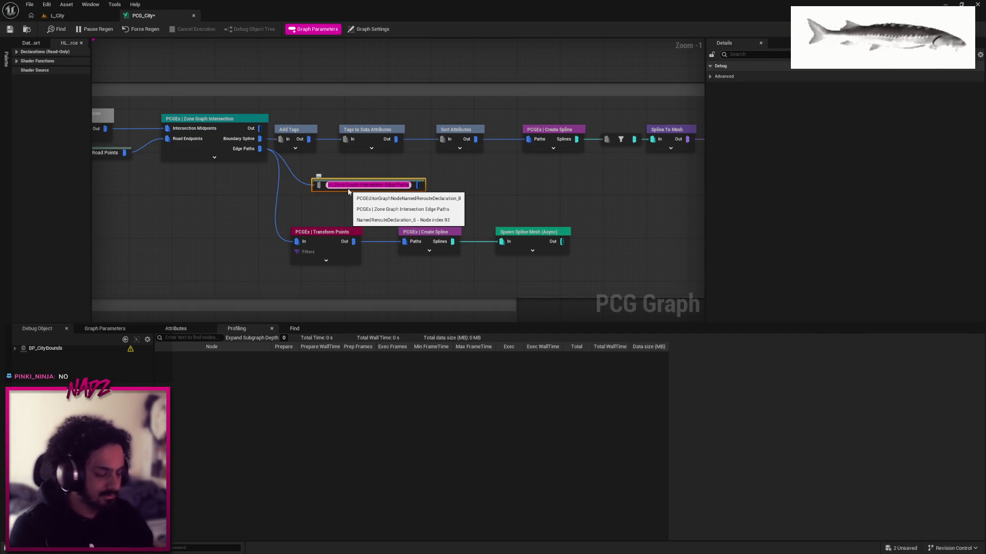
pyautogui.write('Intersec')
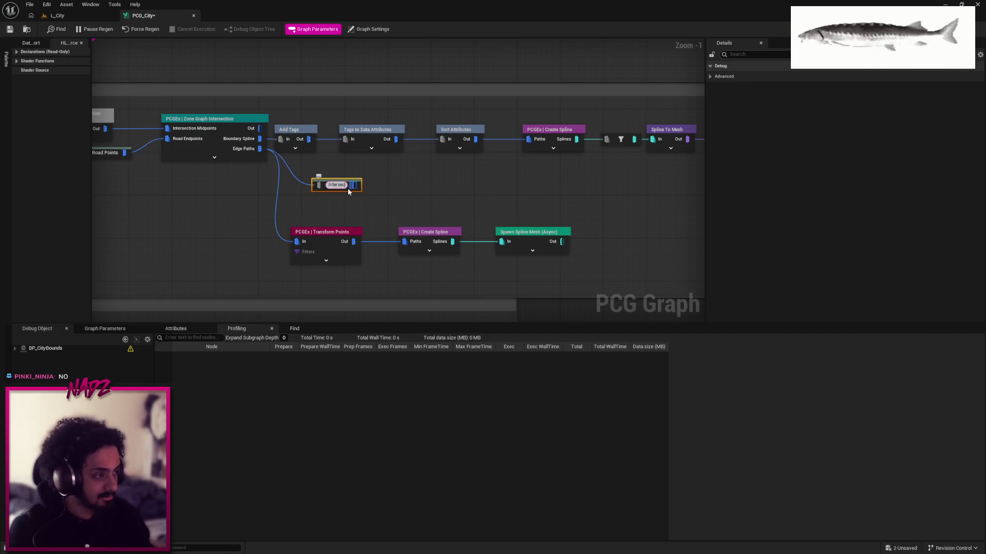
pyautogui.write('tionBound')
pyautogui.write('ary')
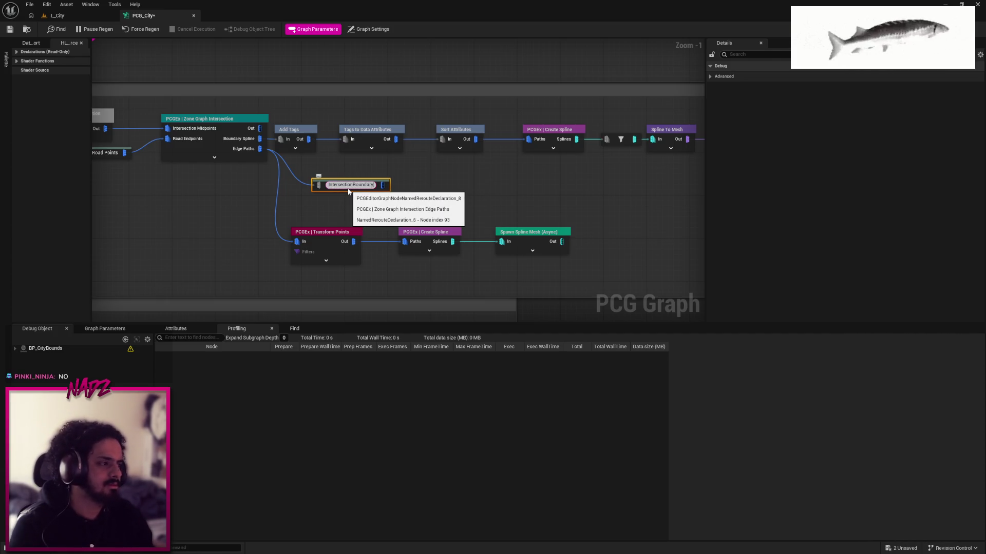
pyautogui.write(' Spline')
pyautogui.press('Return')
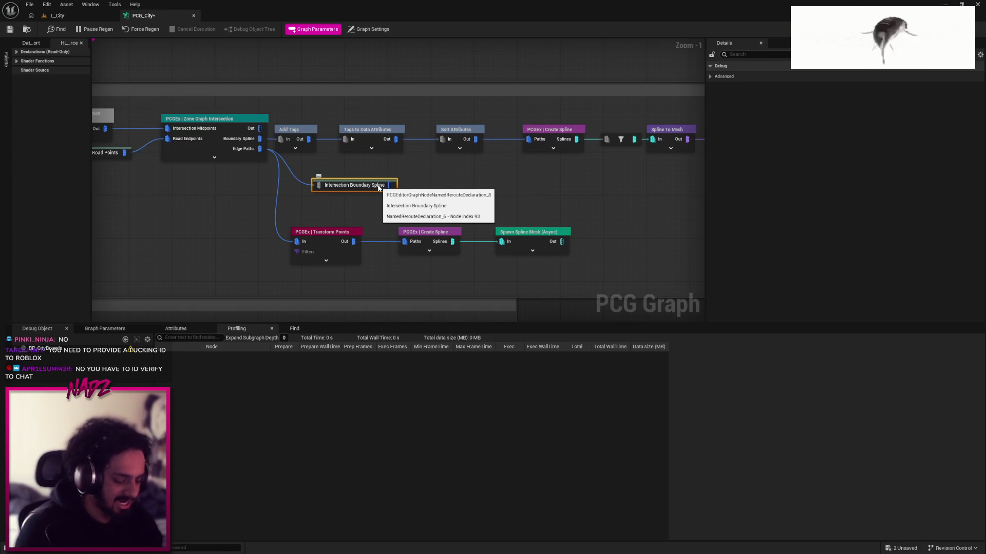
pyautogui.doubleClick(378, 186)
pyautogui.write('s')
pyautogui.press('Return')
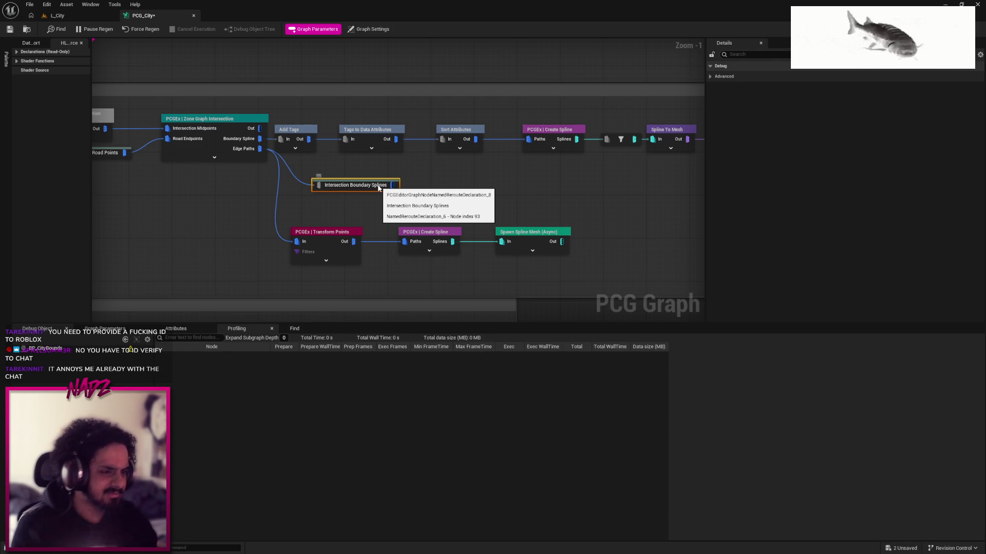
pyautogui.moveTo(368, 225); pyautogui.dragTo(461, 202)
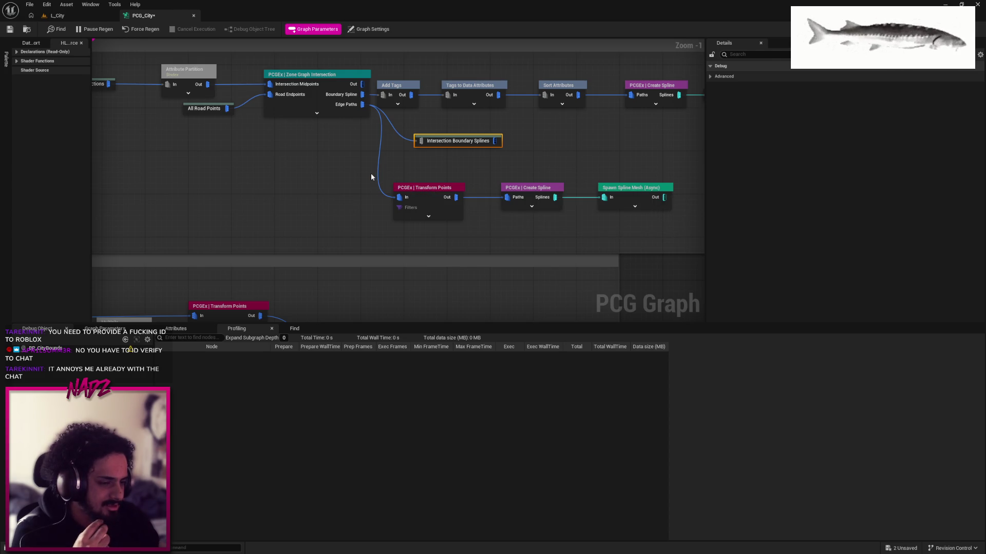
pyautogui.scroll(-5, 371, 173)
pyautogui.scroll(1, 445, 137)
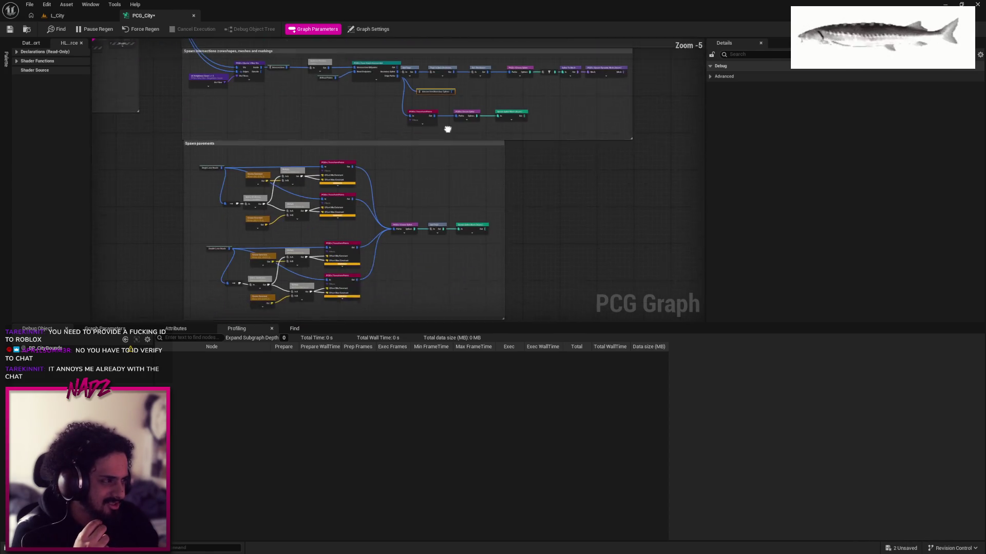
pyautogui.scroll(4, 418, 134)
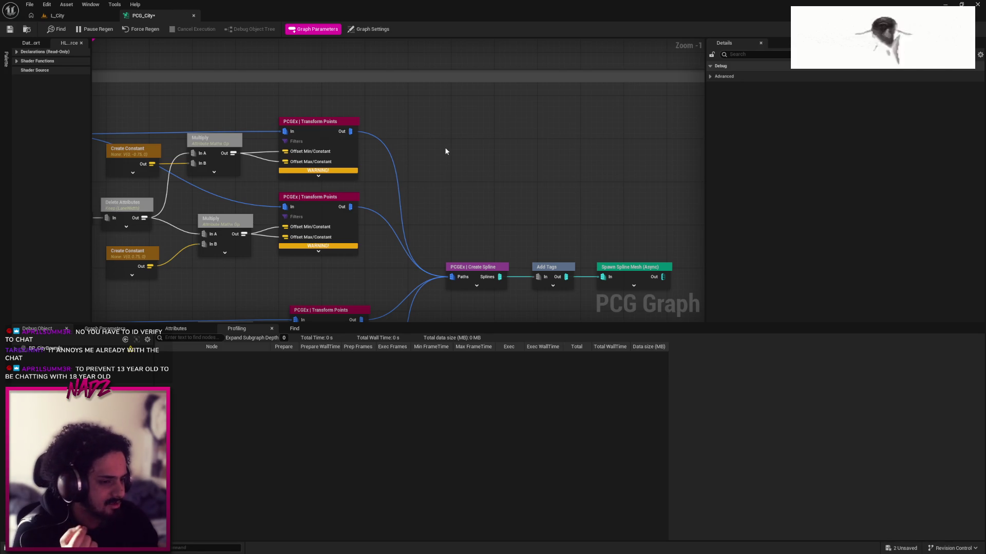
pyautogui.scroll(-3, 445, 150)
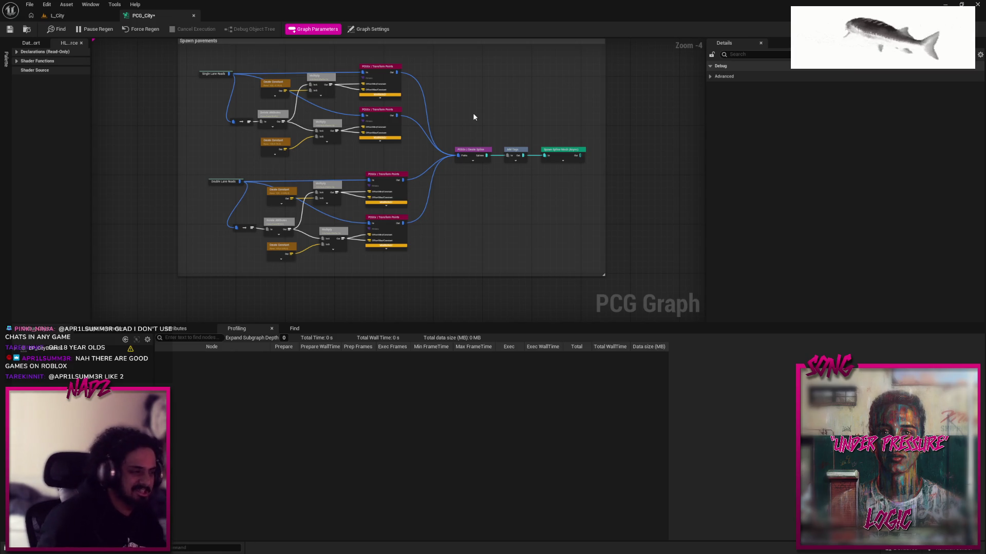
pyautogui.scroll(2, 408, 143)
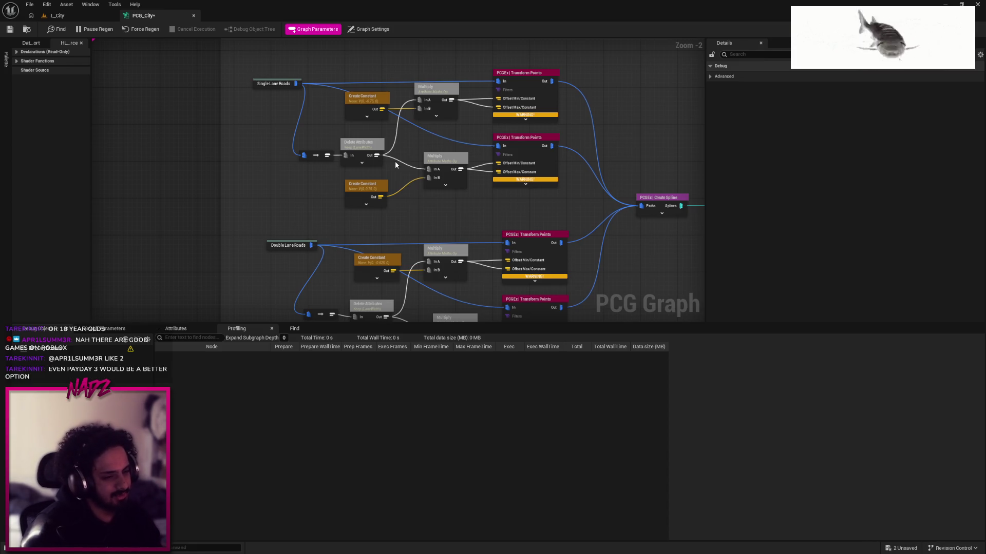
pyautogui.scroll(-6, 395, 161)
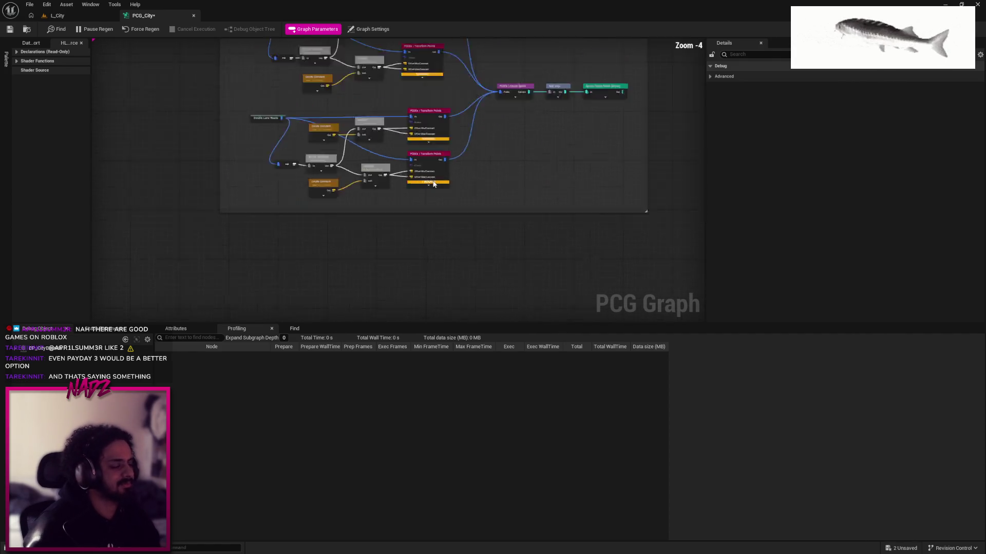
pyautogui.moveTo(517, 193); pyautogui.dragTo(559, 265)
# Paste a copy of the double-lane pavement nodes below the original group
pyautogui.moveTo(435, 219)
pyautogui.mouseDown()
pyautogui.moveTo(385, 121)
pyautogui.moveTo(358, 103)
pyautogui.mouseUp()
pyautogui.click(383, 218)
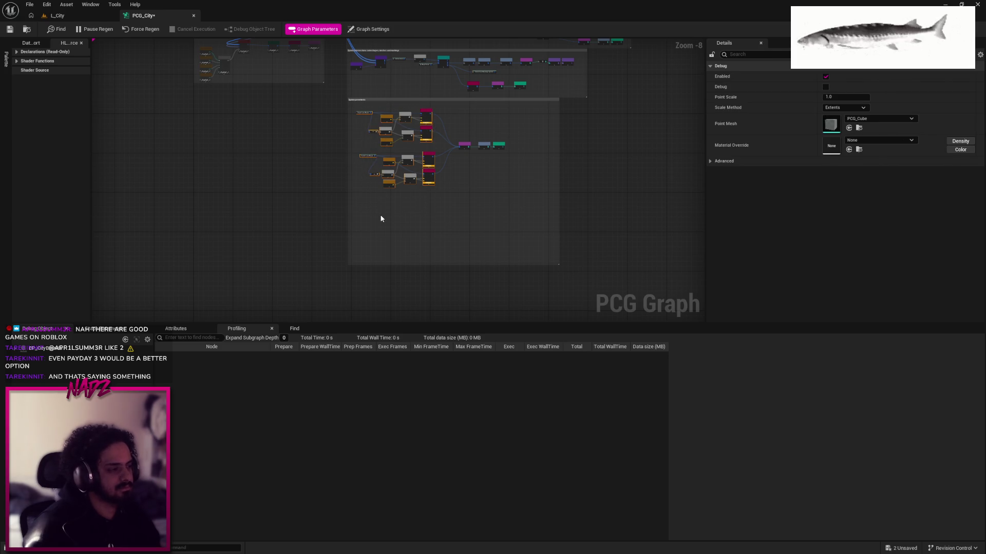
pyautogui.hotkey('ctrl', 'v')
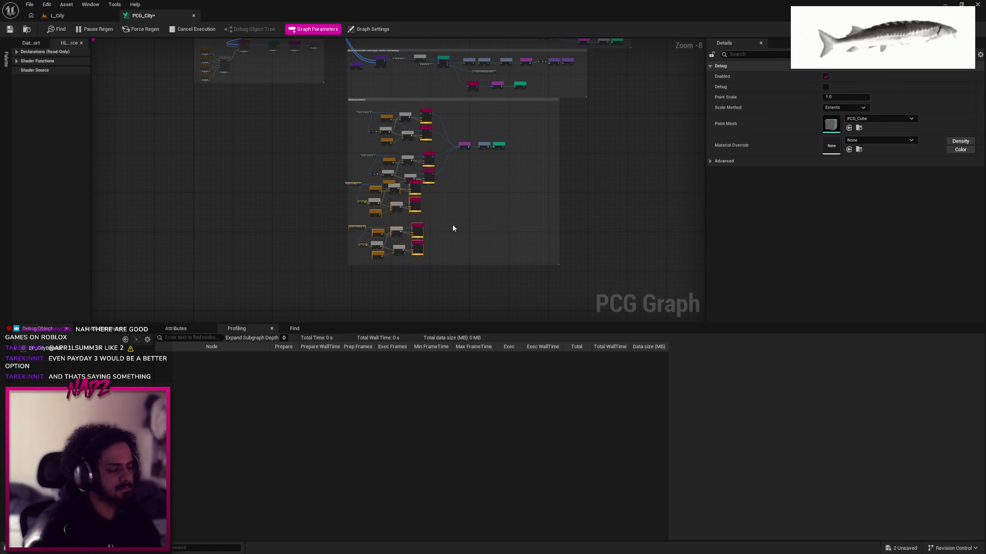
pyautogui.hotkey('ctrl', 'z')
pyautogui.moveTo(368, 164); pyautogui.dragTo(365, 180)
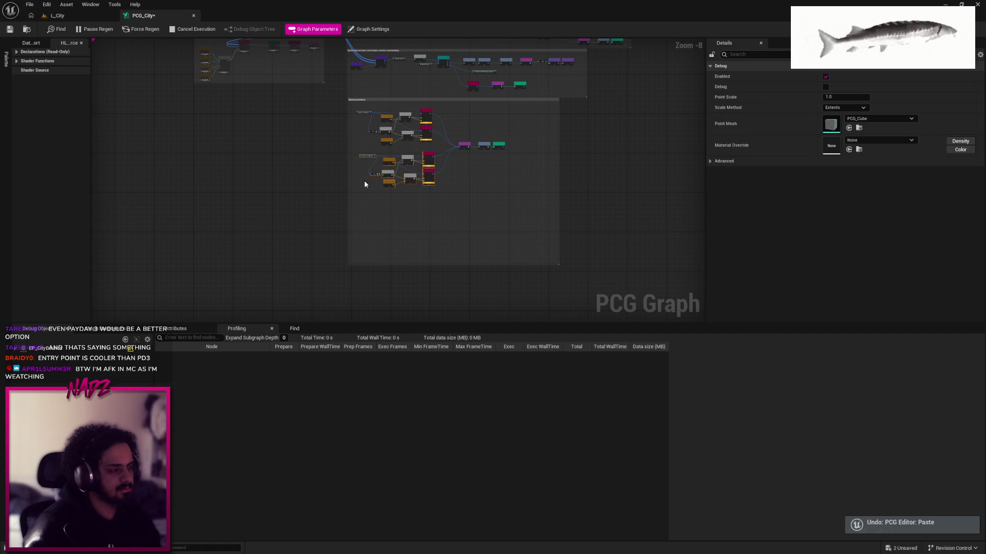
pyautogui.click(380, 210)
pyautogui.hotkey('ctrl', 'v')
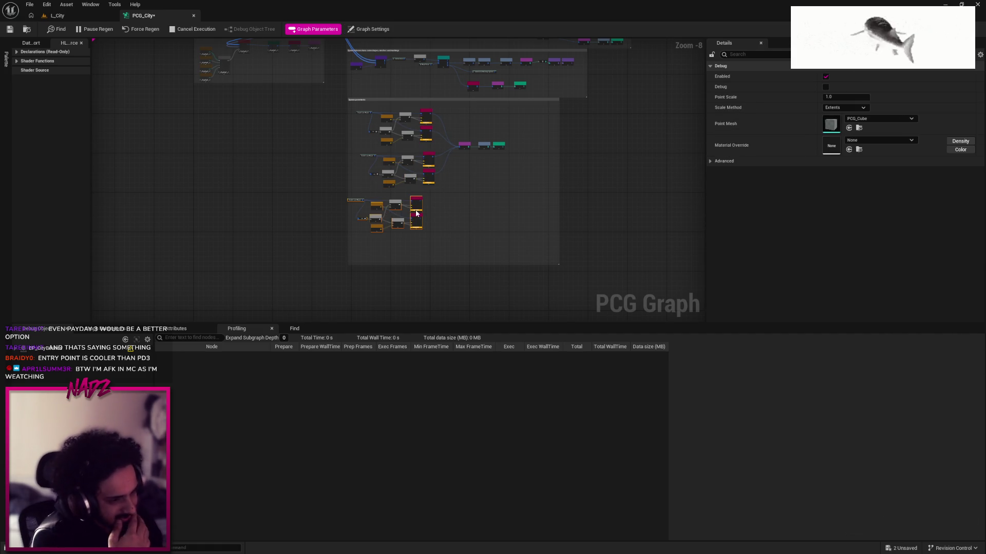
# Align the pasted group, delete its Double Lane Roads node, and search nodes for 'intersect'
pyautogui.scroll(3, 450, 210)
pyautogui.moveTo(300, 191); pyautogui.dragTo(329, 185)
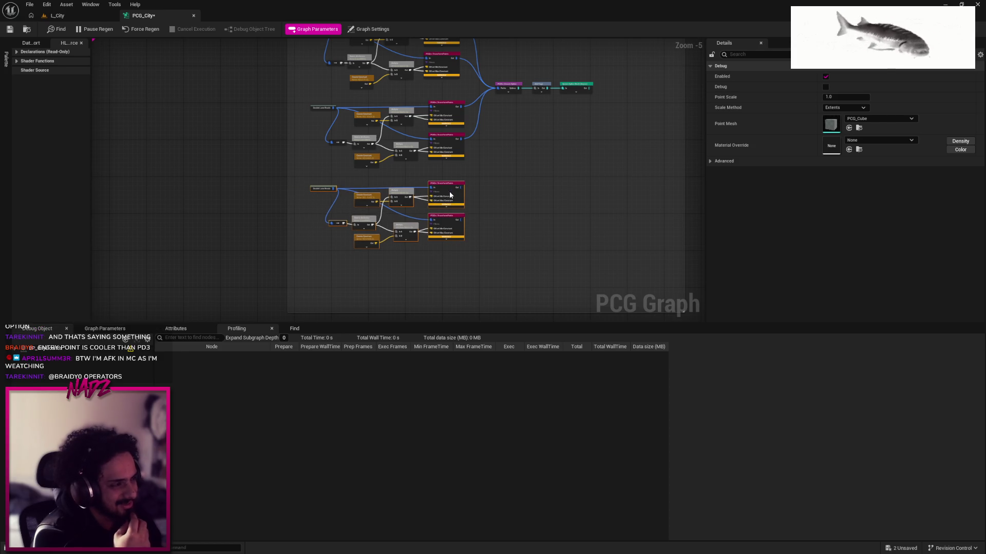
pyautogui.scroll(3, 330, 187)
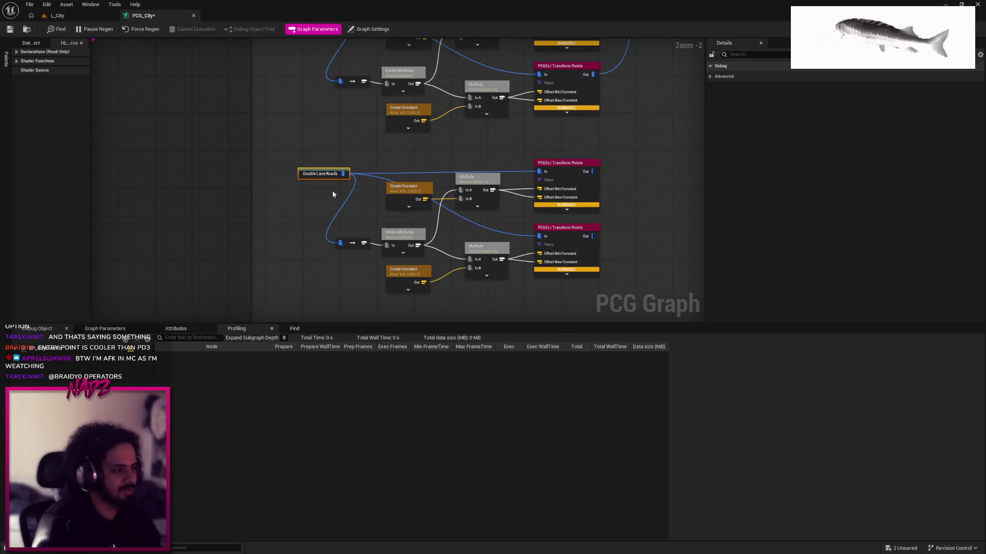
pyautogui.press('Delete')
pyautogui.rightClick(320, 176)
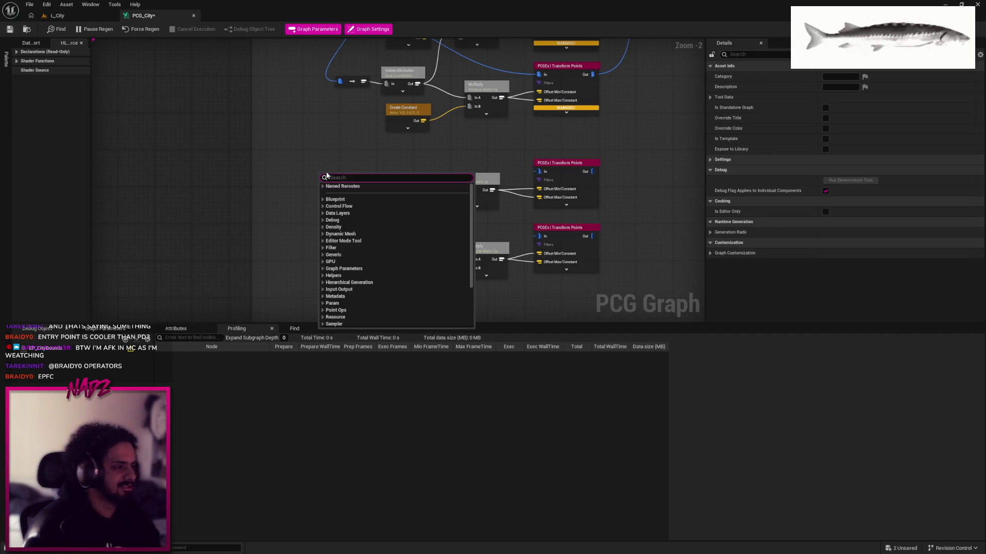
pyautogui.write('inters')
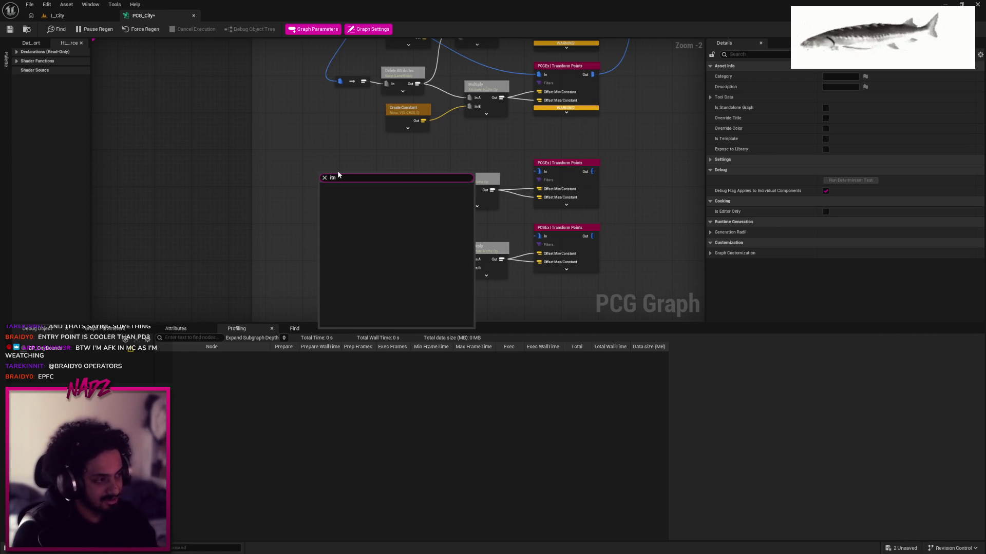
pyautogui.write('ect')
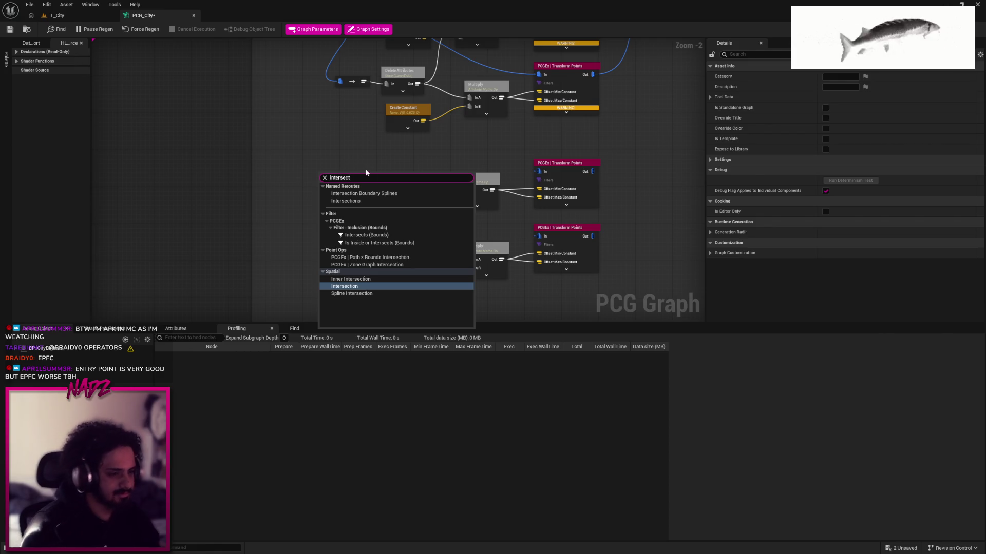
# Place Intersection Boundary Splines where Double Lane Roads was, wiring it to the lower chain and both Transform Points
pyautogui.click(378, 193)
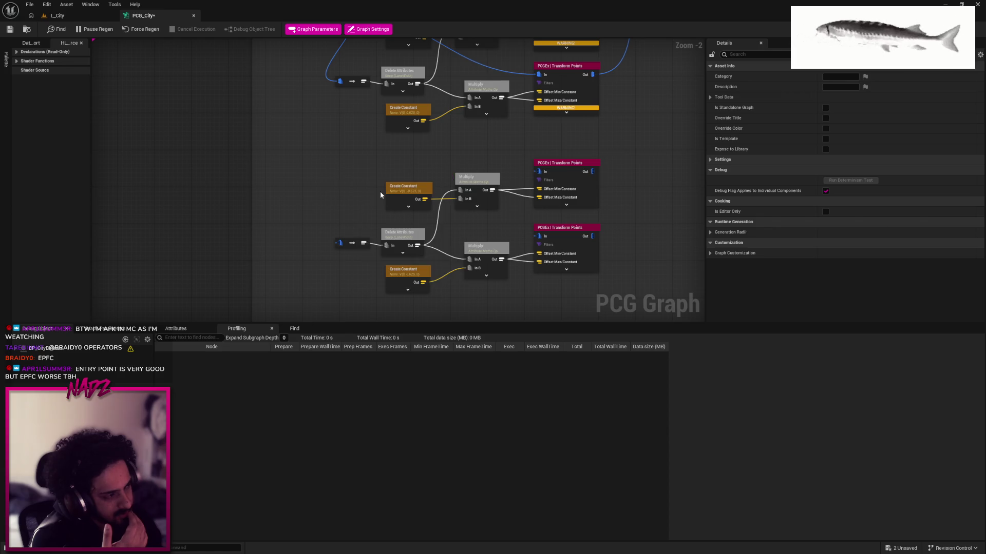
pyautogui.moveTo(358, 178)
pyautogui.mouseDown()
pyautogui.moveTo(324, 171)
pyautogui.moveTo(539, 172)
pyautogui.mouseUp()
pyautogui.moveTo(349, 169); pyautogui.dragTo(340, 243)
pyautogui.moveTo(546, 240); pyautogui.dragTo(349, 169)
pyautogui.moveTo(418, 156)
pyautogui.mouseDown()
pyautogui.moveTo(389, 90)
pyautogui.moveTo(388, 115)
pyautogui.mouseUp()
# Check the erroring lower Multiply node's settings and the attribute Delete Attributes keeps
pyautogui.moveTo(464, 236)
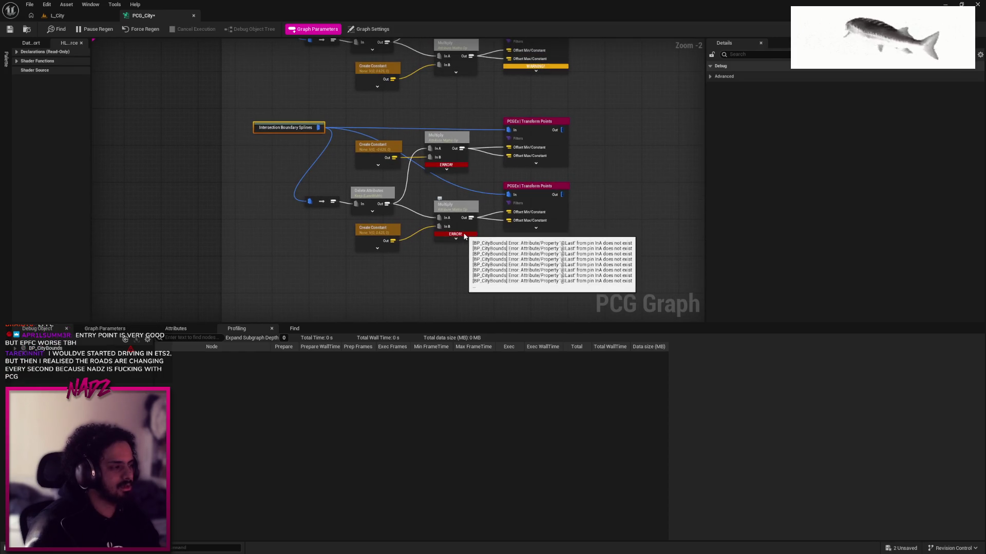
pyautogui.click(456, 217)
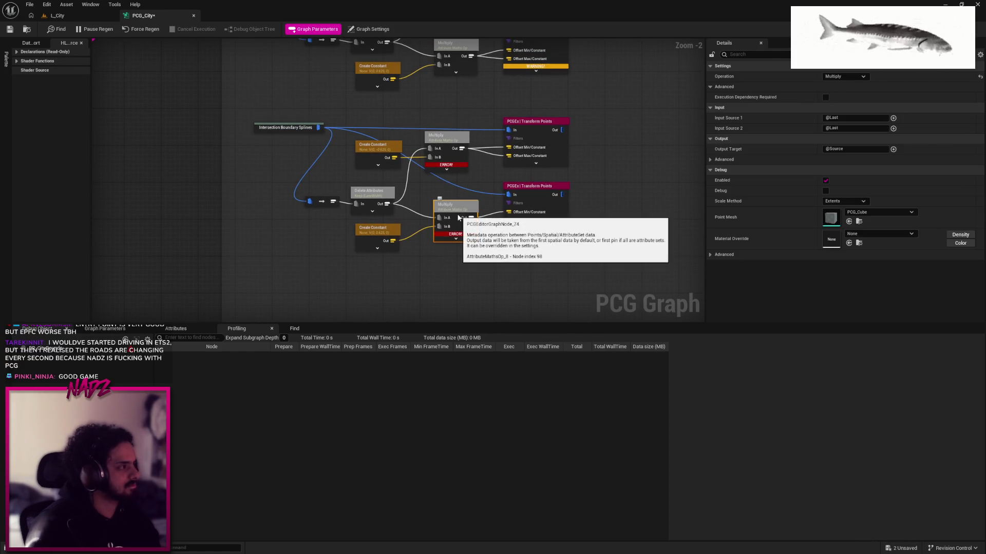
pyautogui.click(383, 199)
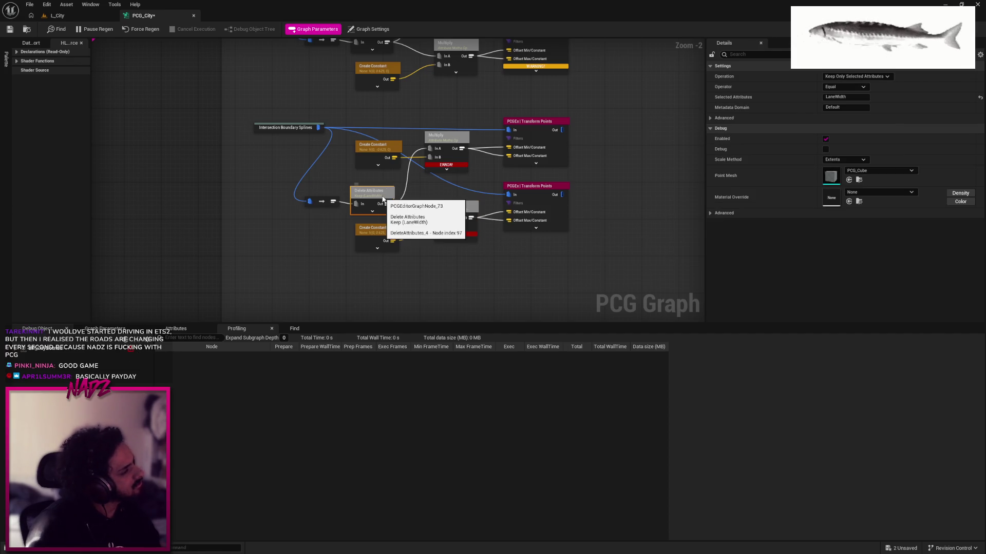
pyautogui.click(307, 127)
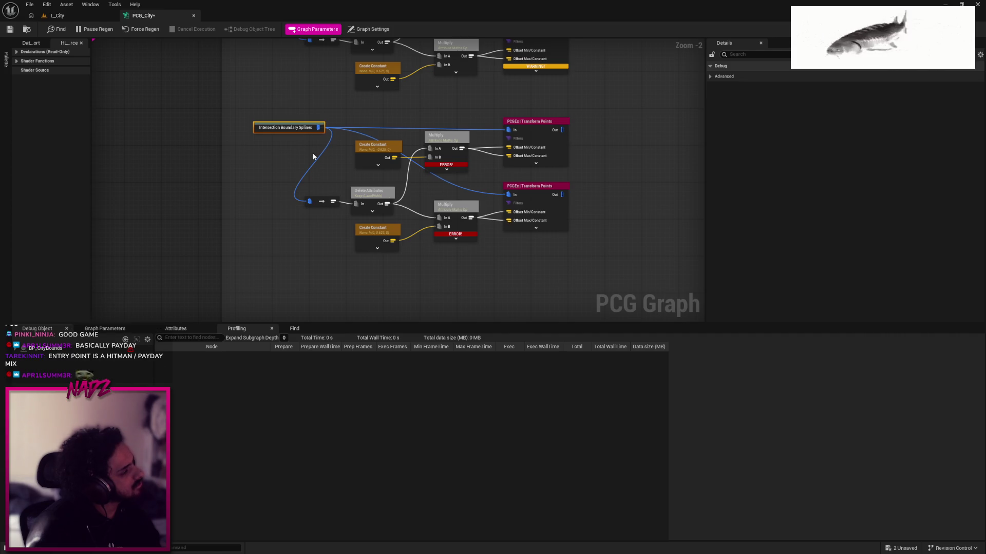
# Delete the upper Multiply, the Delete Attributes node and the leftover small node
pyautogui.click(377, 145)
pyautogui.click(427, 163)
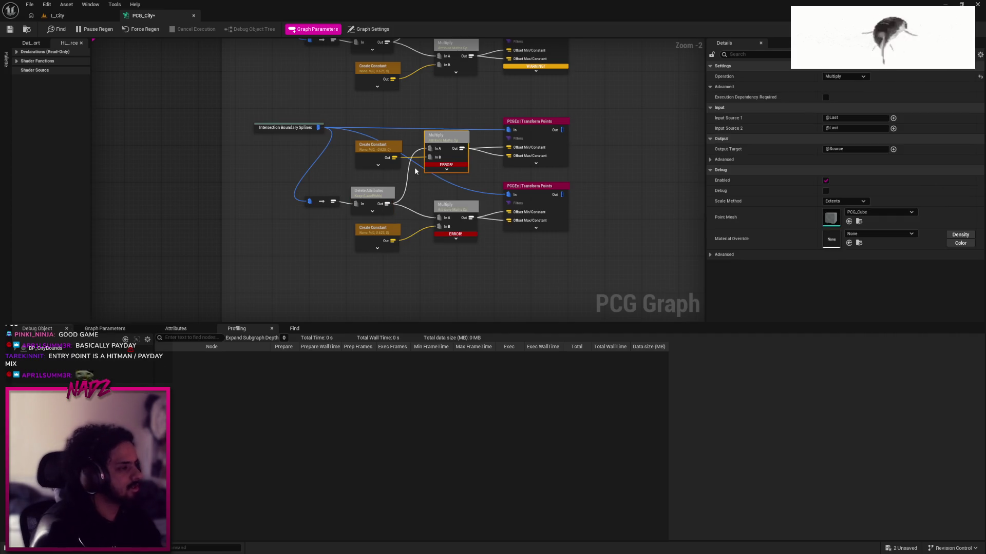
pyautogui.press('Delete')
pyautogui.click(392, 196)
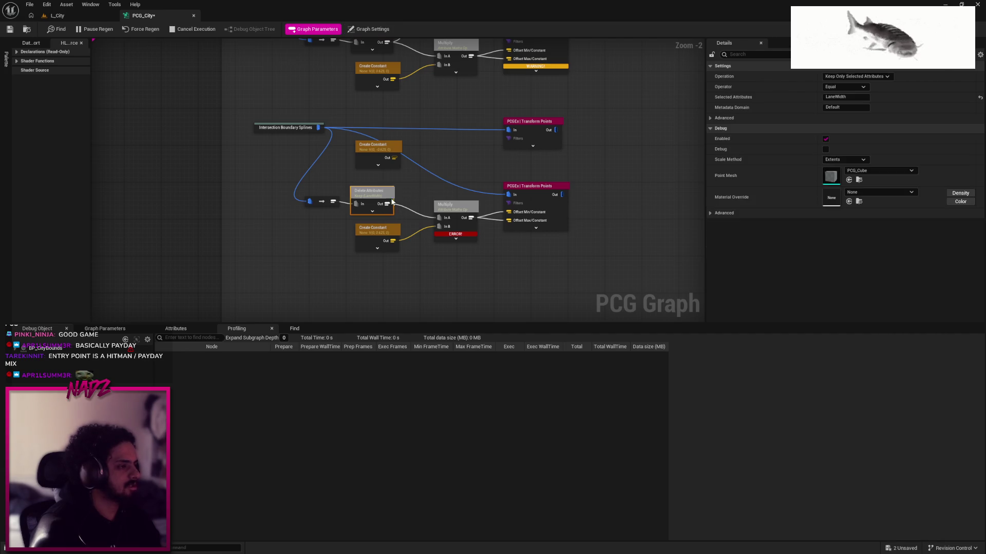
pyautogui.press('Delete')
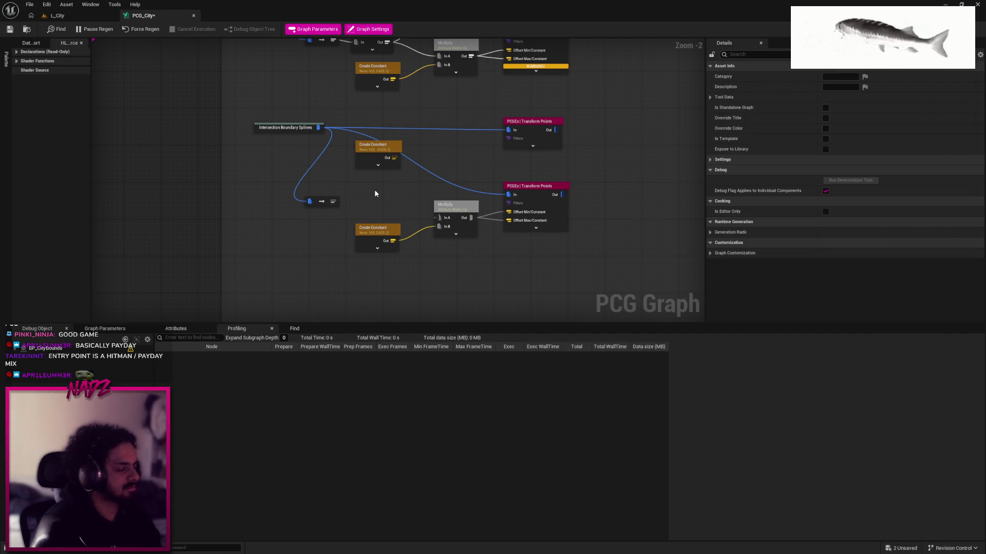
pyautogui.click(321, 203)
pyautogui.press('Delete')
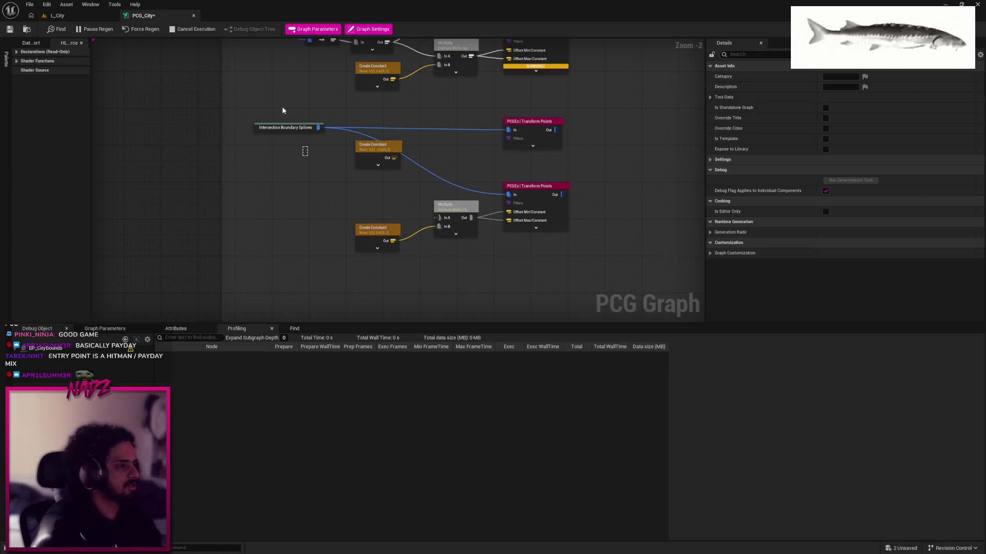
# Inspect the Intersection Boundary Splines output data and save the PCG_City graph
pyautogui.click(283, 127)
pyautogui.press('a')
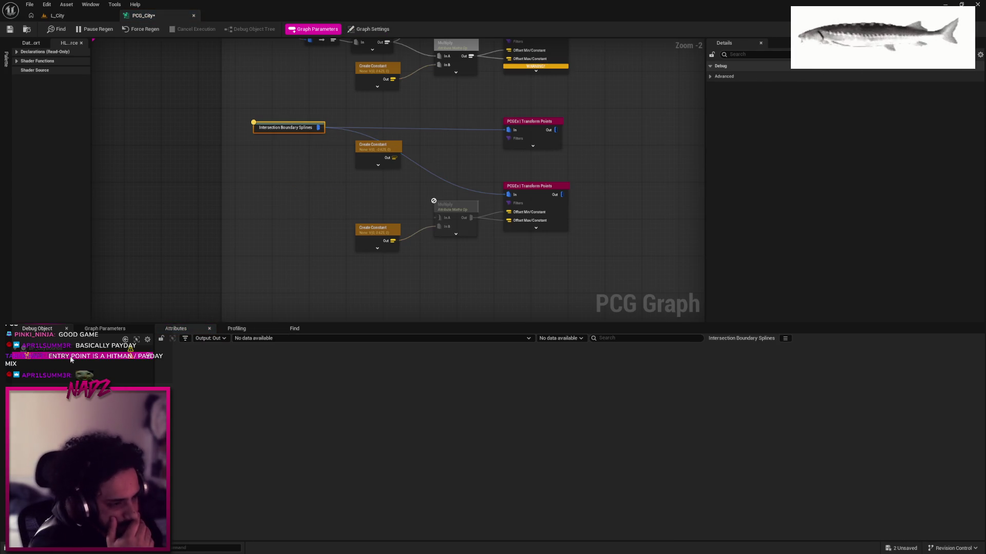
pyautogui.click(9, 29)
# Debug BP_CityBounds to list the three Intersection Boundary Splines points in the Attributes panel
pyautogui.click(77, 15)
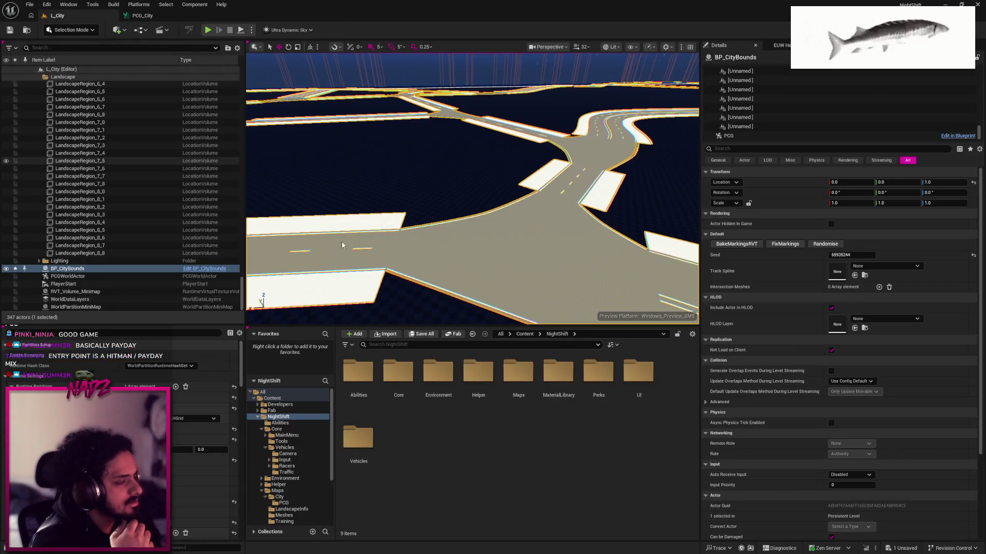
pyautogui.click(143, 15)
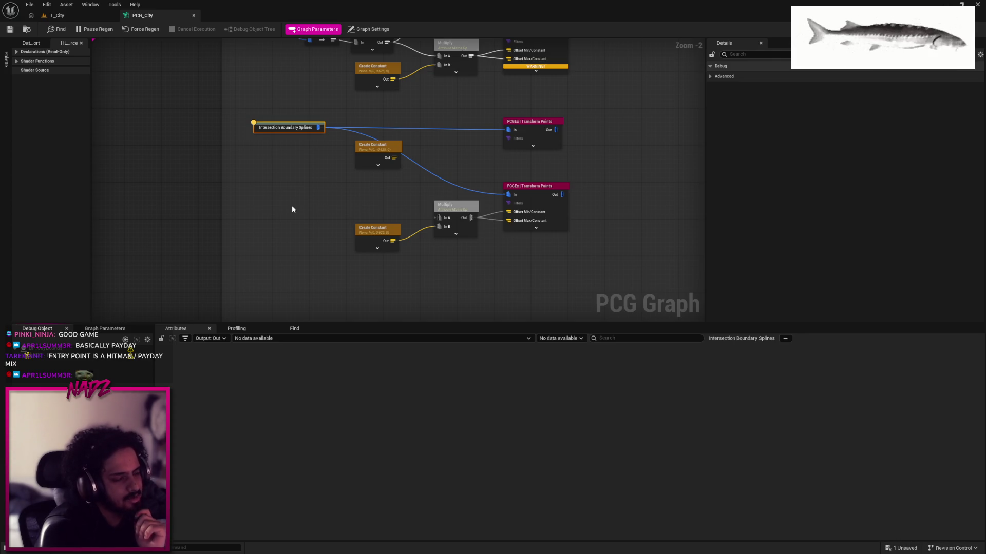
pyautogui.click(275, 201)
pyautogui.click(77, 360)
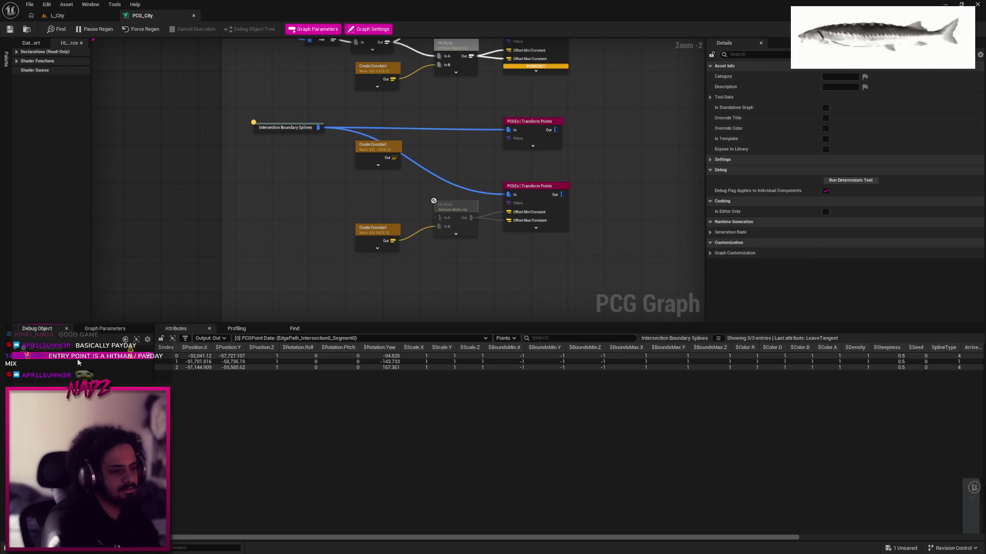
pyautogui.moveTo(480, 537)
pyautogui.mouseDown()
pyautogui.moveTo(720, 546)
pyautogui.moveTo(563, 540)
pyautogui.moveTo(456, 518)
pyautogui.mouseUp()
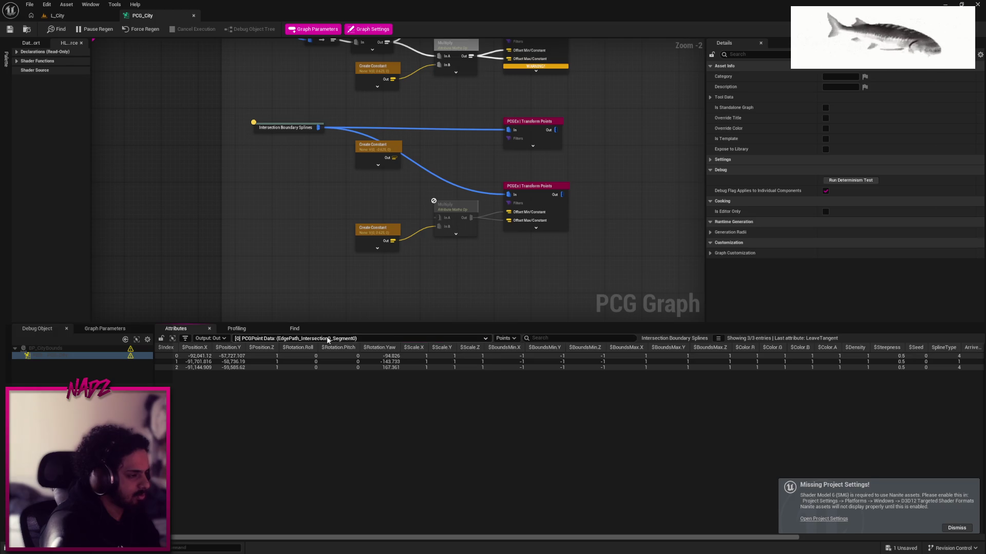
# Reposition the middle Create Constant node and delete the unused Multiply node
pyautogui.click(267, 338)
pyautogui.click(286, 239)
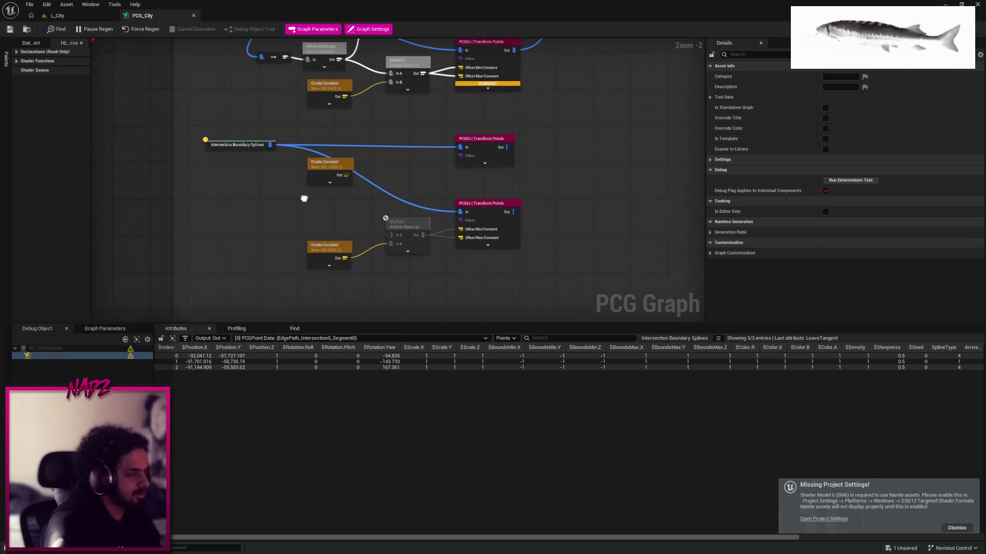
pyautogui.click(351, 162)
pyautogui.moveTo(351, 161)
pyautogui.mouseDown()
pyautogui.moveTo(299, 180)
pyautogui.moveTo(339, 185)
pyautogui.moveTo(349, 176)
pyautogui.mouseUp()
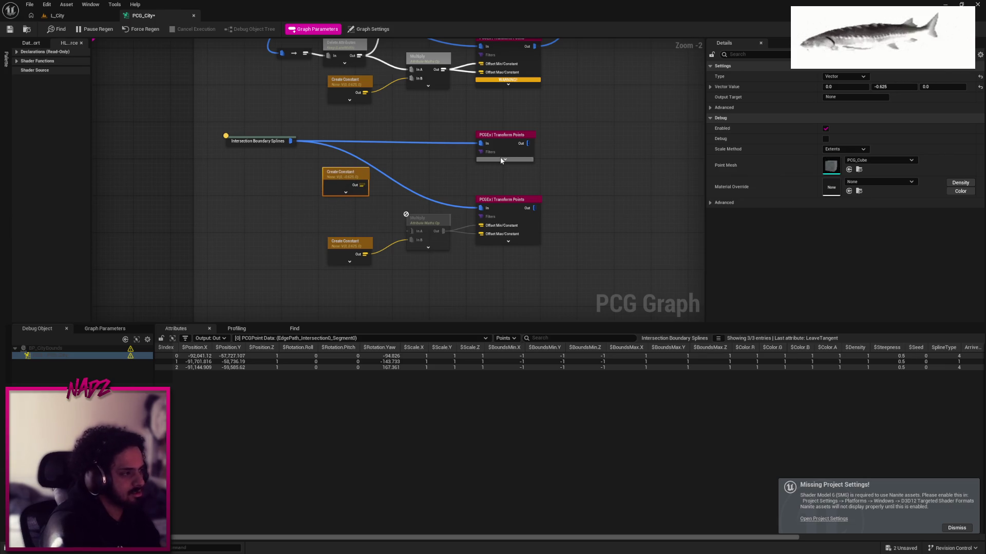
pyautogui.click(416, 241)
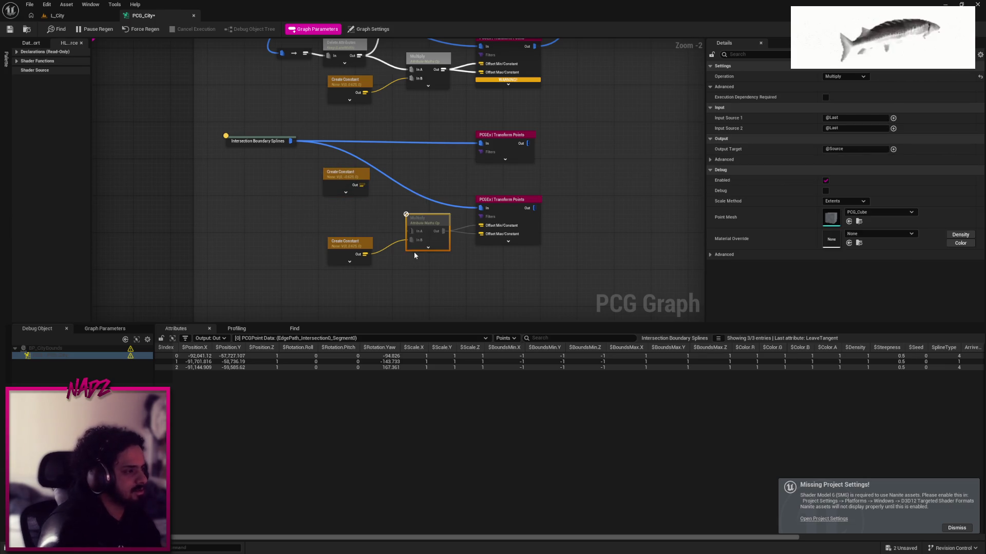
pyautogui.press('Delete')
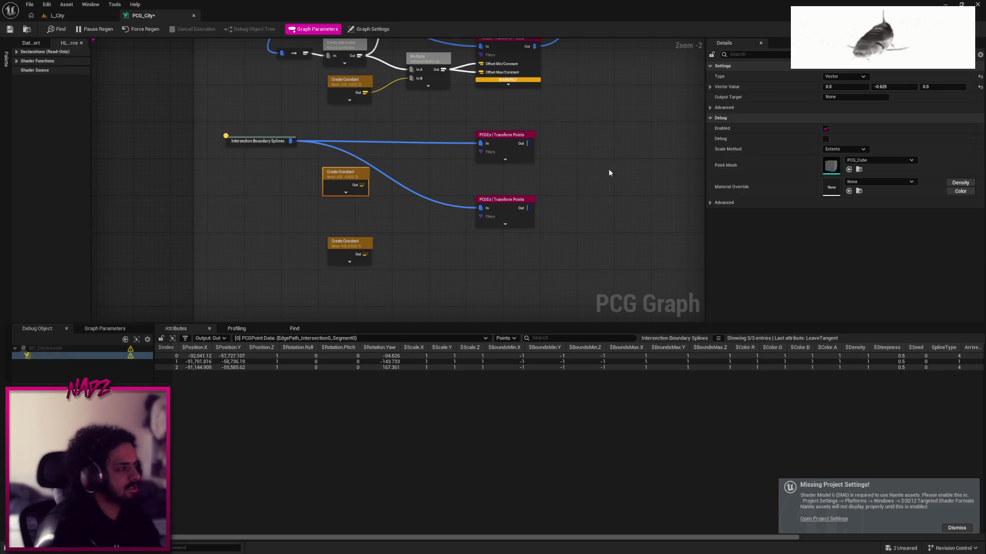
# Wire the Create Constant output into Offset Min and Offset Max of the upper Transform Points
pyautogui.moveTo(420, 267); pyautogui.dragTo(315, 152)
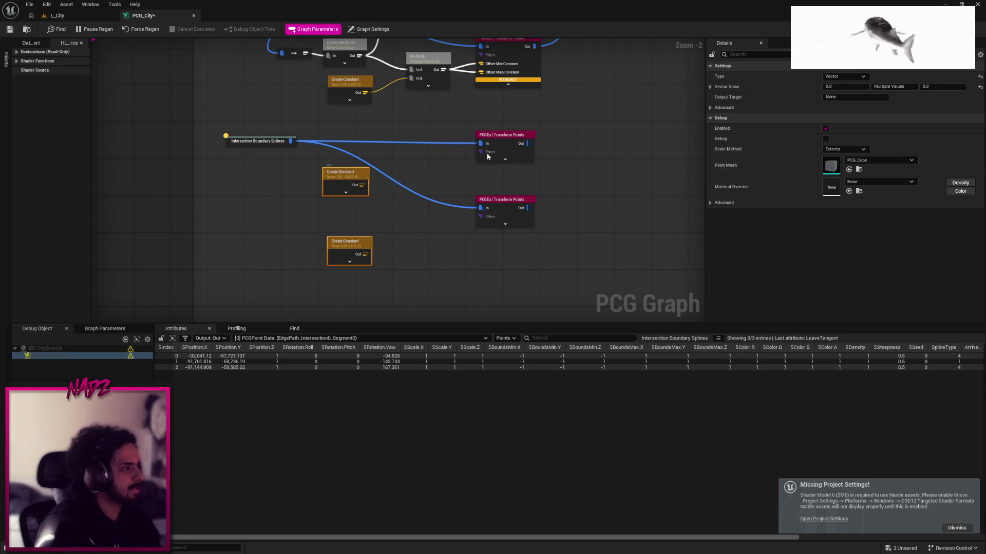
pyautogui.click(505, 159)
pyautogui.moveTo(492, 179)
pyautogui.mouseDown()
pyautogui.moveTo(363, 185)
pyautogui.moveTo(491, 198)
pyautogui.moveTo(418, 141)
pyautogui.moveTo(434, 176)
pyautogui.moveTo(458, 127)
pyautogui.moveTo(443, 226)
pyautogui.mouseUp()
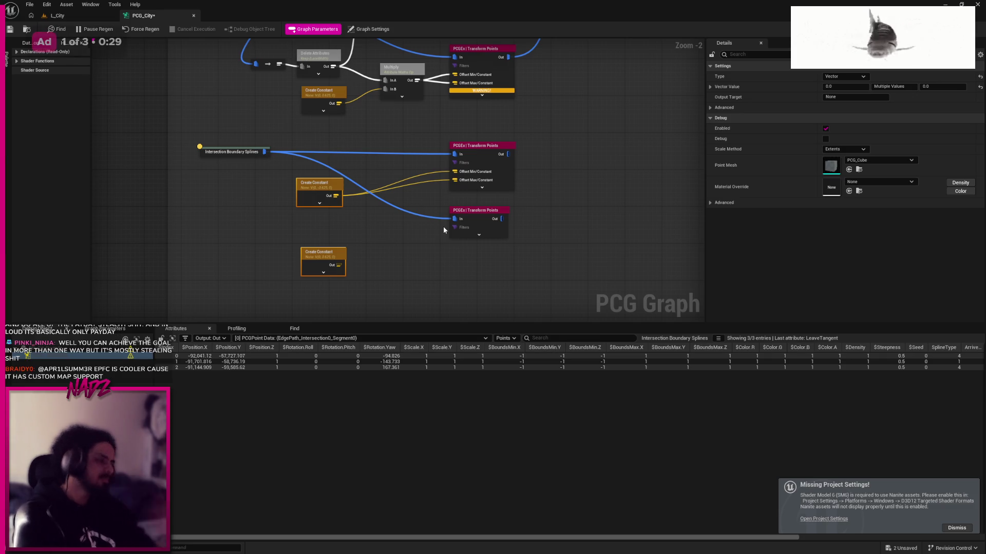
# Select the lower Transform Points node and check the city bounds roads in L_City
pyautogui.moveTo(466, 263)
pyautogui.mouseDown()
pyautogui.moveTo(472, 212)
pyautogui.moveTo(420, 270)
pyautogui.mouseUp()
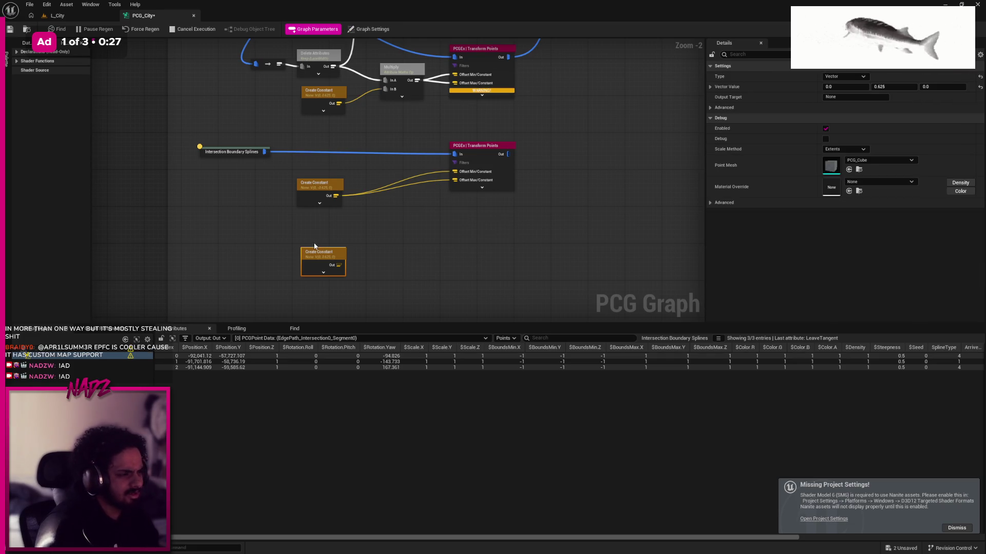
pyautogui.click(76, 19)
pyautogui.press('f')
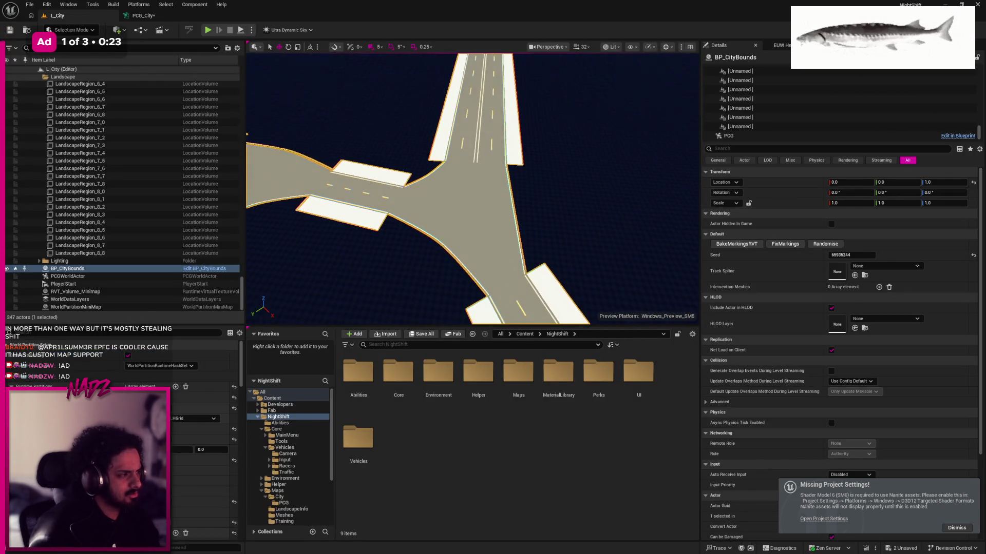
pyautogui.click(152, 16)
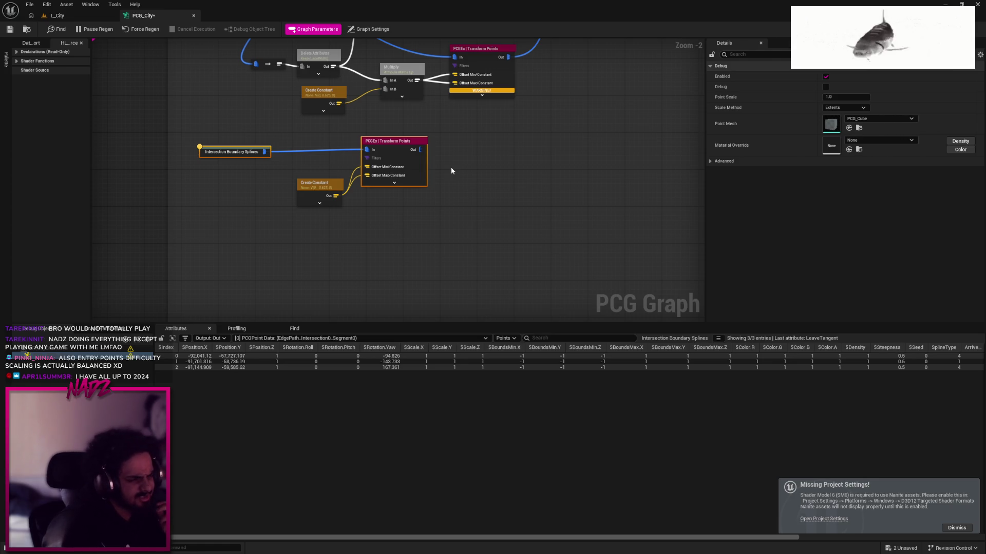
pyautogui.press('super')
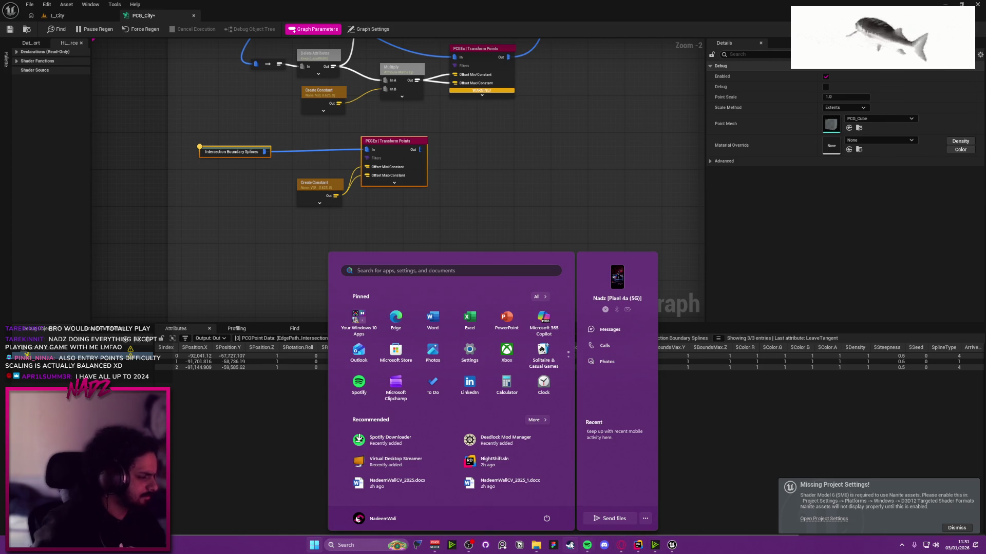
# Open Euro Truck Simulator 2's 18-item DLC list, maximize it, and view its DLC in the Store
pyautogui.click(654, 545)
pyautogui.scroll(-6, 794, 432)
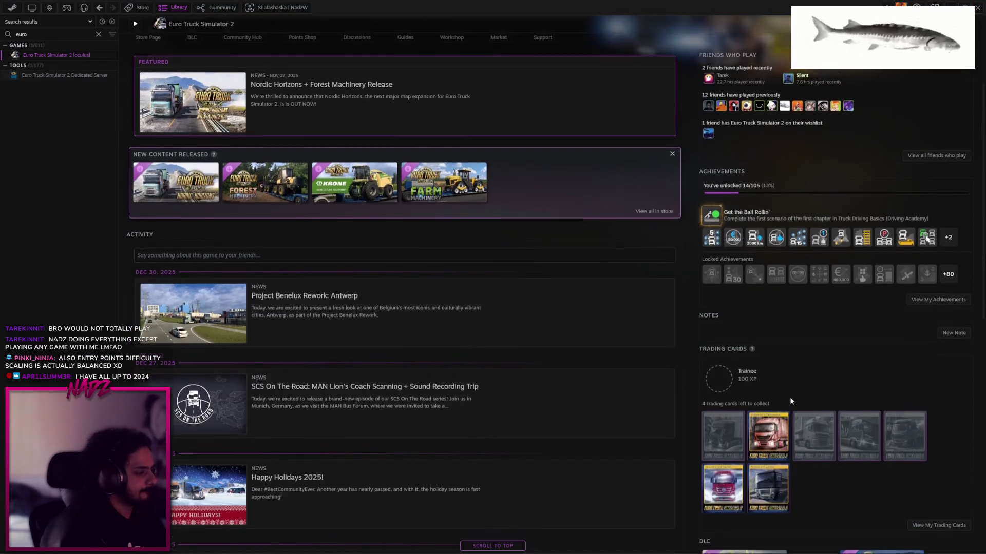
pyautogui.click(949, 495)
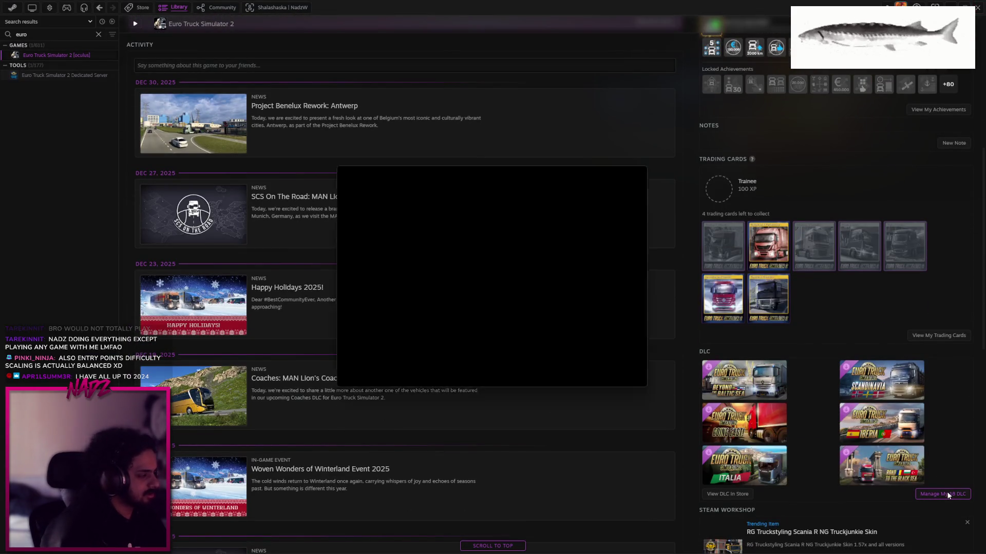
pyautogui.scroll(-5, 633, 238)
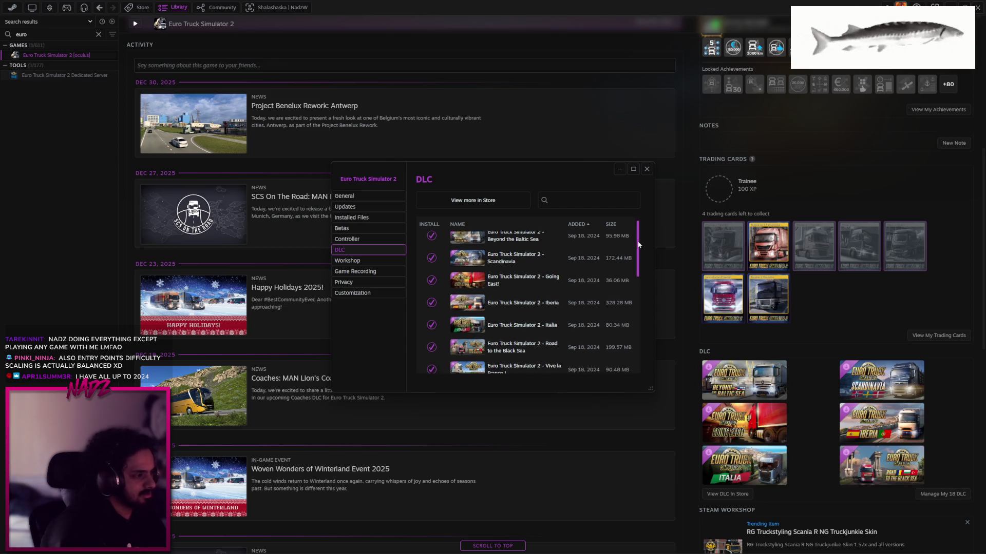
pyautogui.click(633, 170)
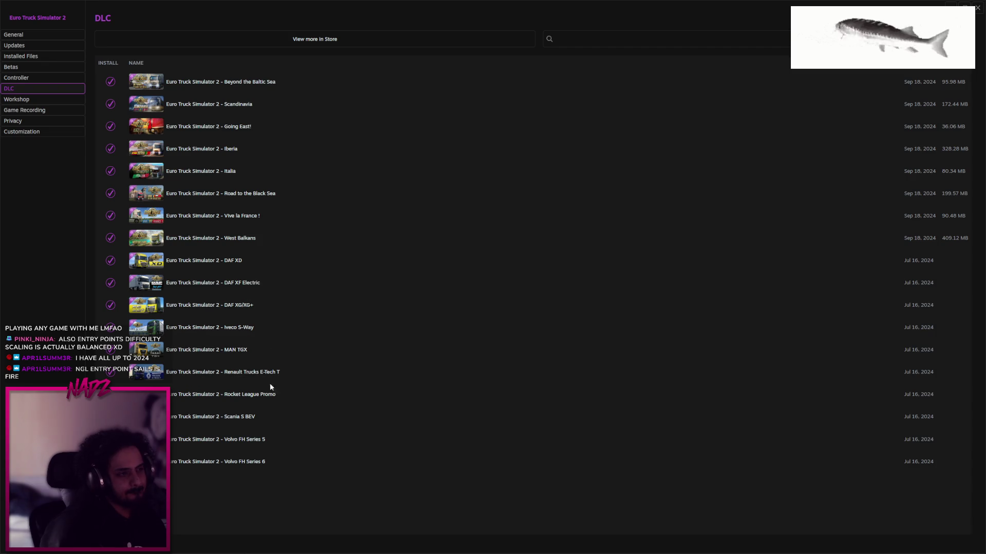
pyautogui.click(444, 39)
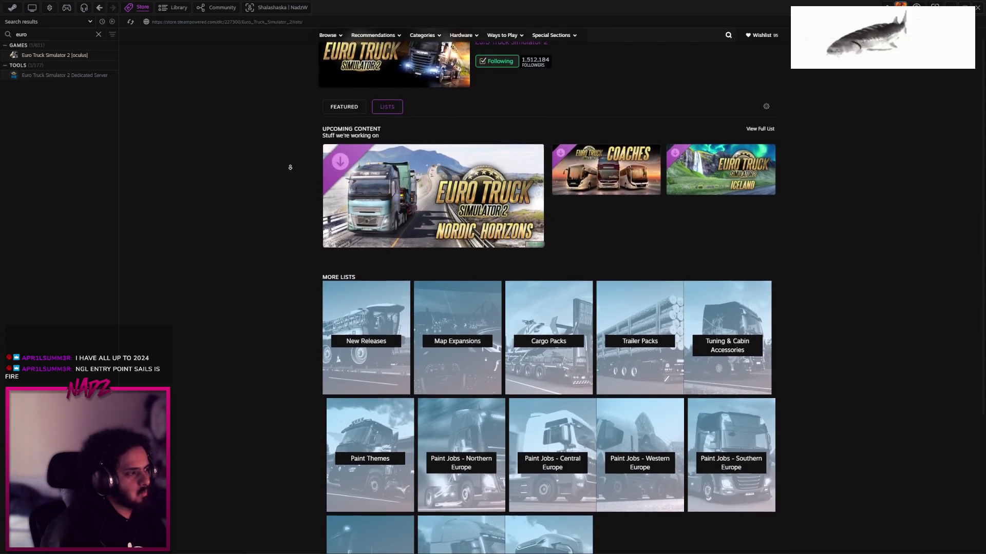
pyautogui.scroll(-4, 288, 165)
pyautogui.scroll(4, 282, 144)
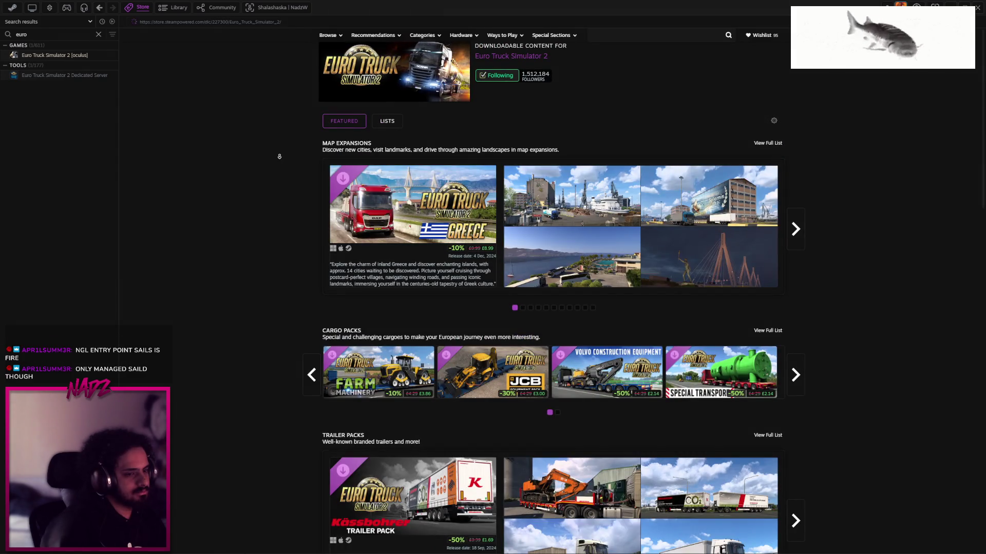
pyautogui.scroll(-4, 278, 198)
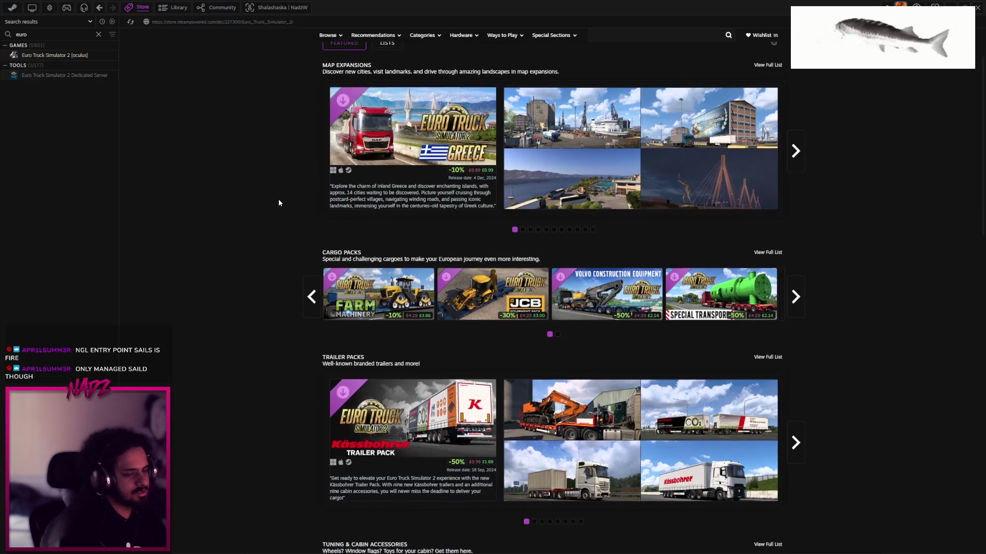
pyautogui.scroll(-10, 277, 201)
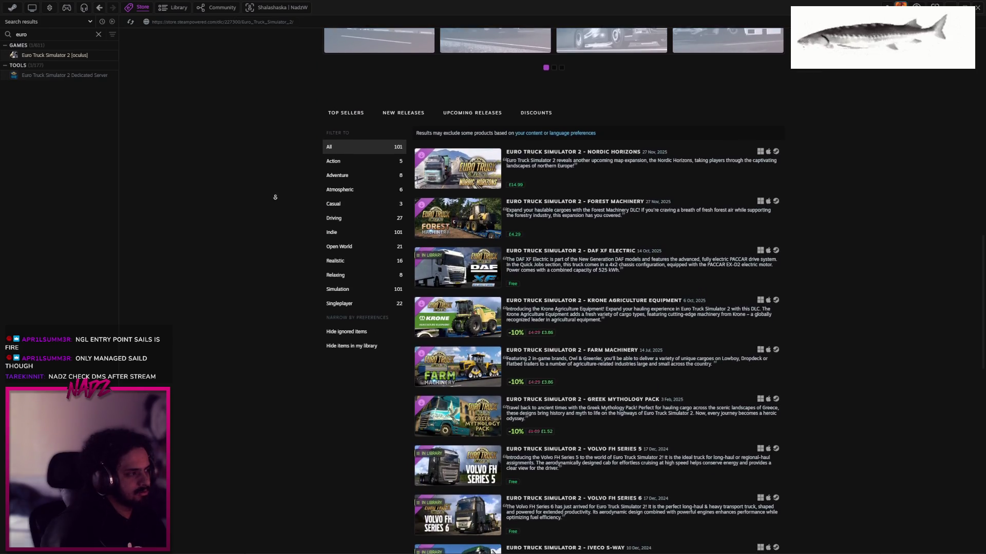
pyautogui.middleClick(871, 186)
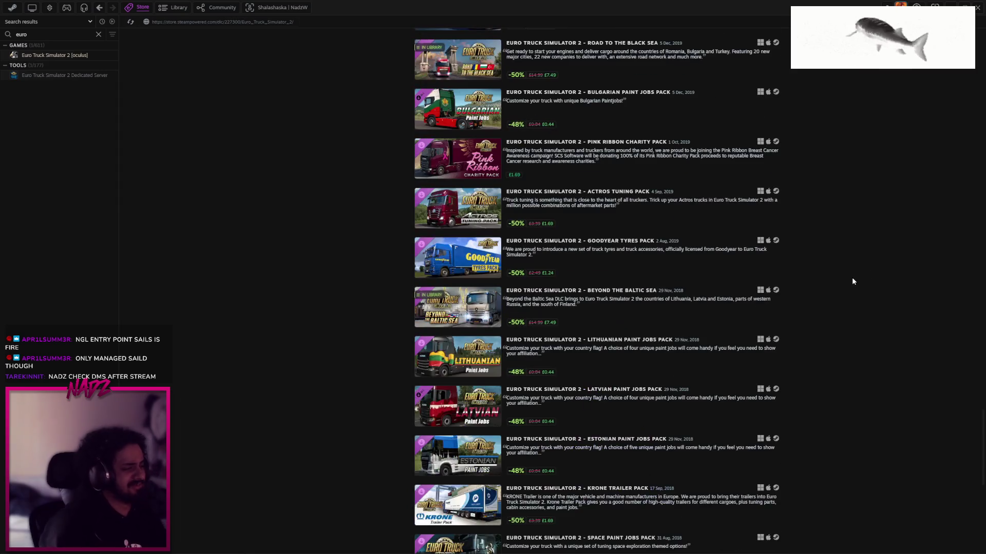
pyautogui.press('Home')
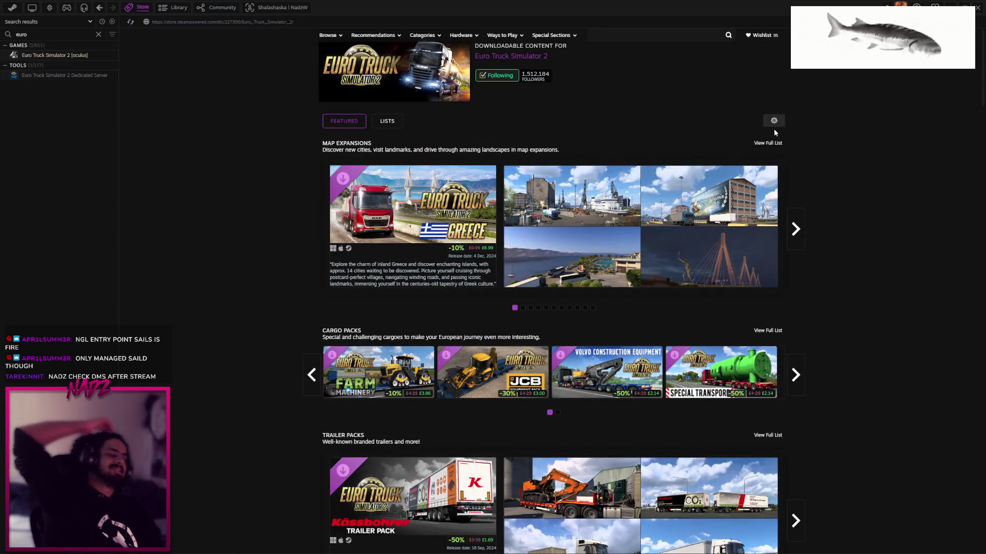
# Search the library for 'the sims' and open The Sims 4's DLC list
pyautogui.click(141, 11)
pyautogui.doubleClick(57, 35)
pyautogui.write('the s')
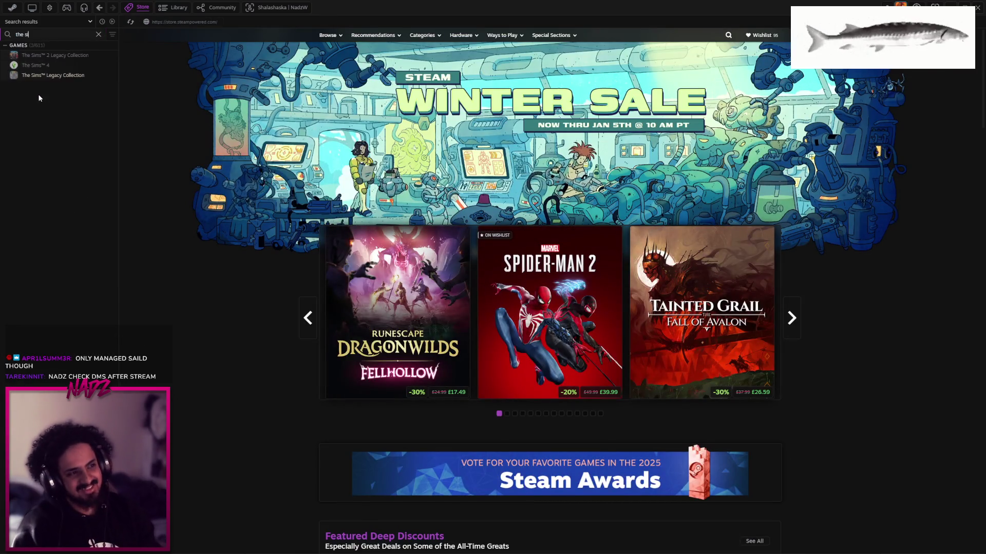
pyautogui.write('ims')
pyautogui.click(46, 65)
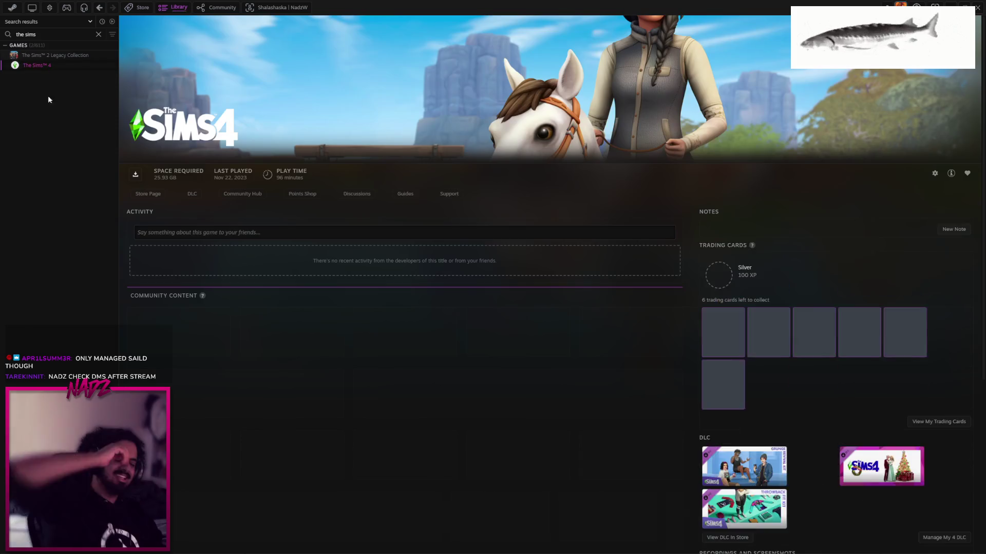
pyautogui.scroll(-2, 703, 333)
pyautogui.scroll(-5, 703, 334)
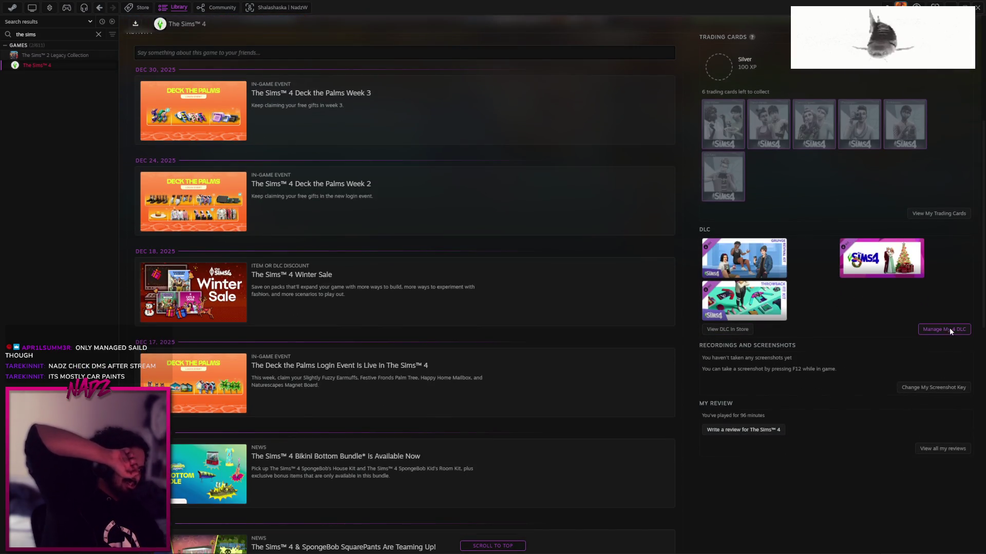
pyautogui.click(949, 331)
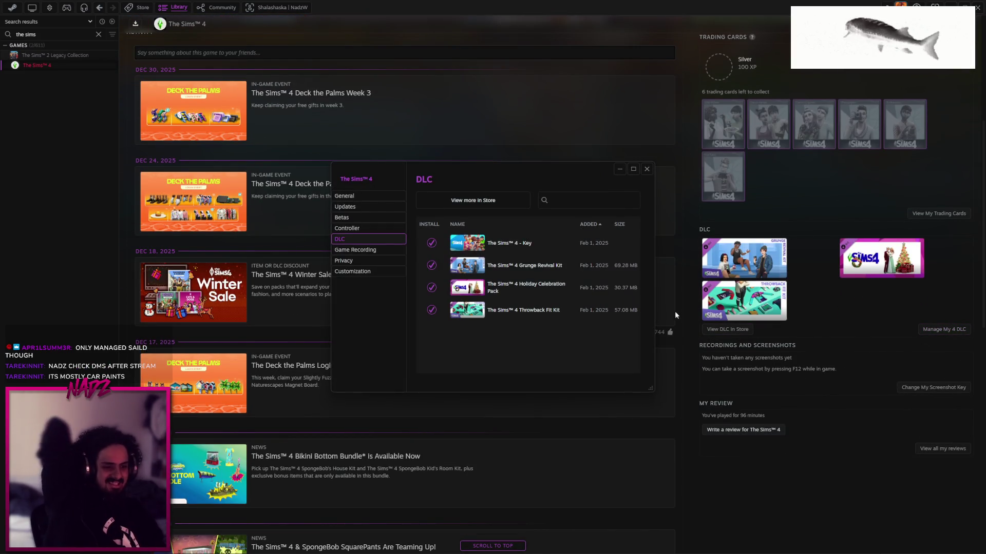
# View The Sims 4's DLC store page, go back, and close the DLC window
pyautogui.click(487, 201)
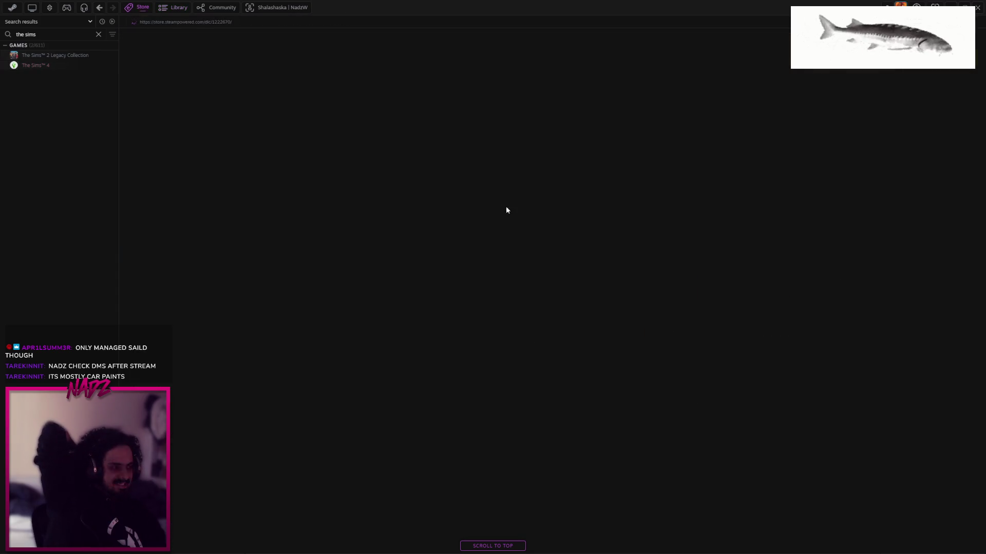
pyautogui.middleClick(854, 318)
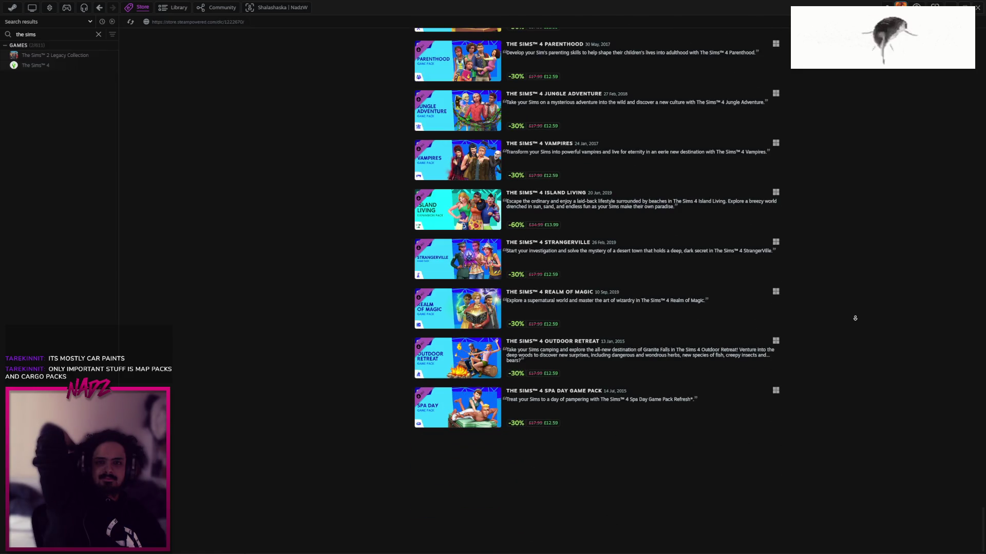
pyautogui.middleClick(856, 318)
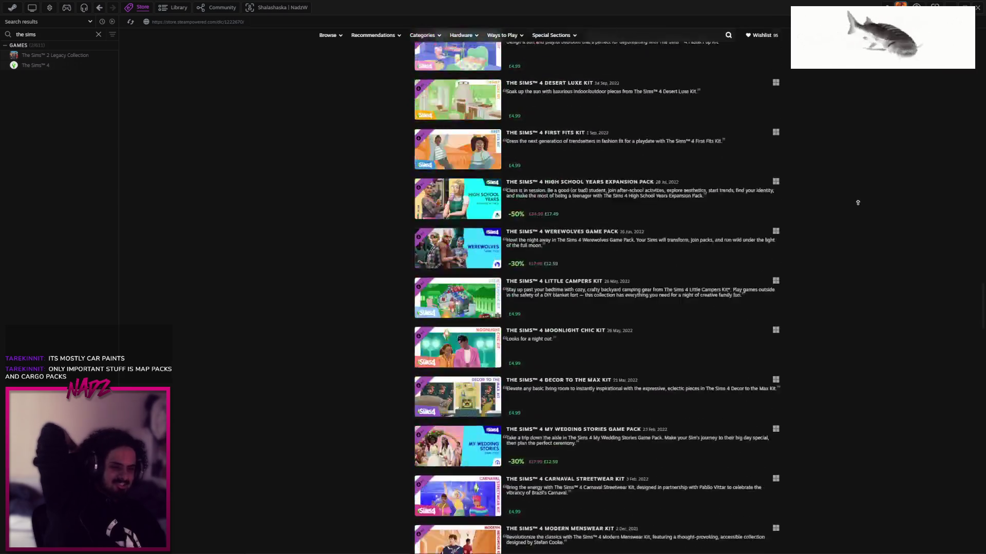
pyautogui.hotkey('alt', 'Left')
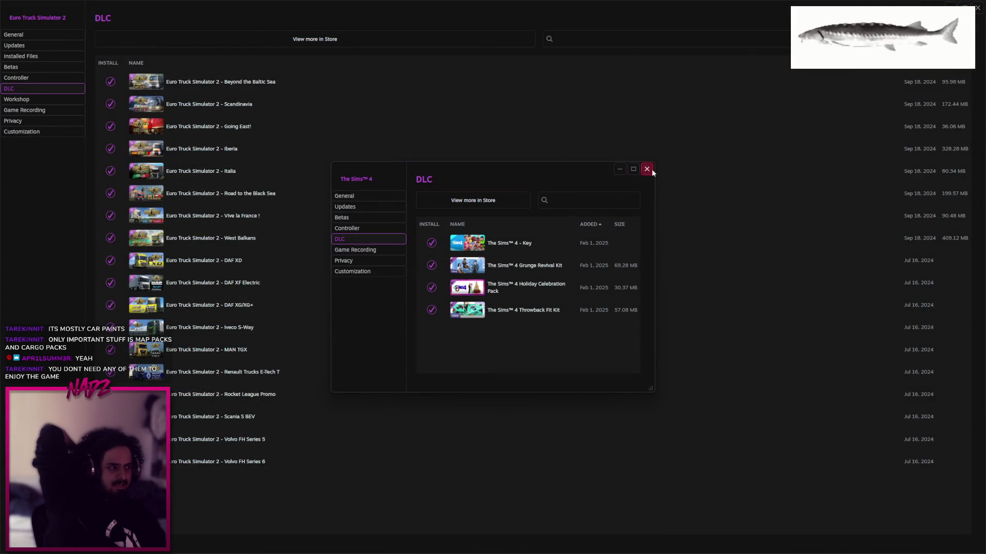
pyautogui.click(646, 169)
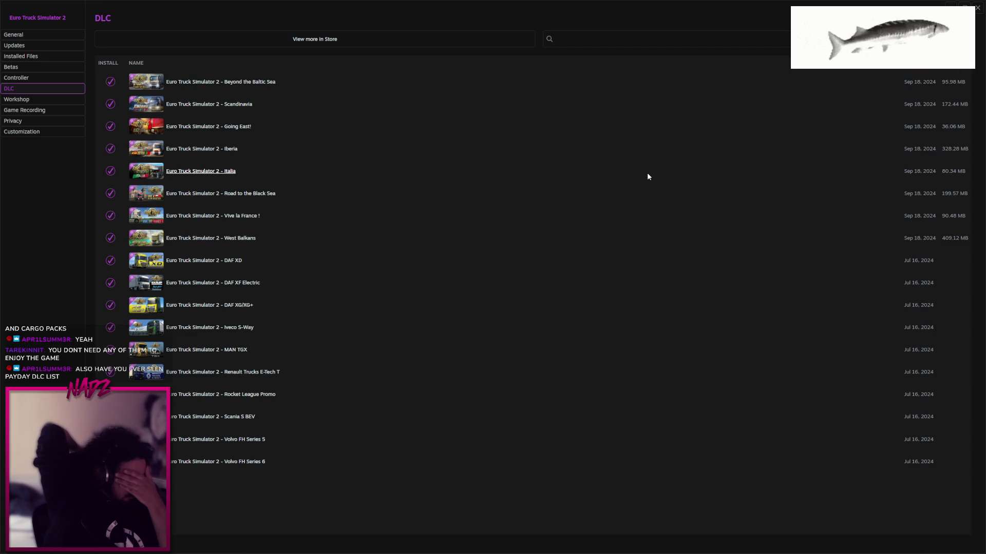
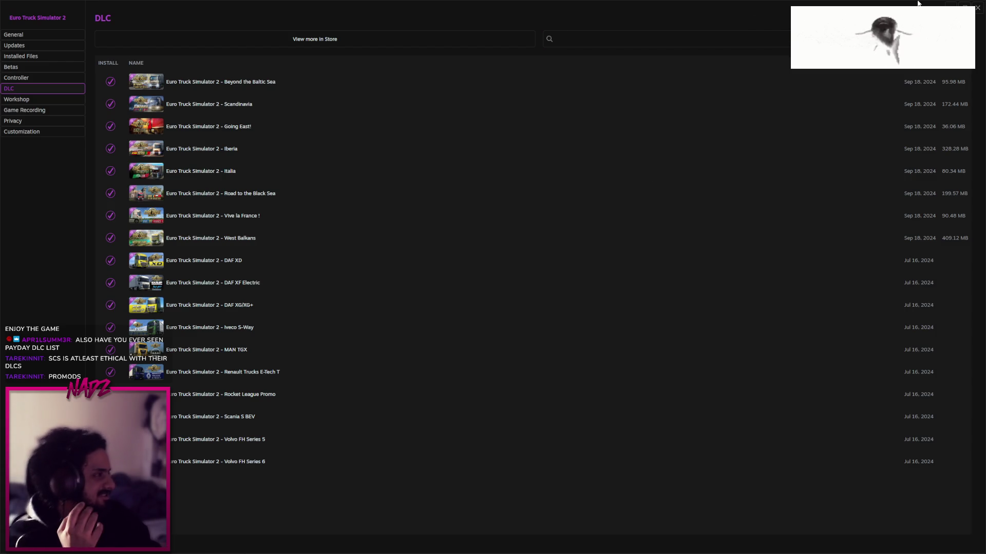
# Close Steam's Euro Truck Simulator 2 DLC properties window to reveal the PCG_City graph
pyautogui.click(976, 11)
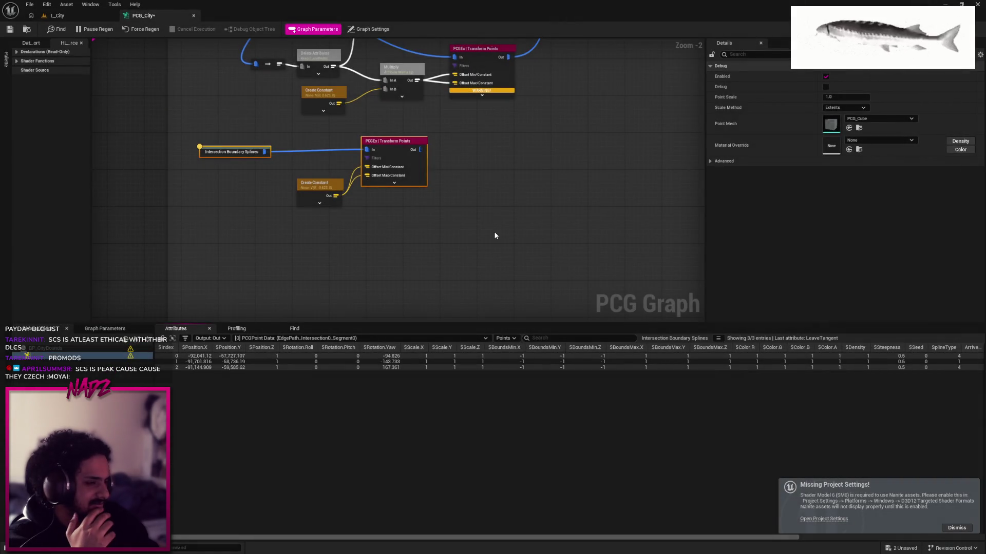
# Set the lower Create Constant node's vector Y value to 1
pyautogui.moveTo(280, 159); pyautogui.dragTo(316, 189)
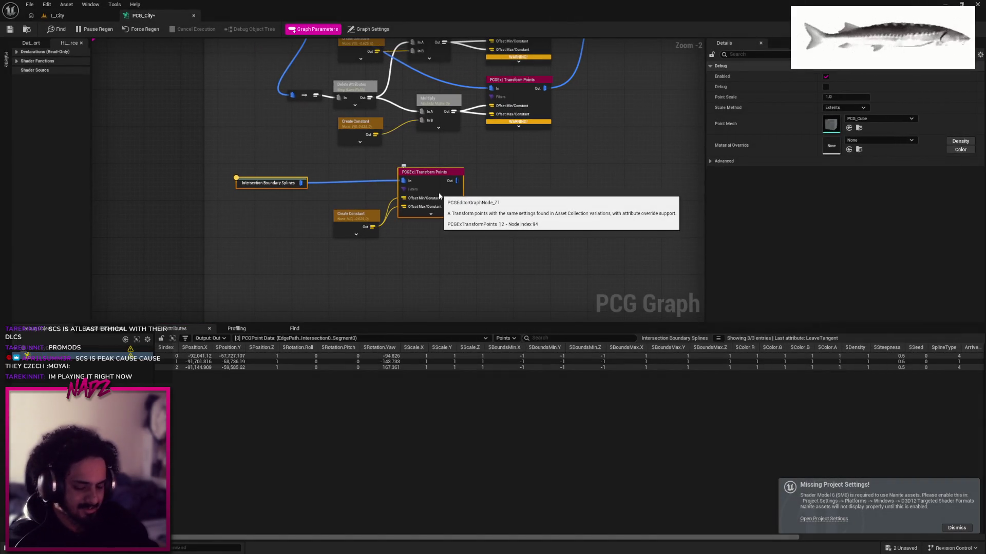
pyautogui.click(495, 220)
pyautogui.scroll(1, 483, 222)
pyautogui.scroll(1, 483, 222)
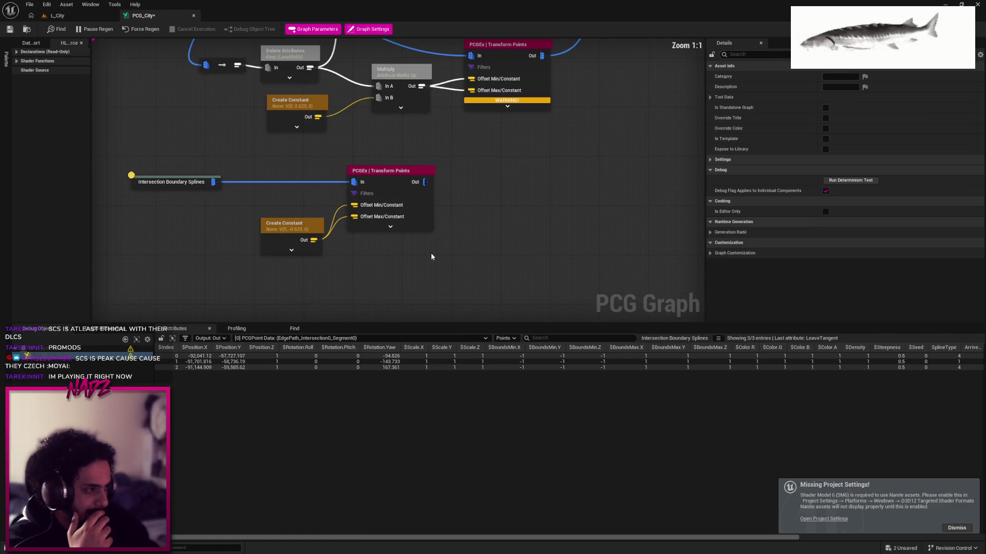
pyautogui.click(406, 226)
pyautogui.click(297, 228)
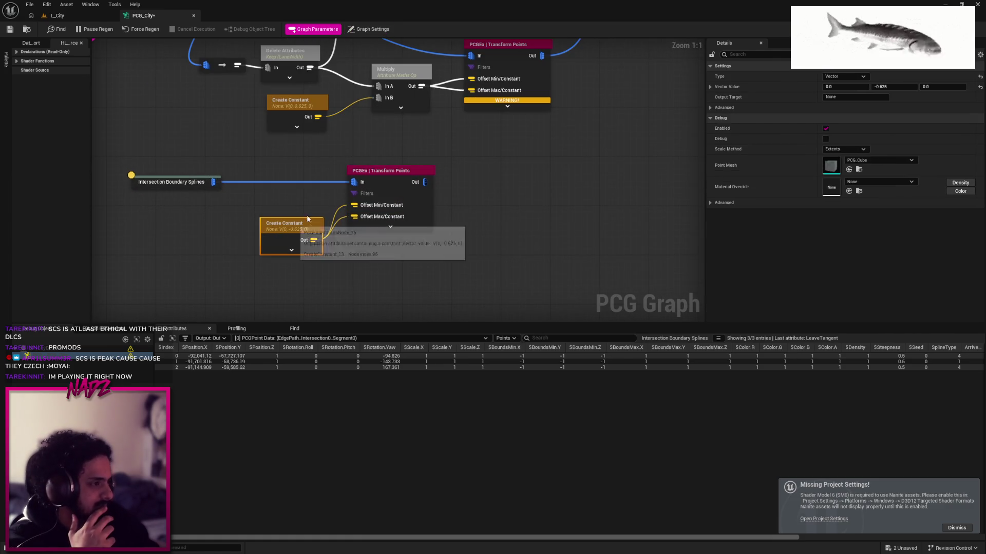
pyautogui.click(891, 87)
pyautogui.write('1')
pyautogui.click(609, 201)
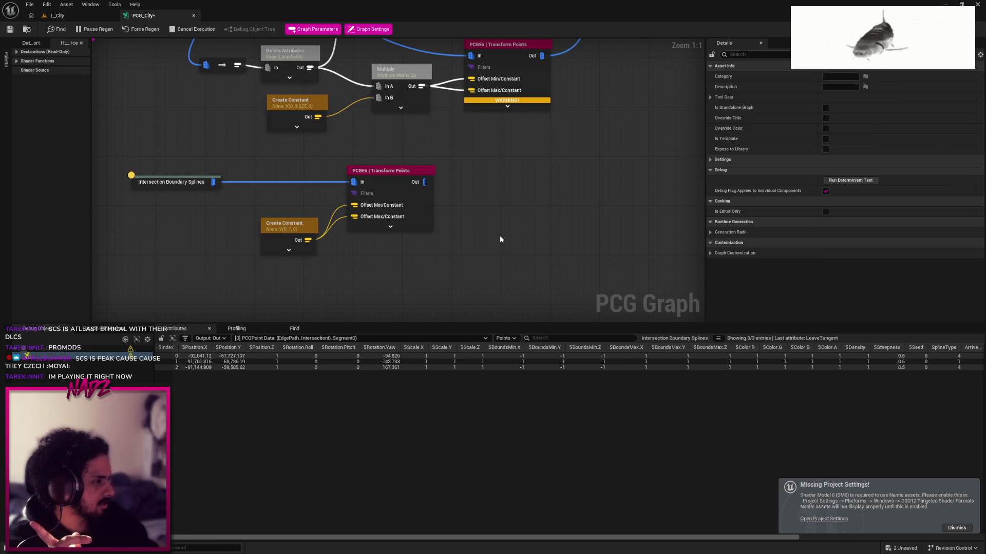
# Wire the bottom Transform Points output into the Create Spline paths input
pyautogui.scroll(-3, 525, 196)
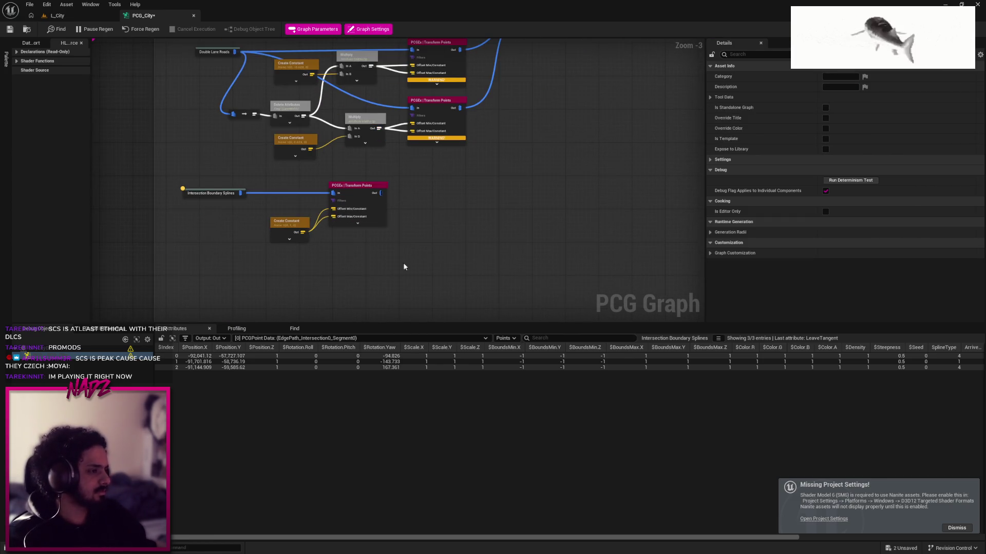
pyautogui.click(344, 192)
pyautogui.moveTo(344, 192)
pyautogui.mouseDown()
pyautogui.moveTo(449, 182)
pyautogui.moveTo(389, 190)
pyautogui.mouseUp()
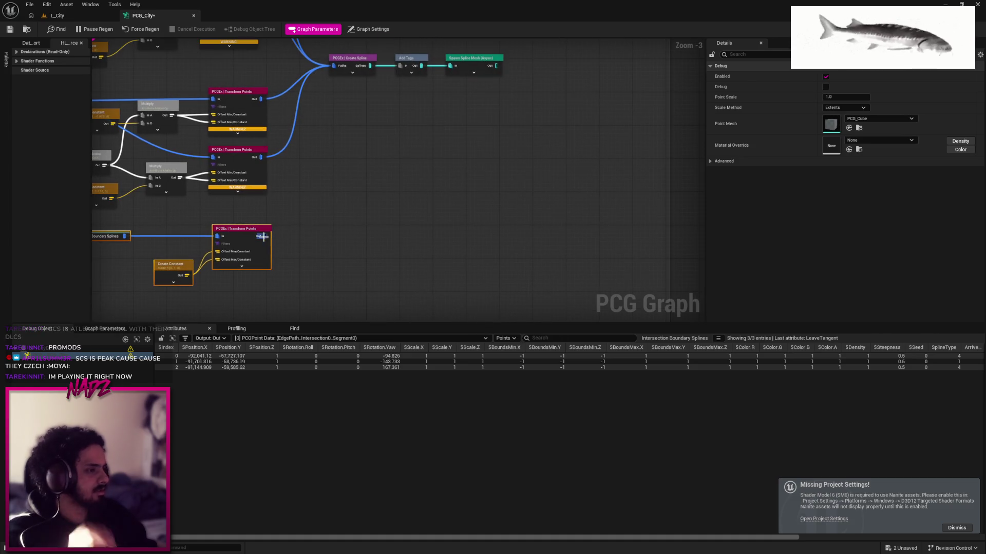
pyautogui.moveTo(333, 65); pyautogui.dragTo(265, 237)
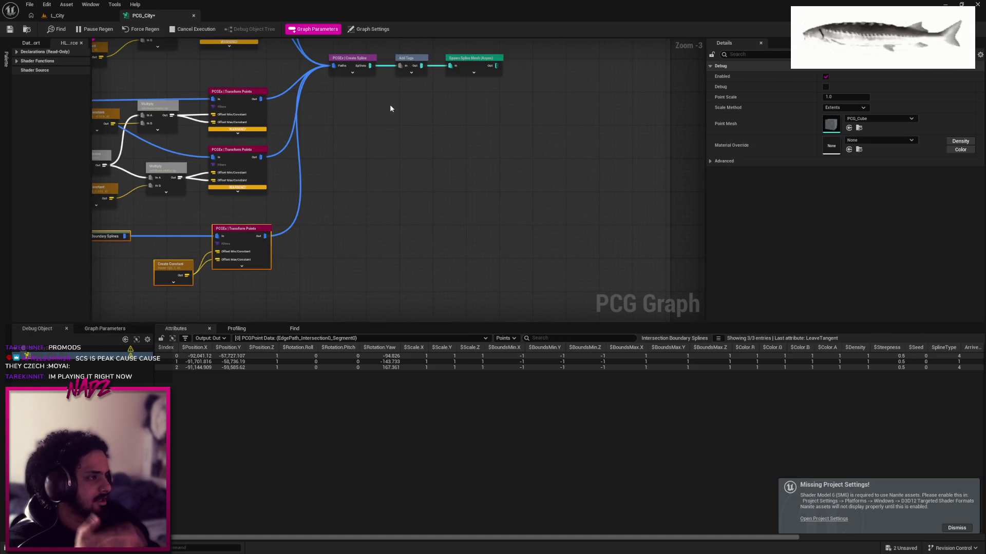
pyautogui.click(389, 105)
# Save the PCG_City graph and view the L_City level
pyautogui.click(10, 30)
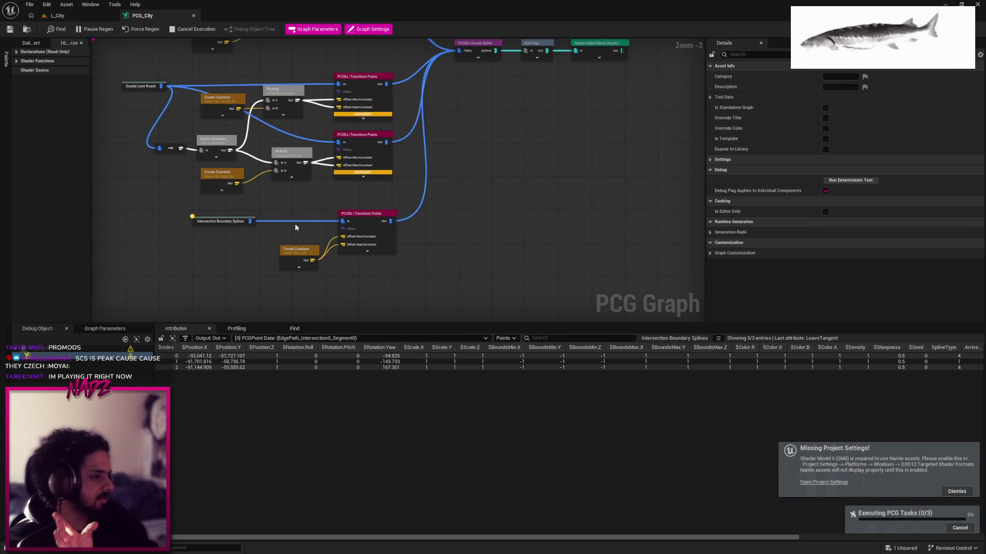
pyautogui.click(292, 250)
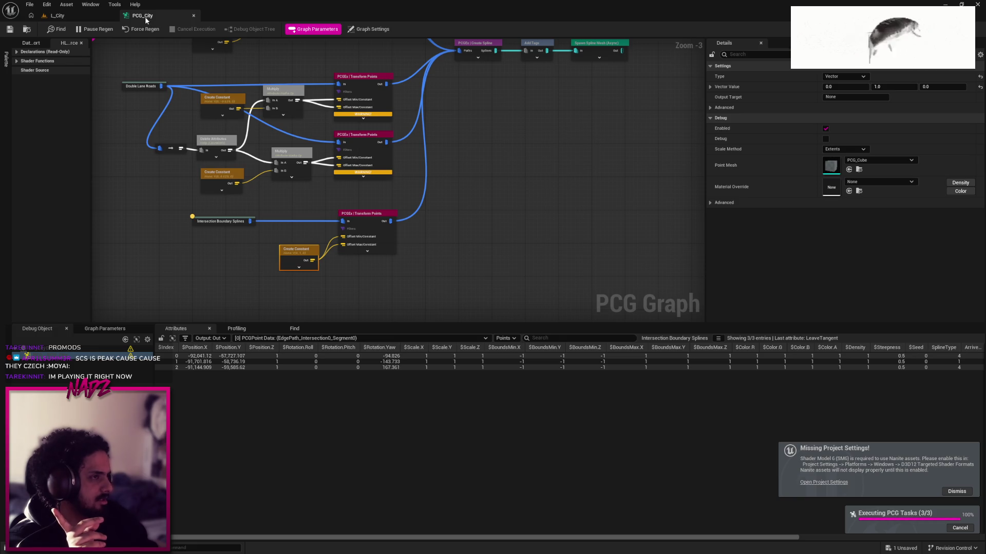
pyautogui.click(57, 15)
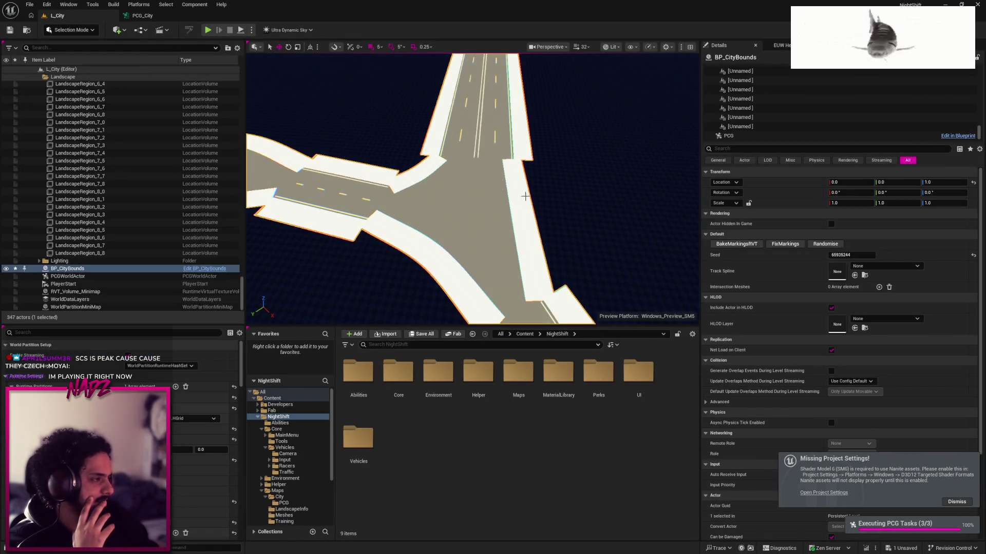
# Dismiss the missing project settings notice and select BP_CityBounds in L_City
pyautogui.click(149, 16)
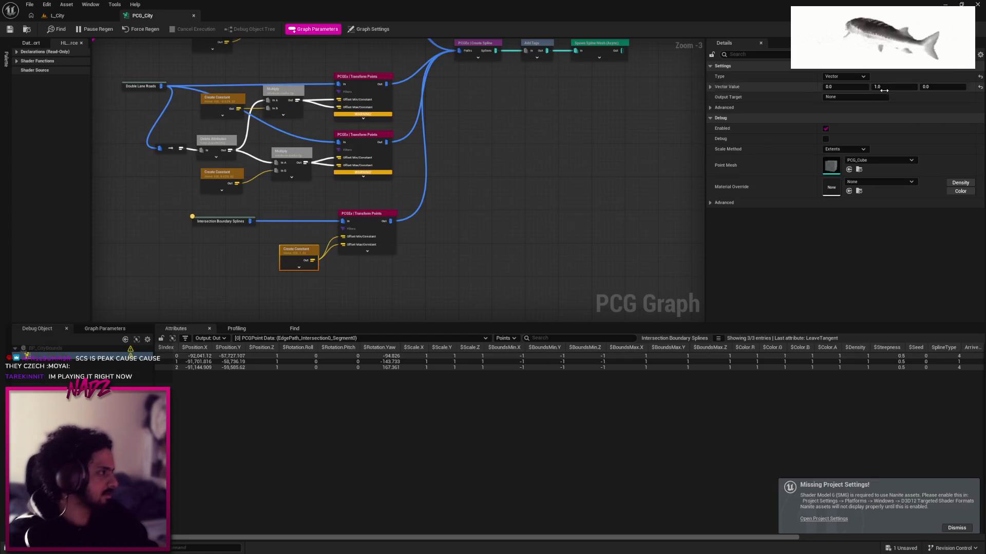
pyautogui.click(57, 15)
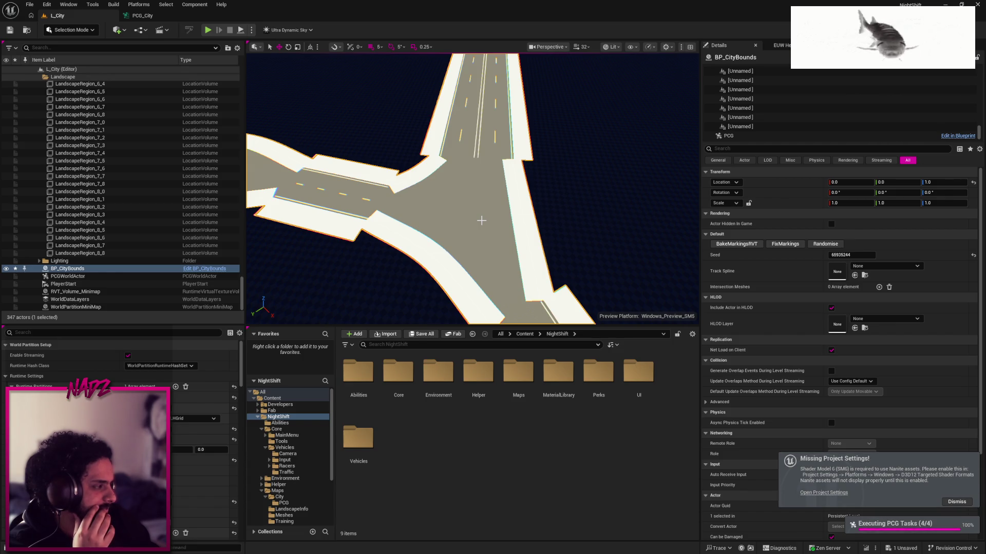
pyautogui.click(957, 501)
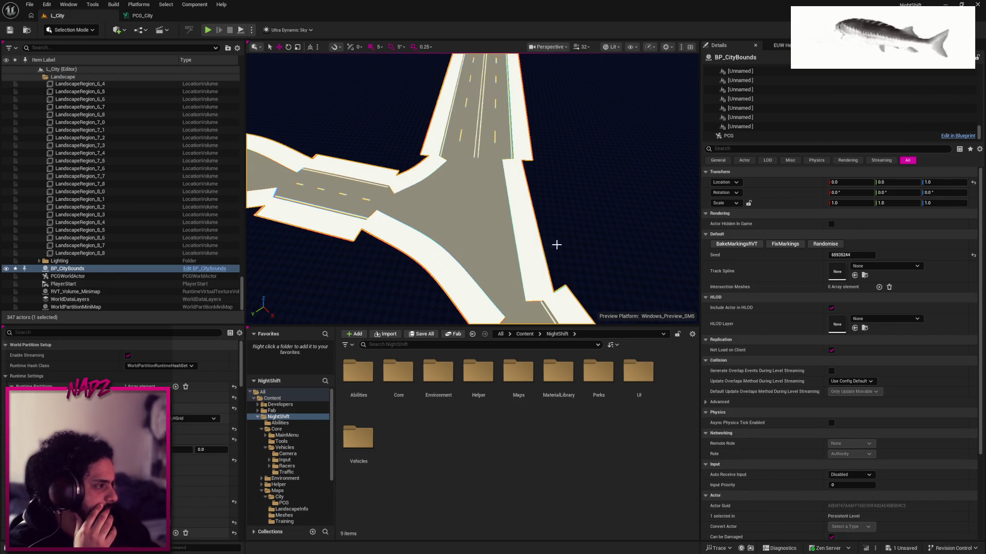
pyautogui.click(539, 247)
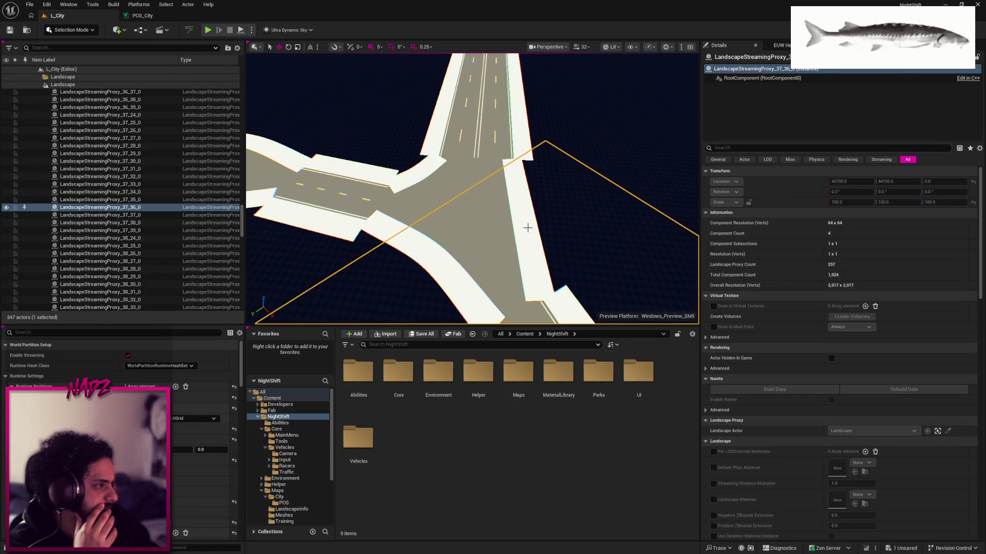
pyautogui.click(508, 164)
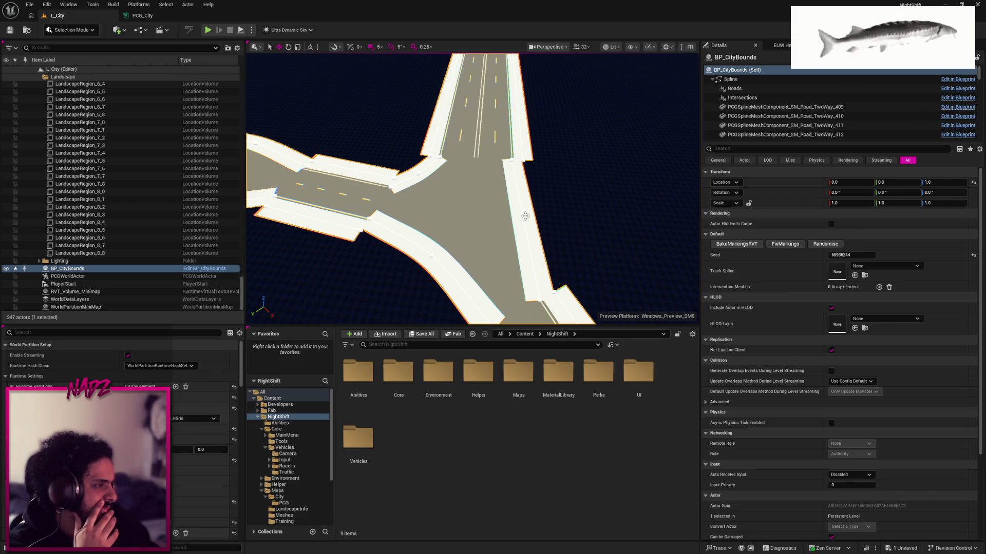
# Fly the L_City viewport down close along a road
pyautogui.click(143, 16)
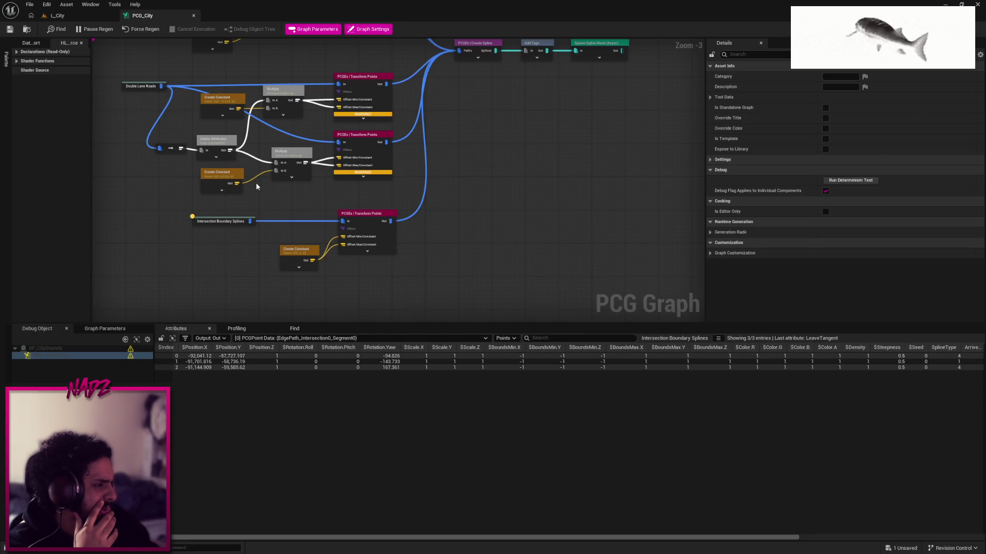
pyautogui.click(94, 20)
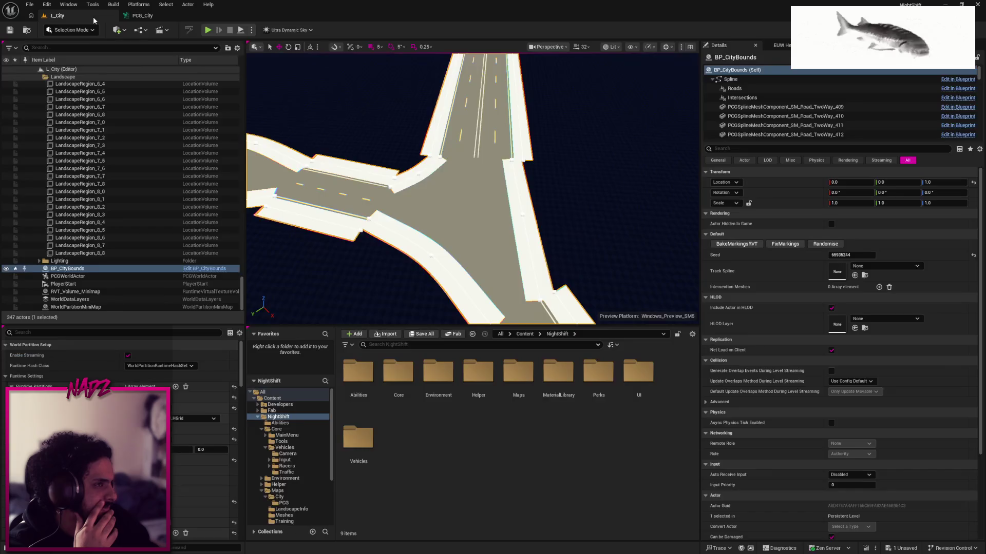
pyautogui.moveTo(513, 164); pyautogui.dragTo(513, 108)
pyautogui.moveTo(598, 62); pyautogui.dragTo(598, 44)
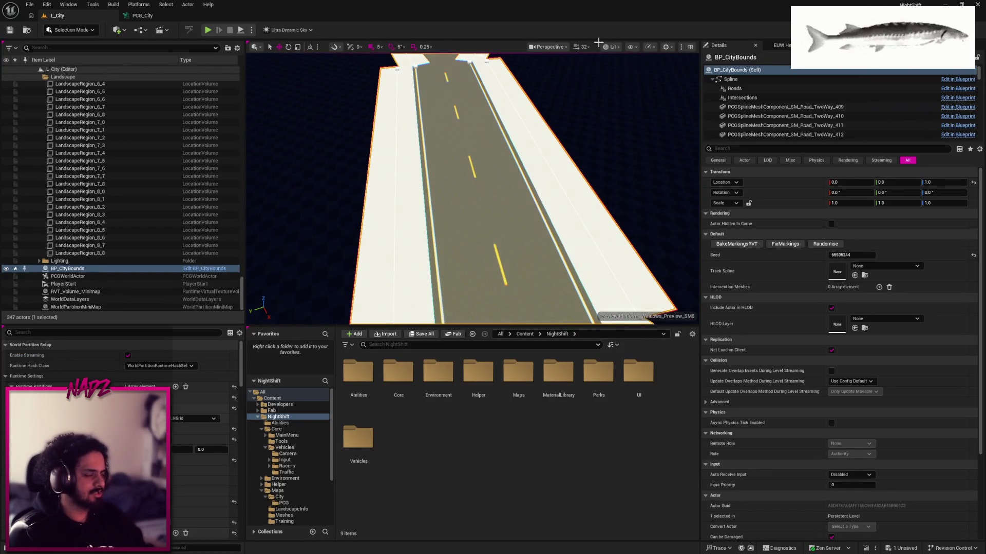
# Raise the viewport camera speed to 1.5 and fly forward along the road
pyautogui.click(584, 48)
pyautogui.moveTo(439, 109); pyautogui.dragTo(439, 139)
pyautogui.click(580, 47)
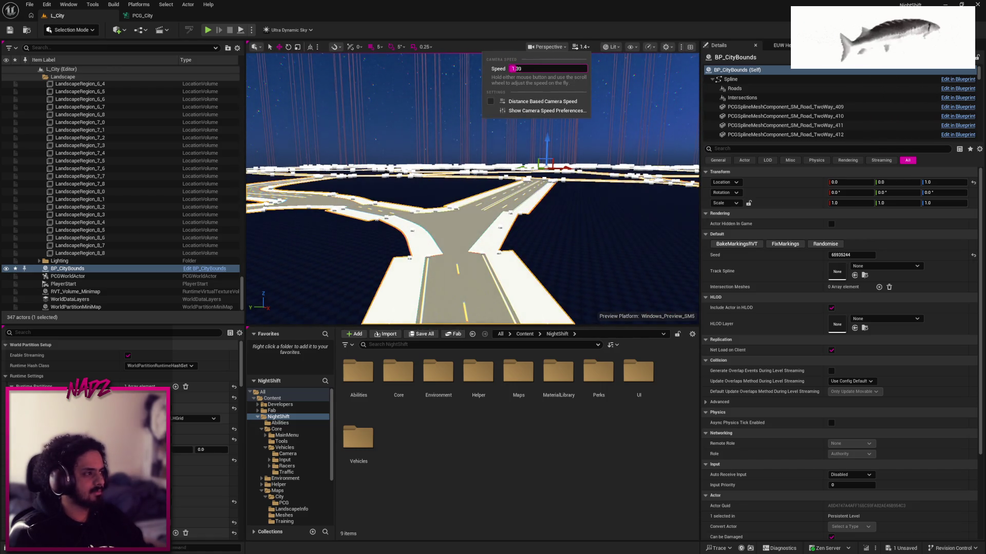
pyautogui.moveTo(516, 68); pyautogui.dragTo(544, 68)
pyautogui.moveTo(462, 231); pyautogui.dragTo(483, 131)
pyautogui.click(140, 16)
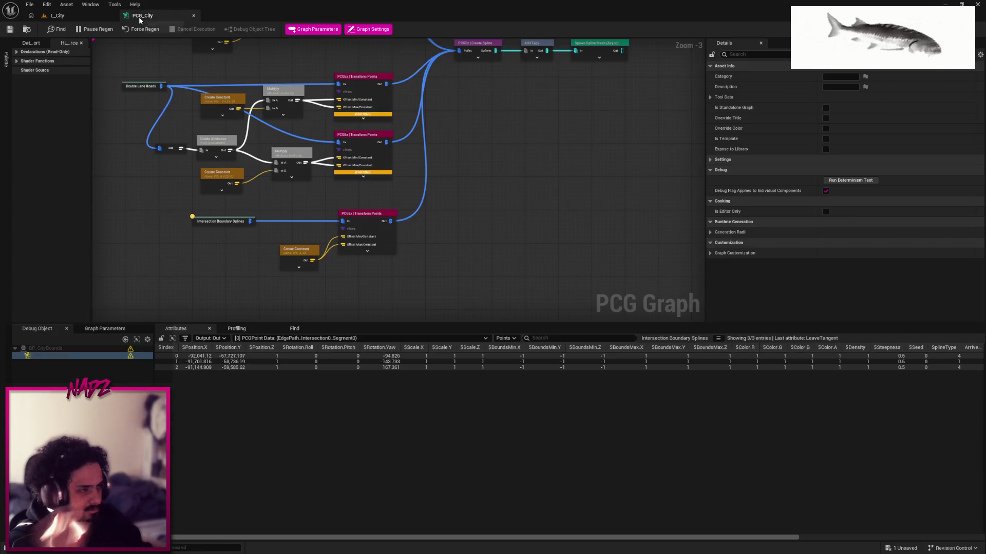
# Confirm the constant's Y value of 2000 and inspect the road intersection in L_City
pyautogui.click(298, 250)
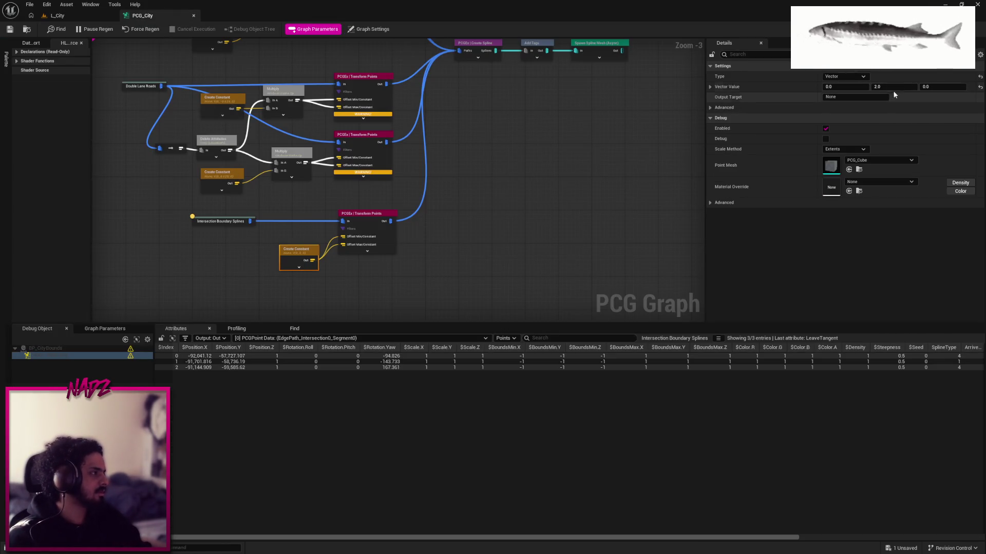
pyautogui.write('2000')
pyautogui.press('Return')
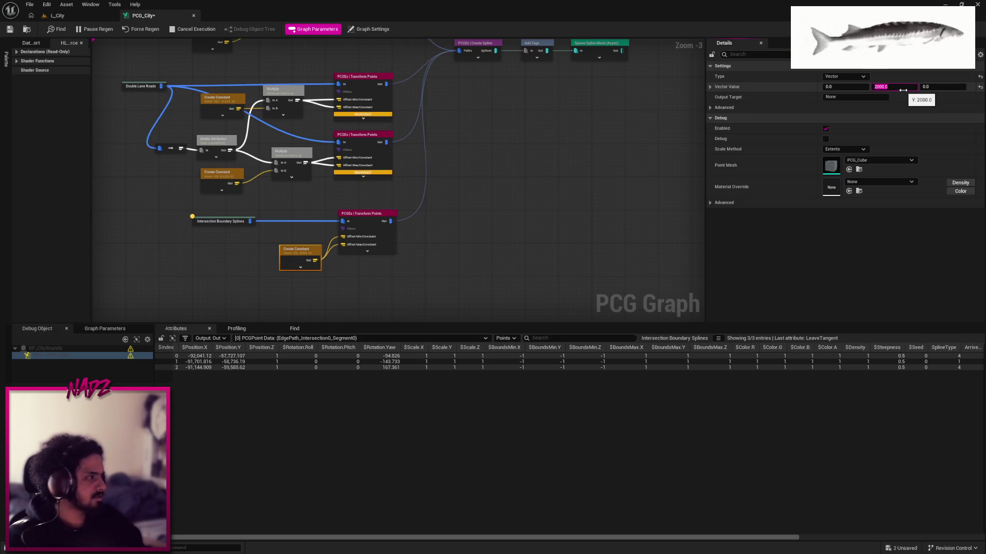
pyautogui.click(58, 16)
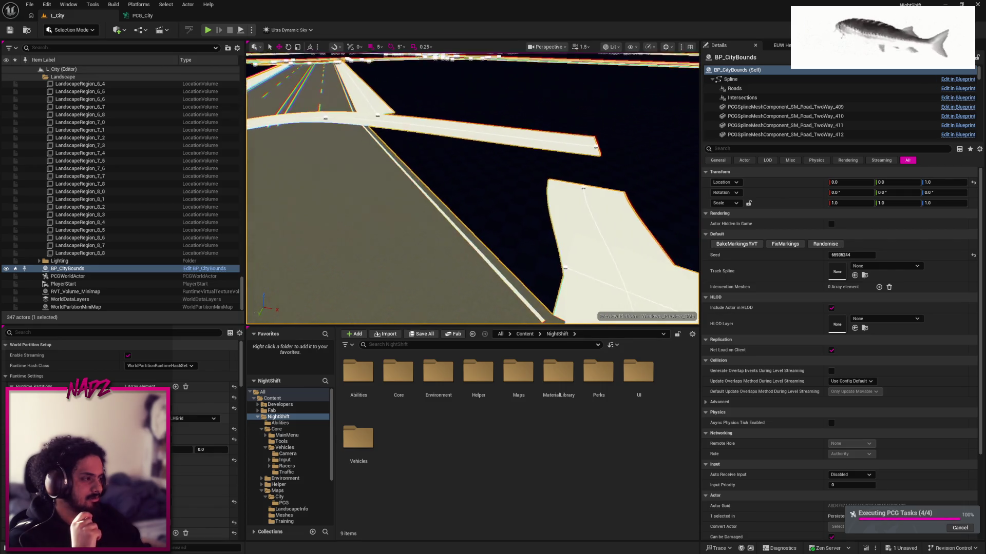
pyautogui.moveTo(472, 190); pyautogui.dragTo(493, 185)
pyautogui.moveTo(319, 85)
pyautogui.mouseDown()
pyautogui.moveTo(313, 133)
pyautogui.moveTo(318, 84)
pyautogui.mouseUp()
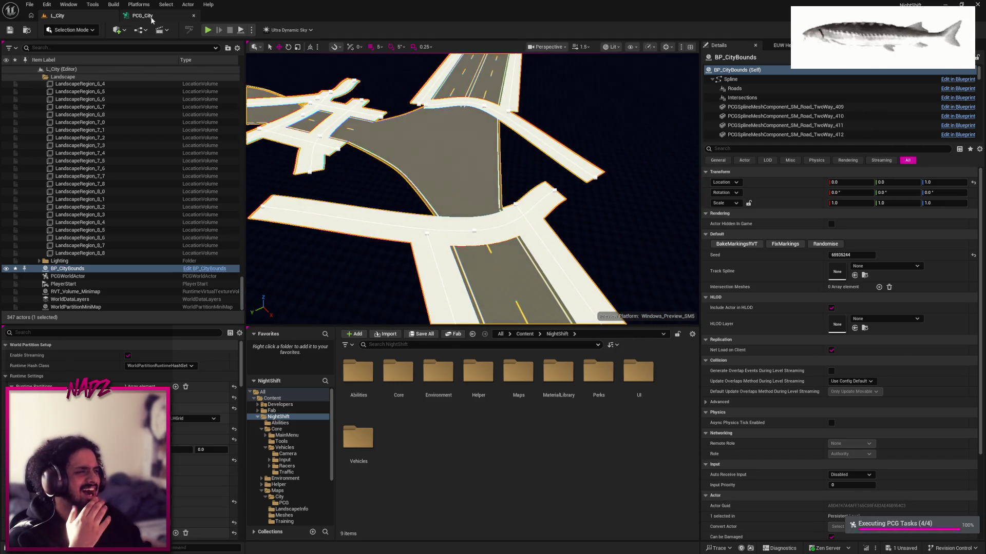
# Change the Create Constant Y value to 1000, save PCG_City, and check L_City
pyautogui.click(142, 15)
pyautogui.click(895, 86)
pyautogui.write('-9')
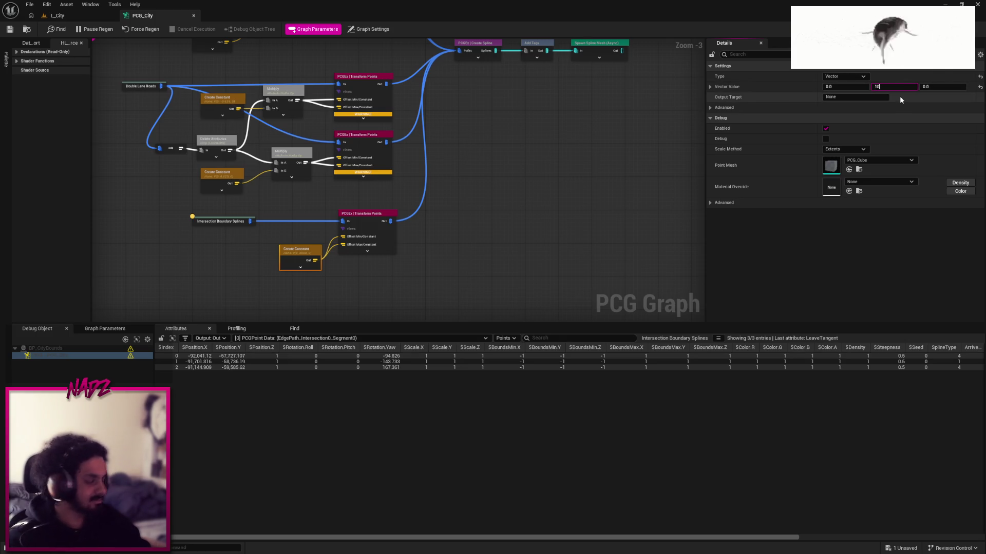
pyautogui.write('1000')
pyautogui.press('Return')
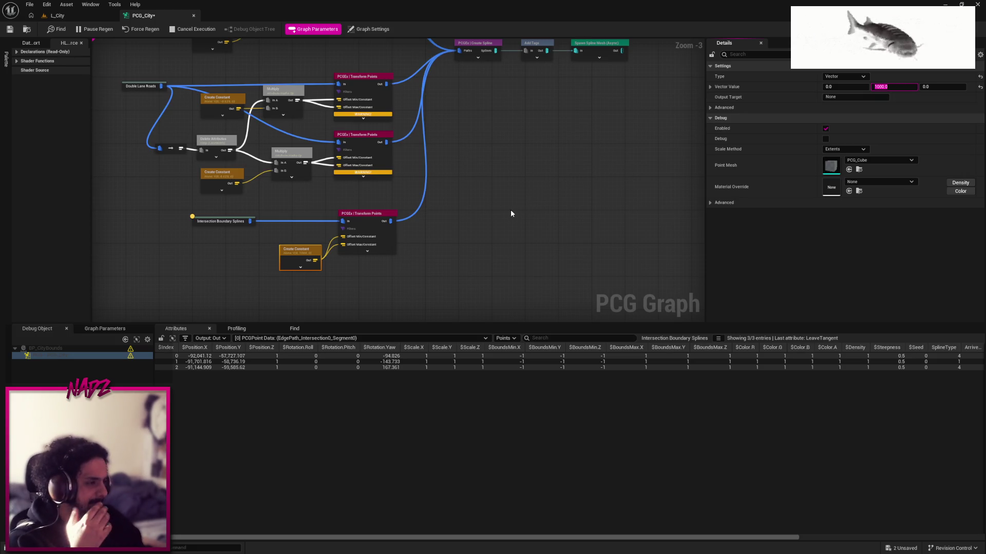
pyautogui.click(510, 210)
pyautogui.hotkey('ctrl', 's')
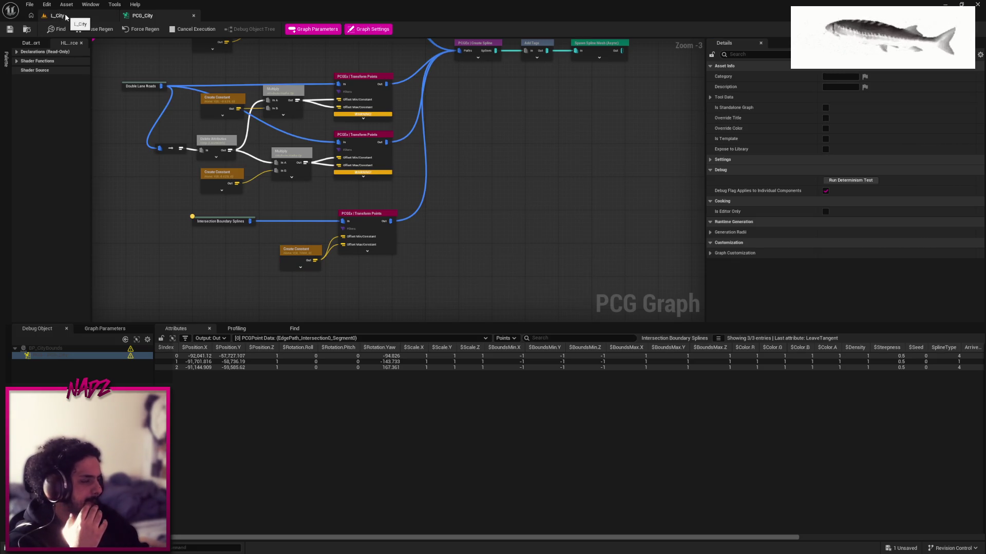
pyautogui.click(65, 16)
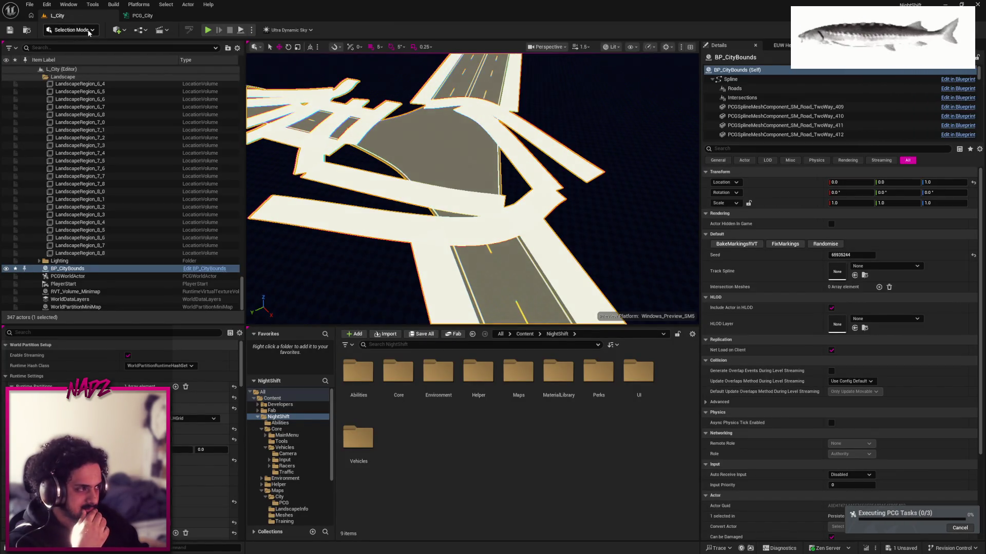
# Review the Transform Points offset and Create Constant value, then save PCG_City
pyautogui.click(138, 16)
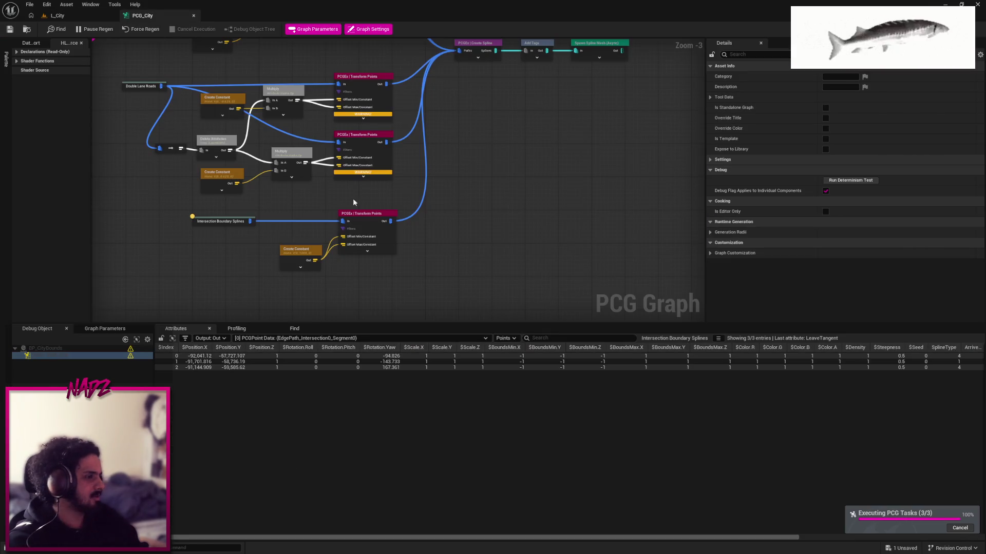
pyautogui.click(362, 214)
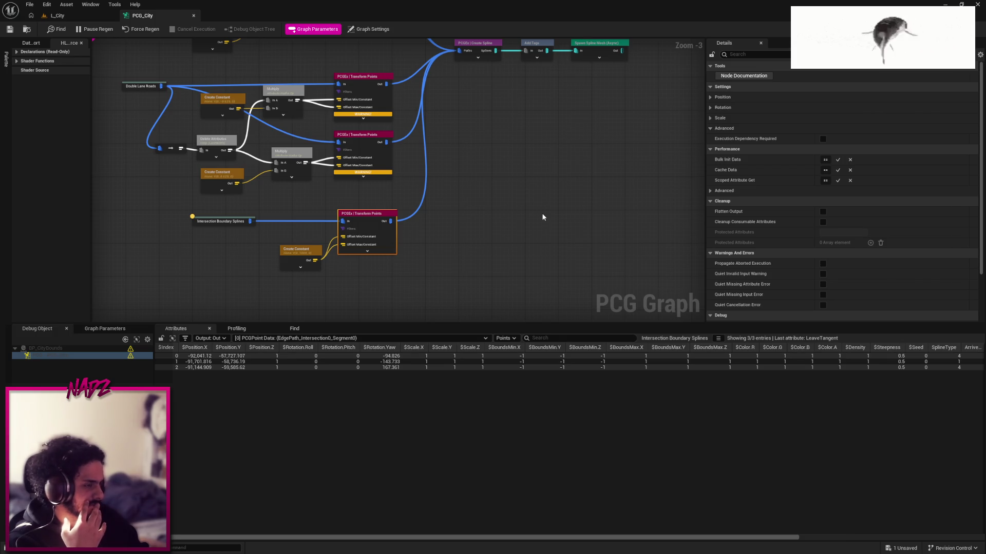
pyautogui.click(732, 96)
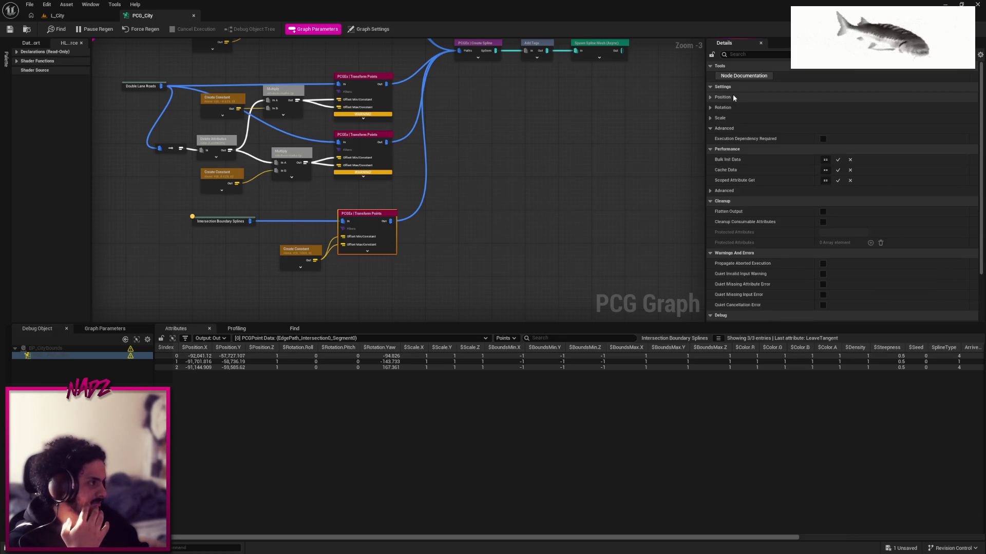
pyautogui.click(733, 96)
pyautogui.click(301, 269)
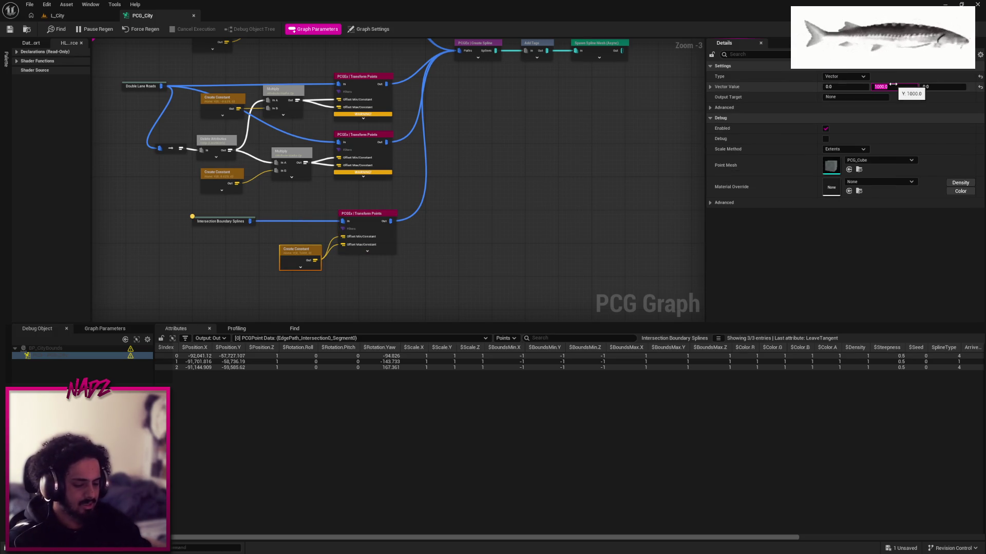
pyautogui.click(388, 132)
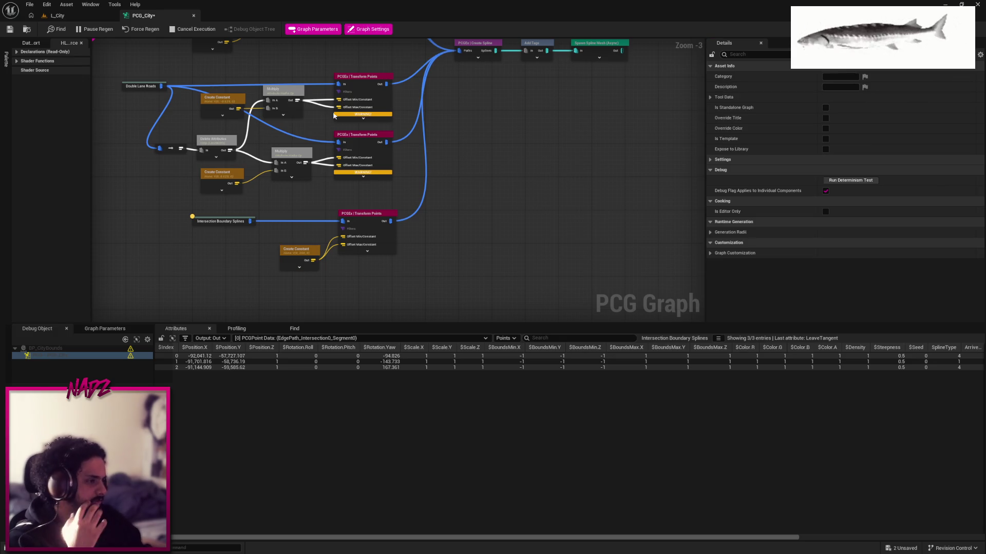
pyautogui.click(10, 29)
pyautogui.click(57, 16)
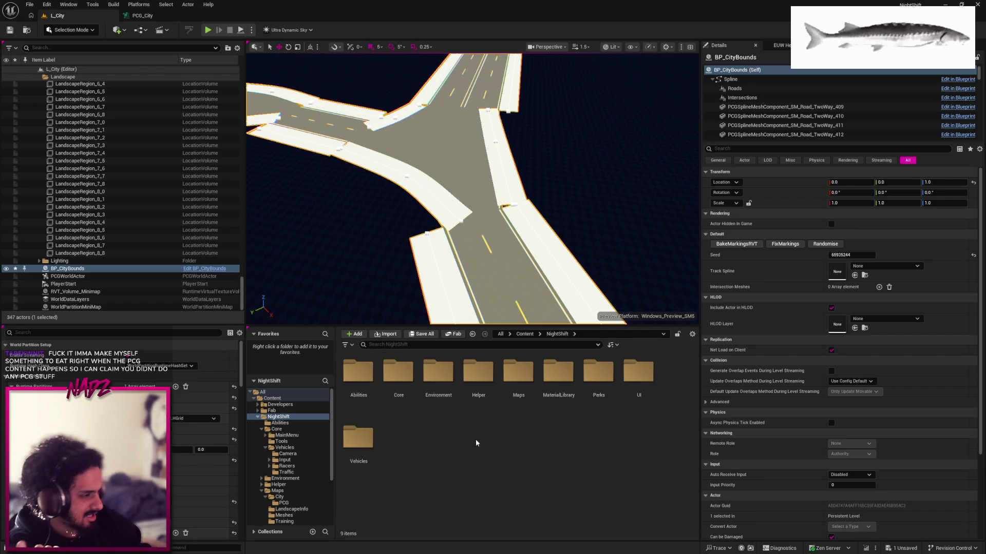
# Browse NightShift > Maps > City > PCG and open the BP_CityBounds blueprint
pyautogui.doubleClick(513, 390)
pyautogui.hotkey('alt', 'Left')
pyautogui.doubleClick(398, 390)
pyautogui.click(430, 403)
pyautogui.hotkey('alt', 'Left')
pyautogui.doubleClick(517, 395)
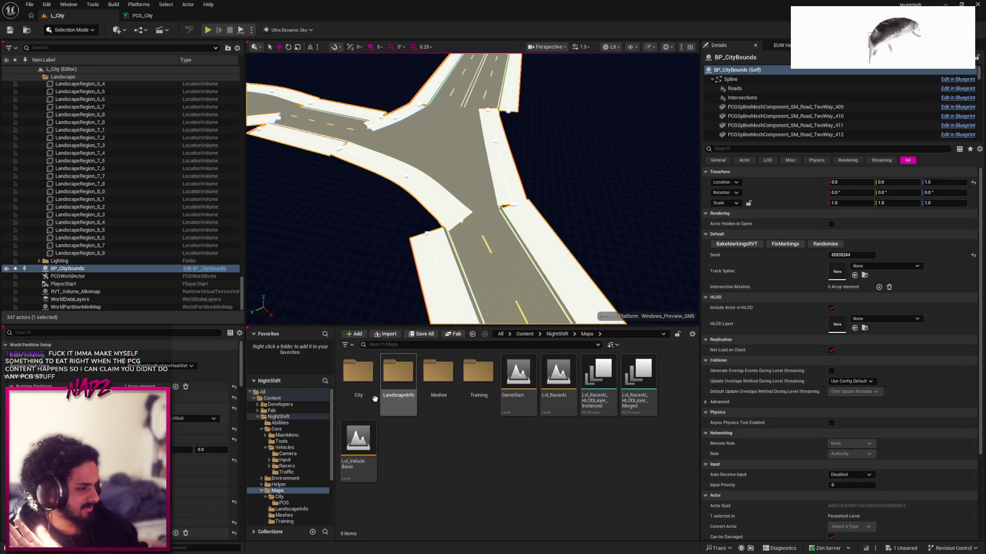
pyautogui.doubleClick(381, 396)
pyautogui.click(381, 398)
pyautogui.doubleClick(358, 372)
pyautogui.doubleClick(365, 397)
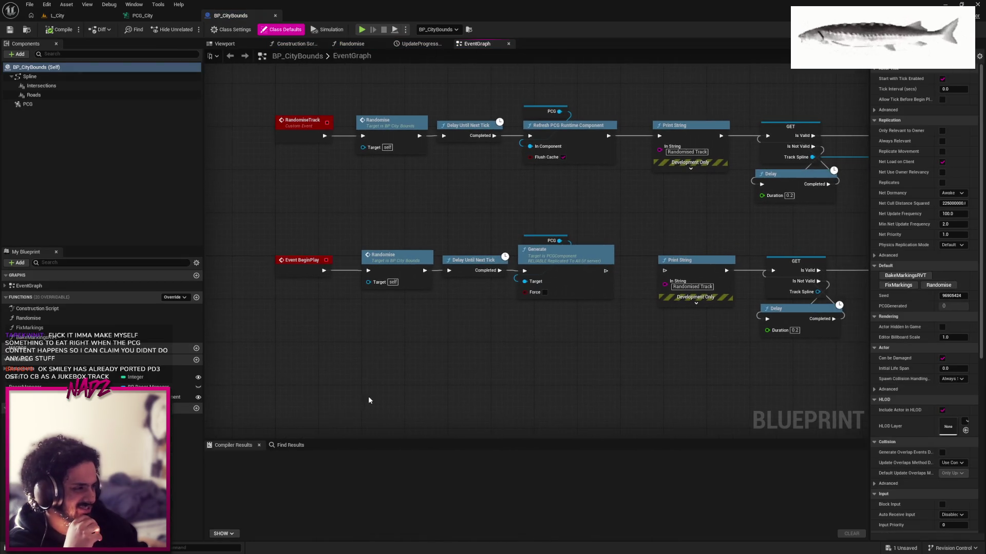
# Review the FixMarkings graph, selecting its Set Start Scale, Set End Scale and ADD nodes
pyautogui.doubleClick(29, 327)
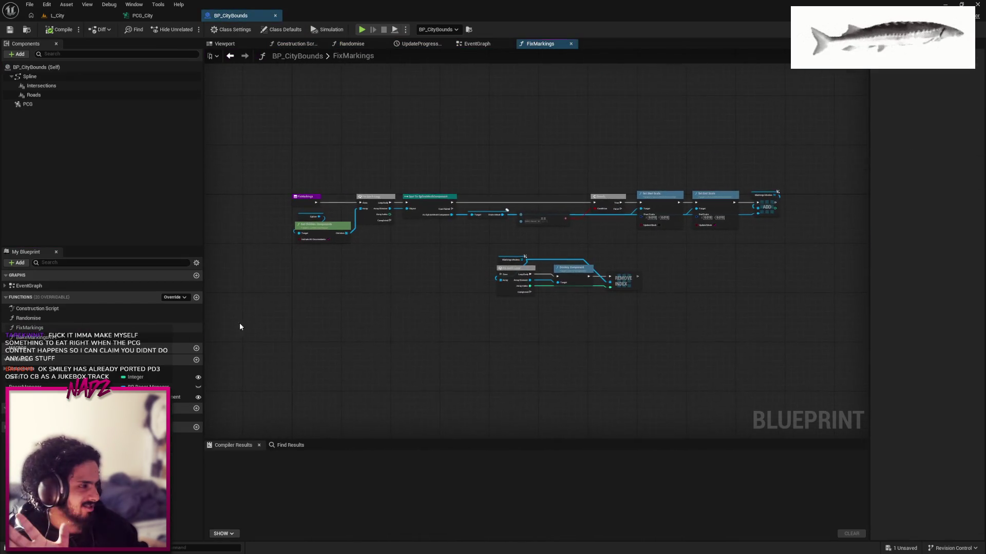
pyautogui.scroll(4, 342, 328)
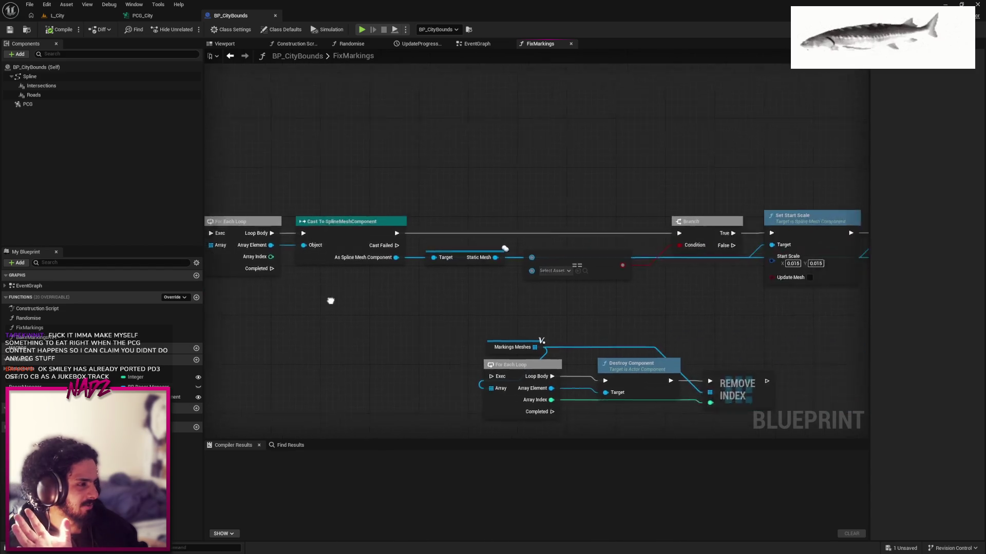
pyautogui.moveTo(413, 286); pyautogui.dragTo(218, 283)
pyautogui.moveTo(662, 314)
pyautogui.mouseDown()
pyautogui.moveTo(386, 172)
pyautogui.moveTo(402, 179)
pyautogui.mouseUp()
# Open the SM_Curb mesh from NightShift > Environment > Roads
pyautogui.click(58, 15)
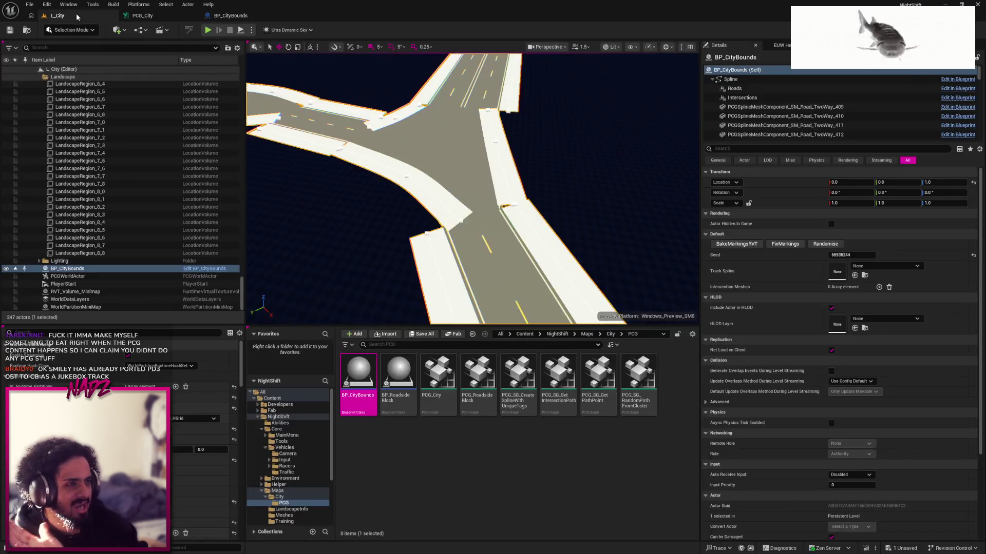
pyautogui.click(572, 334)
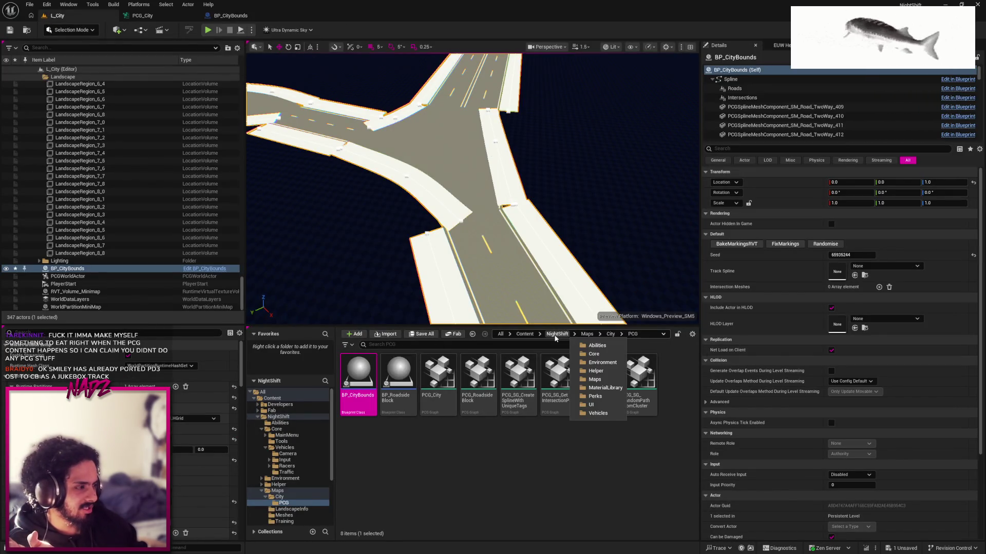
pyautogui.click(557, 334)
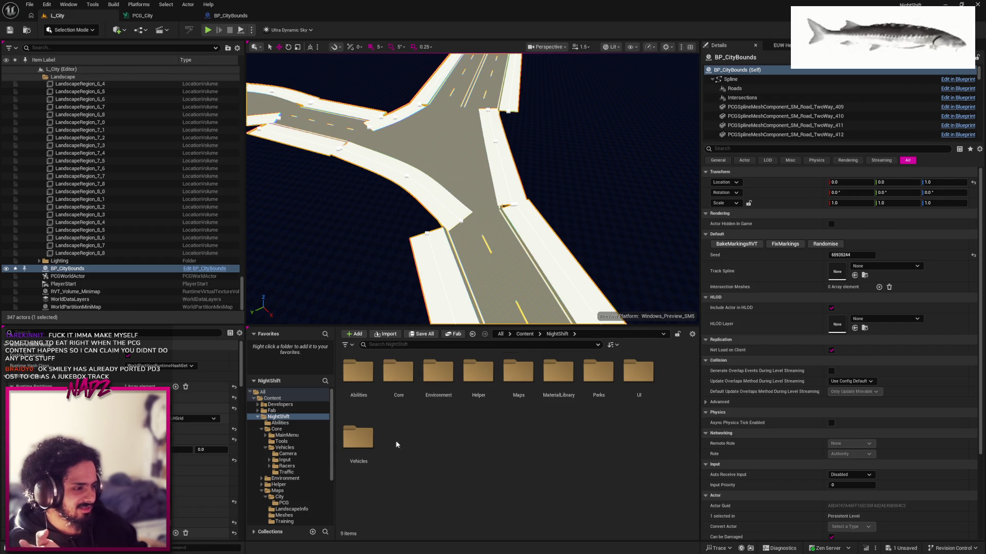
pyautogui.click(438, 382)
pyautogui.doubleClick(438, 382)
pyautogui.doubleClick(357, 373)
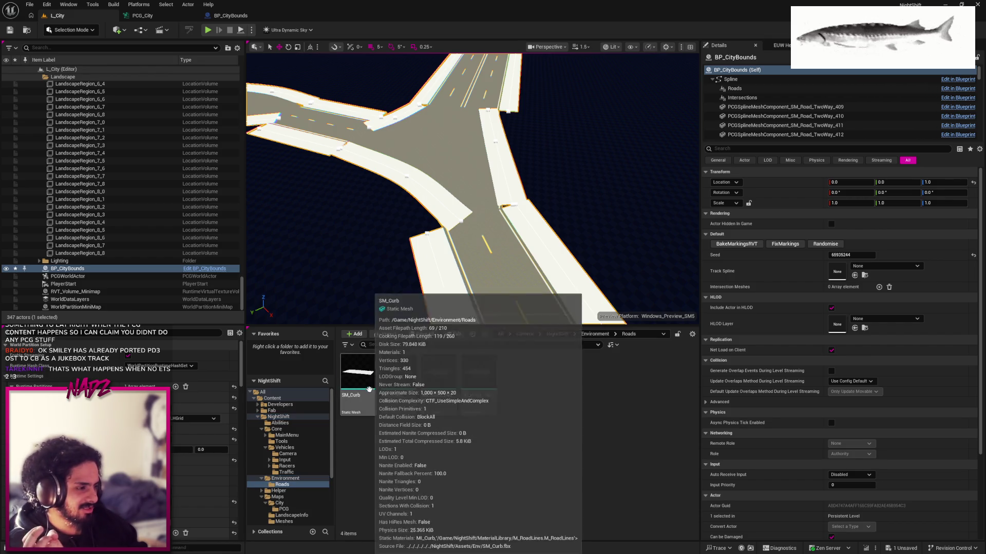
pyautogui.click(368, 373)
pyautogui.doubleClick(368, 373)
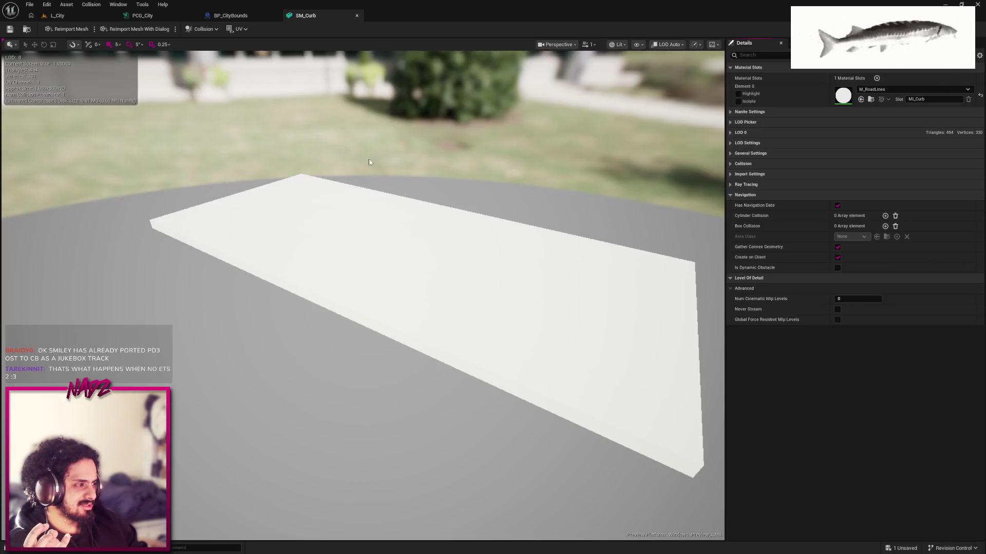
# Inspect the SM_Road_Markings mesh and select its placed actor in L_City
pyautogui.click(72, 14)
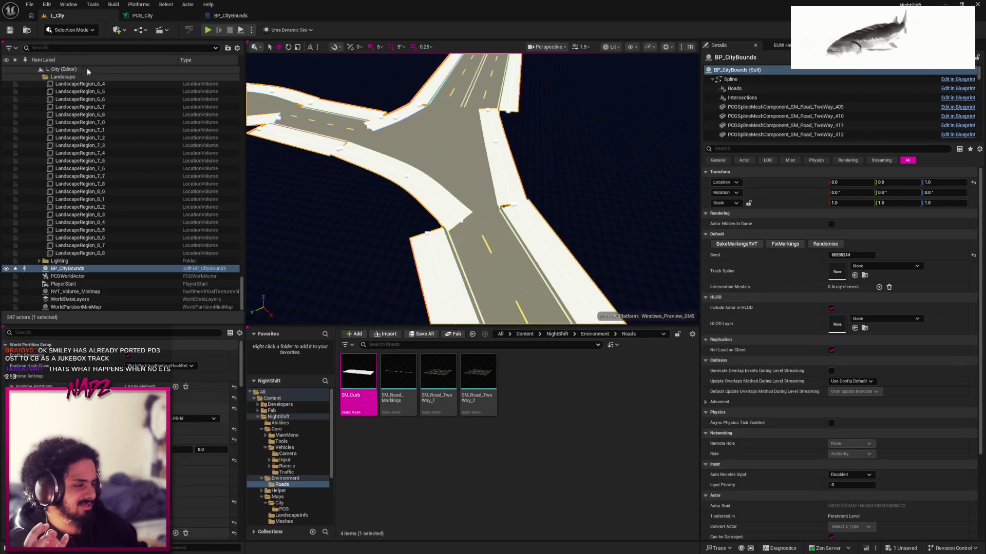
pyautogui.doubleClick(403, 372)
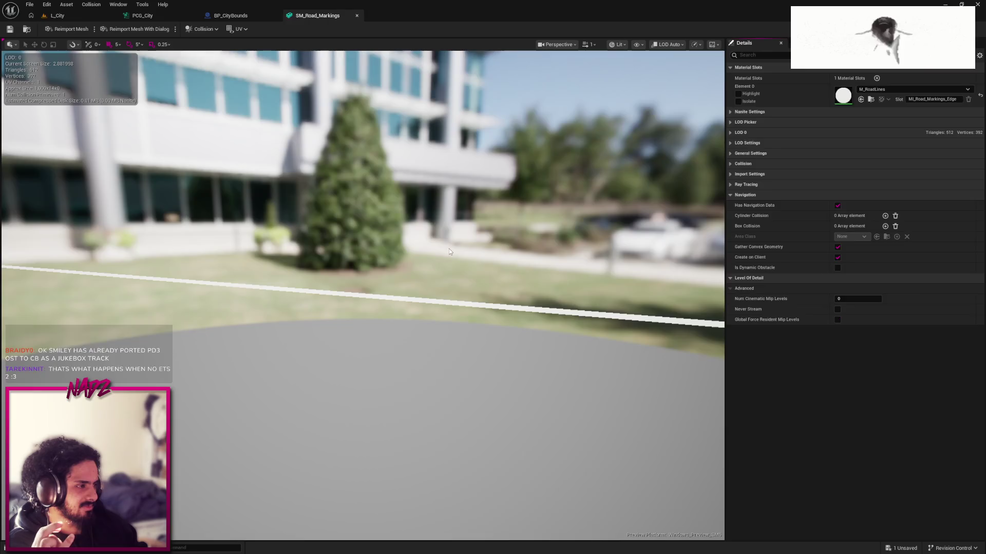
pyautogui.middleClick(316, 16)
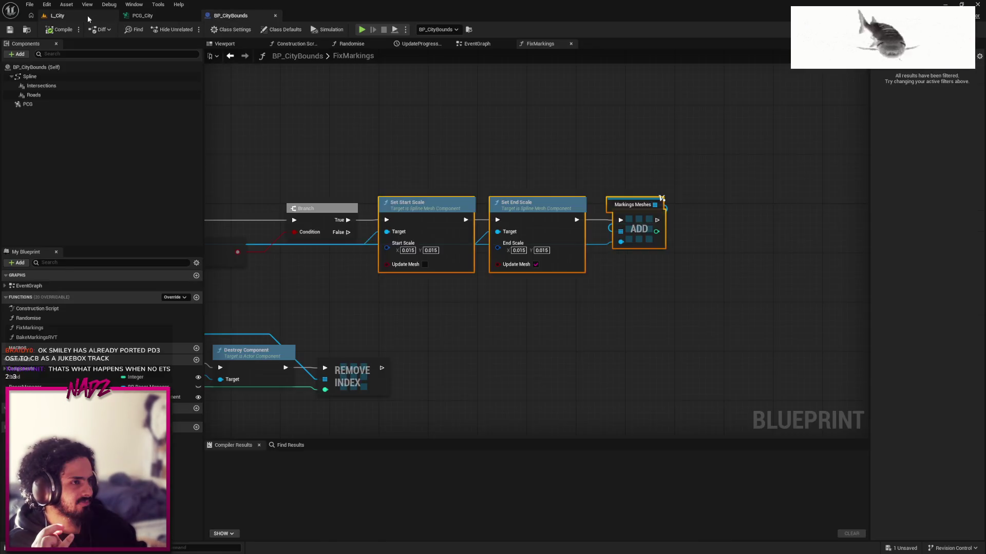
pyautogui.click(87, 16)
pyautogui.click(346, 219)
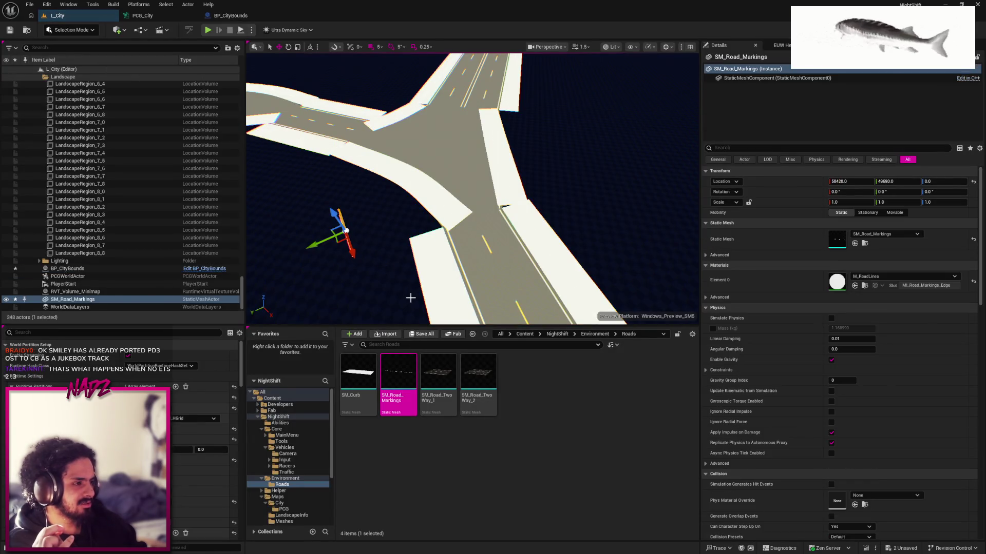
pyautogui.scroll(5, 510, 261)
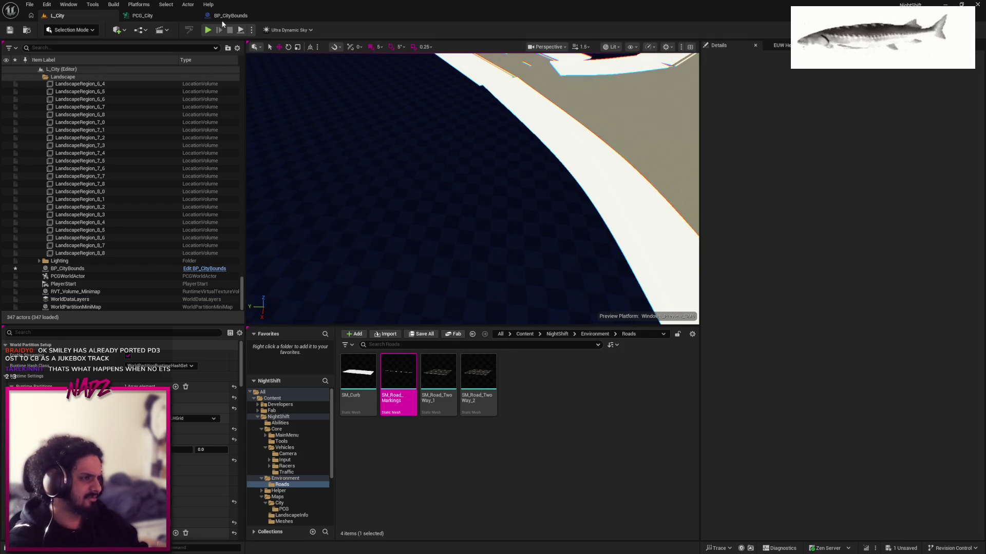
# Delete the FixMarkings function from BP_CityBounds and compile the blueprint
pyautogui.click(230, 15)
pyautogui.click(156, 17)
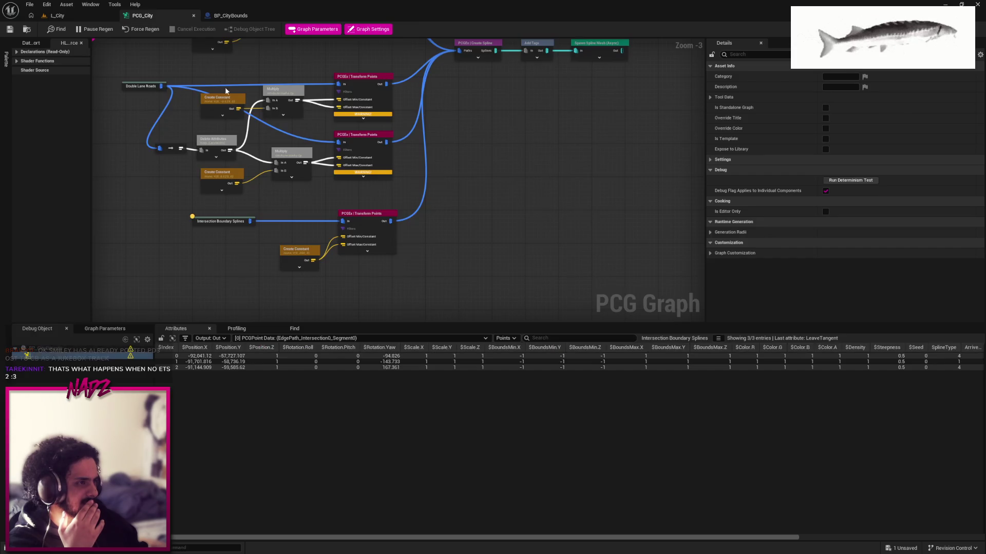
pyautogui.click(231, 16)
pyautogui.click(62, 328)
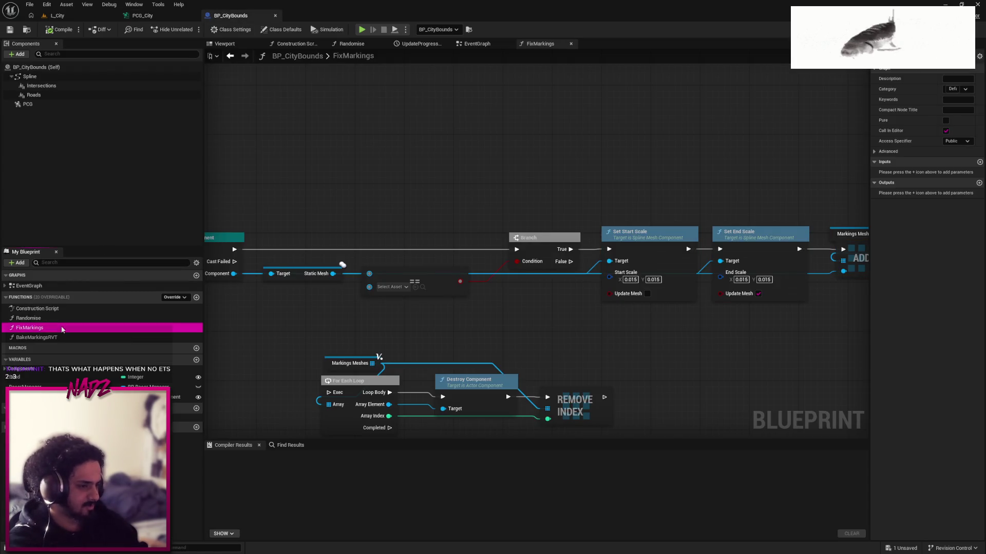
pyautogui.press('Delete')
pyautogui.click(84, 32)
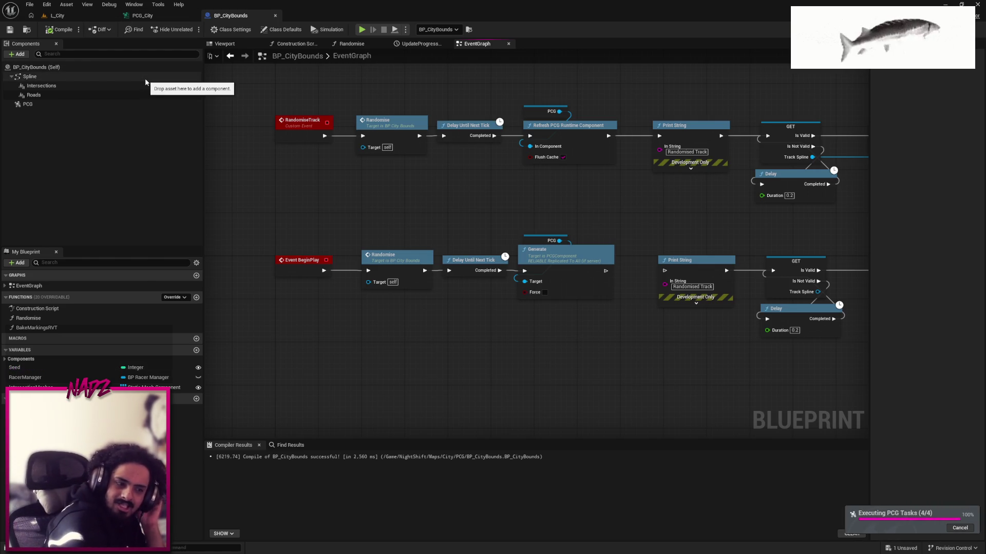
# Pan around the BP_CityBounds event graph, then return to the PCG_City graph
pyautogui.press('super')
pyautogui.click(381, 414)
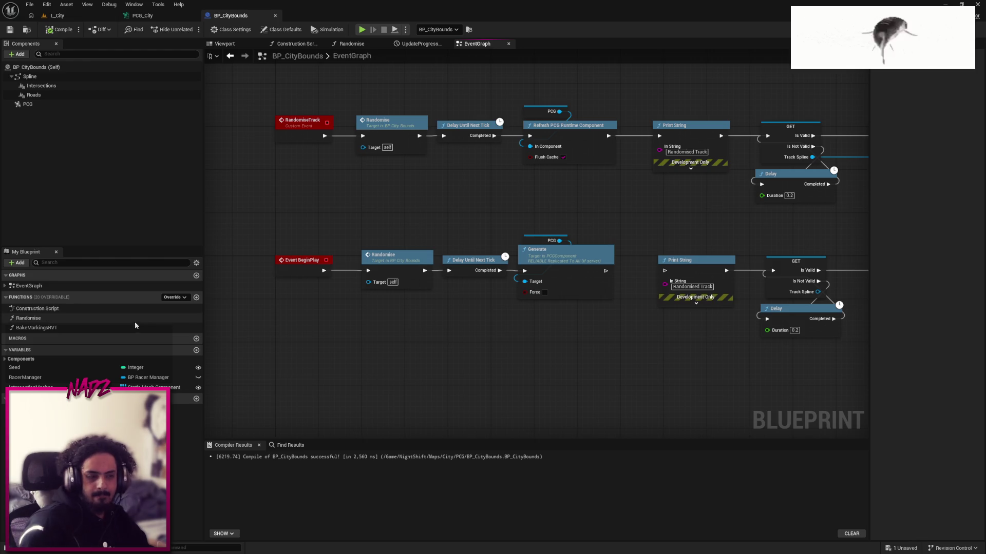
pyautogui.moveTo(470, 353); pyautogui.dragTo(433, 312)
pyautogui.moveTo(549, 325)
pyautogui.mouseDown()
pyautogui.moveTo(532, 323)
pyautogui.moveTo(612, 352)
pyautogui.mouseUp()
pyautogui.click(143, 15)
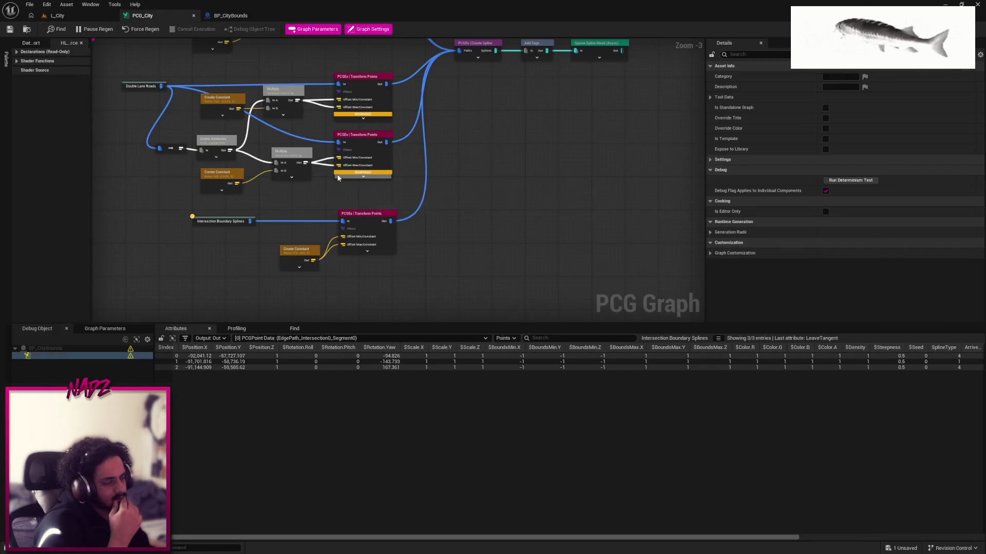
# Check the Transform Points, Intersection Boundary Splines and Create Constant nodes, then view the L_City intersection
pyautogui.scroll(3, 461, 236)
pyautogui.click(482, 240)
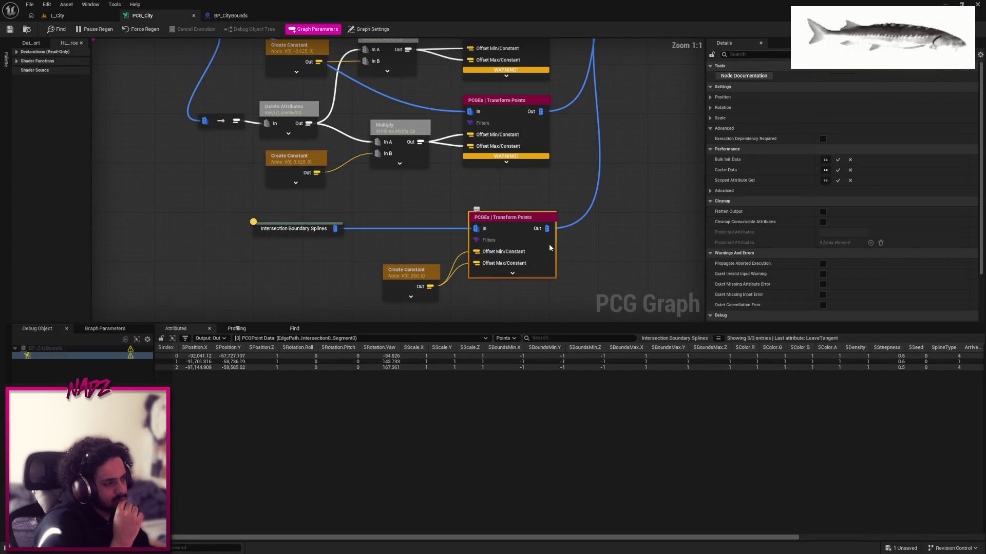
pyautogui.click(389, 214)
pyautogui.click(324, 231)
pyautogui.click(405, 270)
pyautogui.click(88, 19)
pyautogui.moveTo(472, 184)
pyautogui.mouseDown()
pyautogui.moveTo(436, 216)
pyautogui.moveTo(444, 208)
pyautogui.mouseUp()
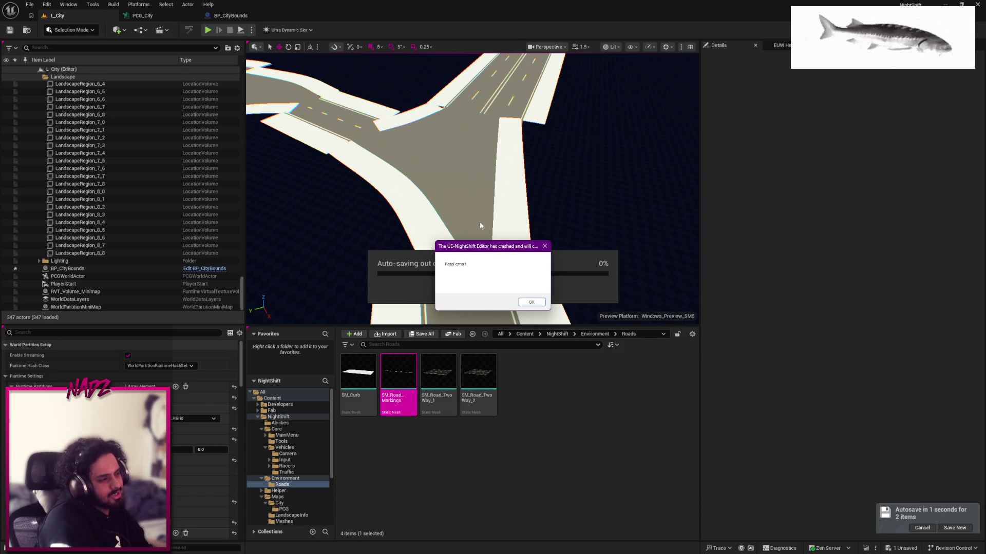
# Dismiss the fatal error dialog and bring the code editor to the front
pyautogui.click(532, 304)
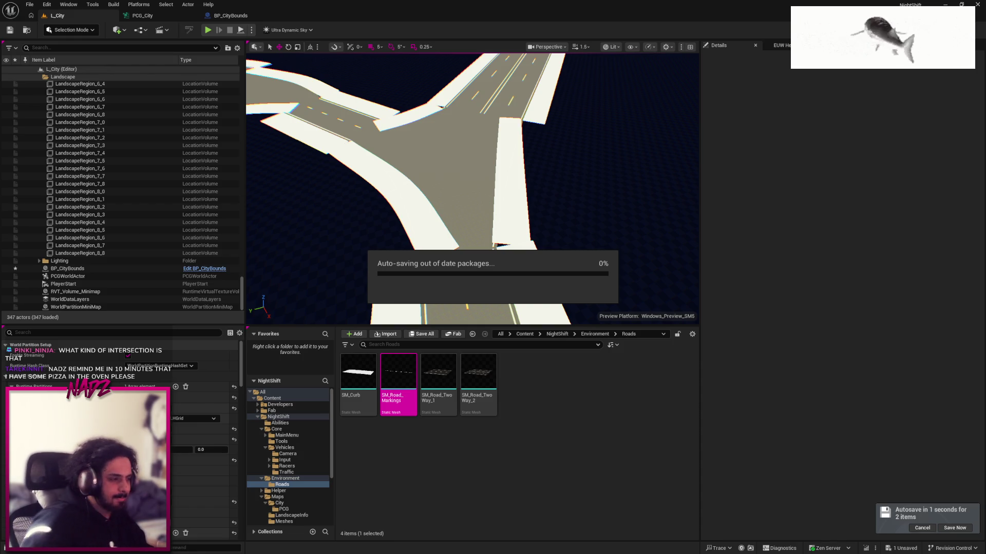
pyautogui.press('super')
pyautogui.click(638, 545)
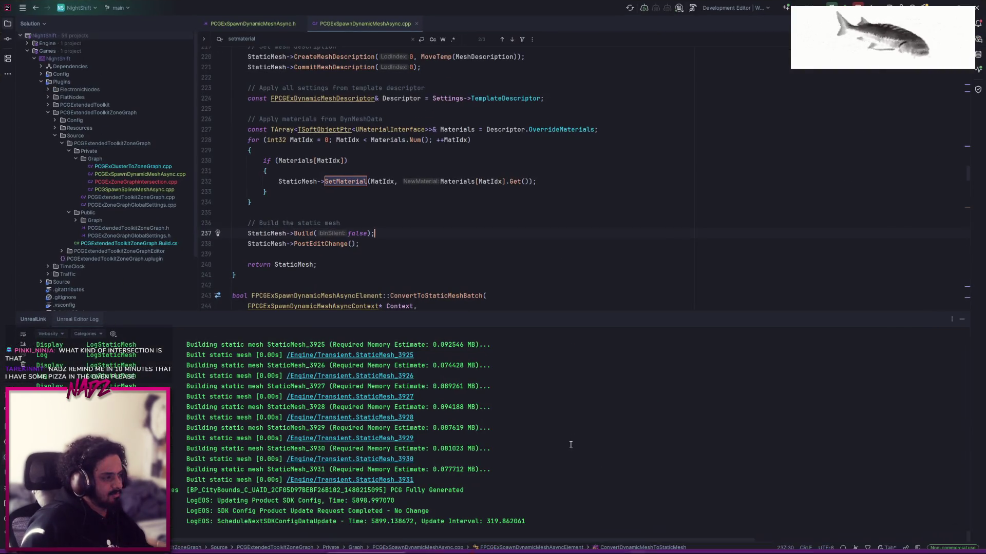
# Build the NightShift project with Build Selected Projects
pyautogui.press('super')
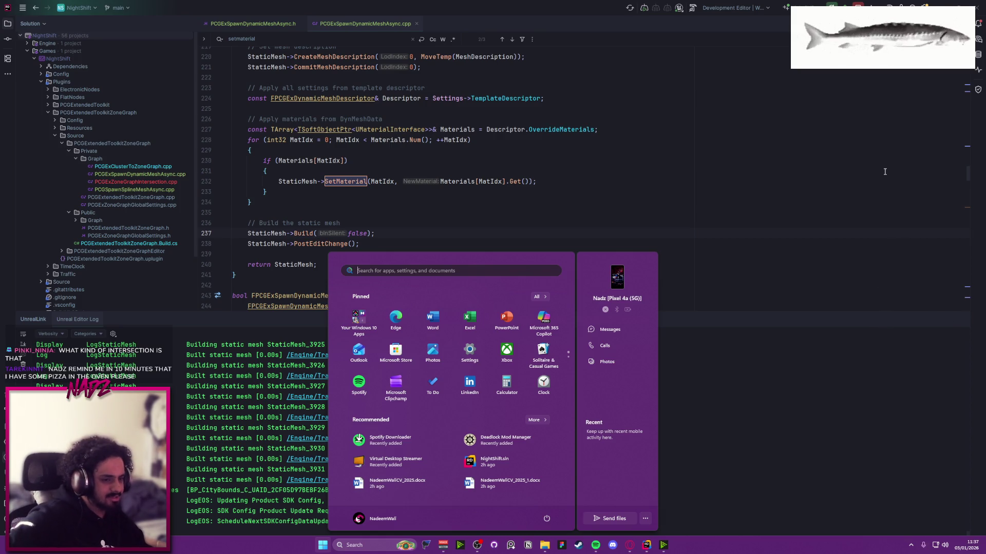
pyautogui.press('super')
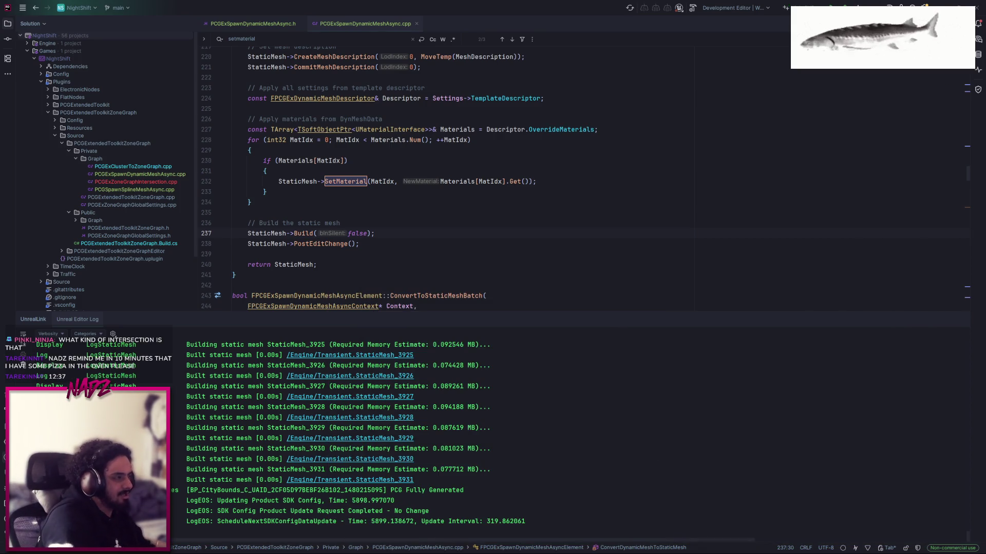
pyautogui.click(770, 164)
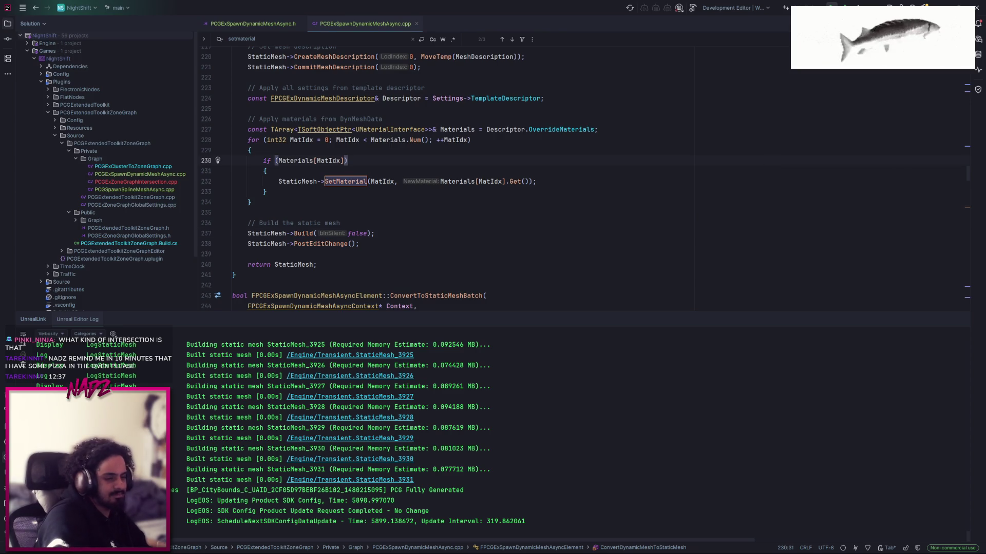
pyautogui.hotkey('ctrl', 'shift', 'b')
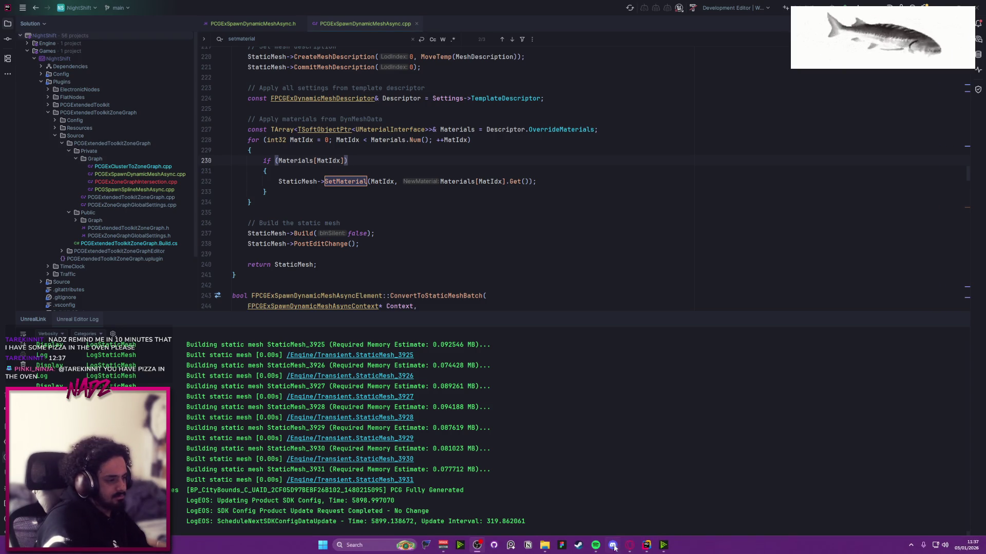
# Close the PCGExSpawnDynamicMeshAsync.cpp and .h source tabs
pyautogui.moveTo(645, 549)
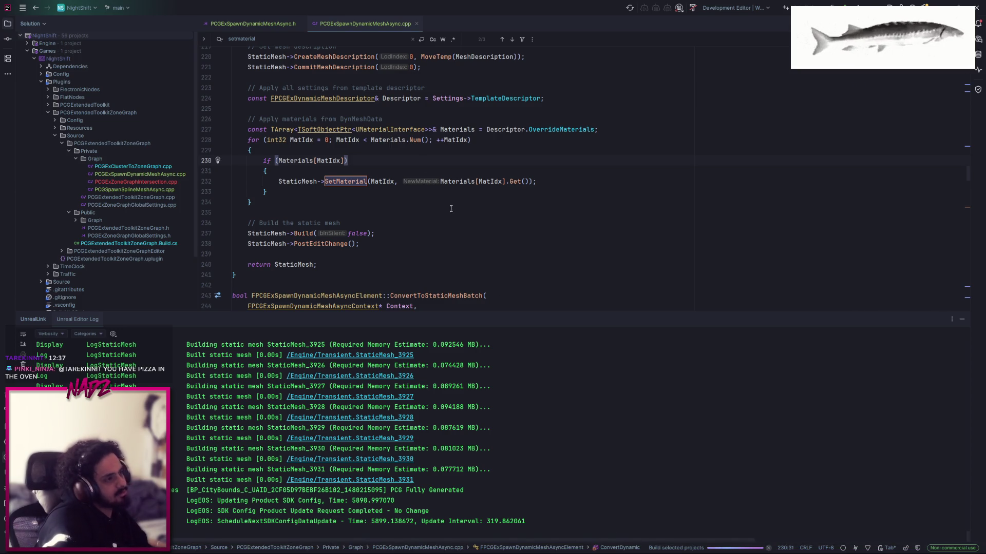
pyautogui.middleClick(377, 25)
pyautogui.middleClick(259, 22)
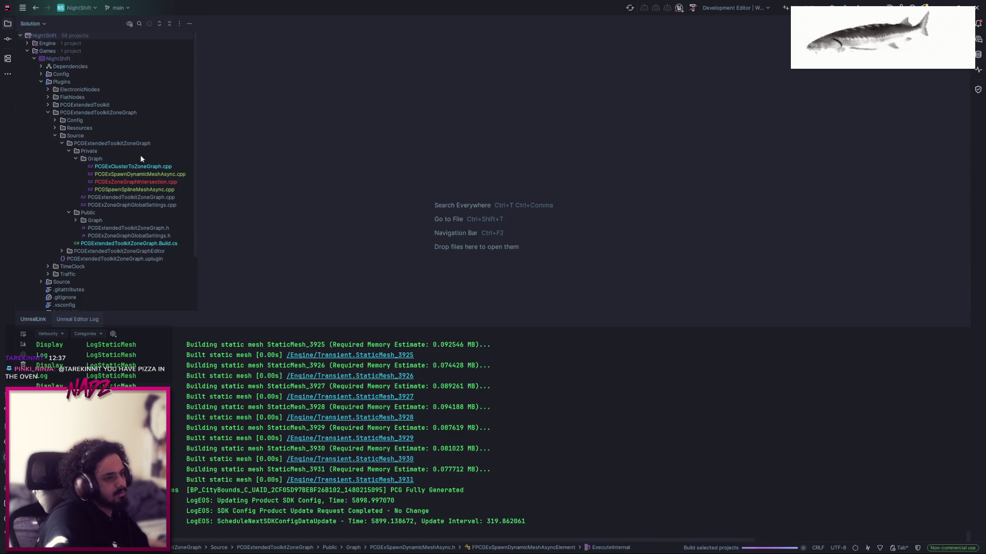
pyautogui.moveTo(680, 543)
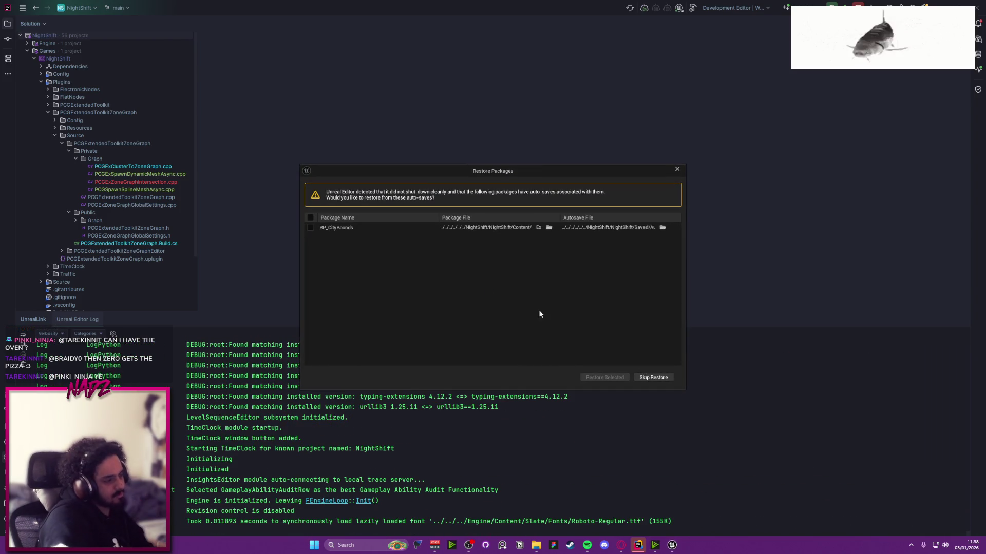
# Skip restoring the autosaved BP_CityBounds package so L_City loads, then return to Rider
pyautogui.click(651, 377)
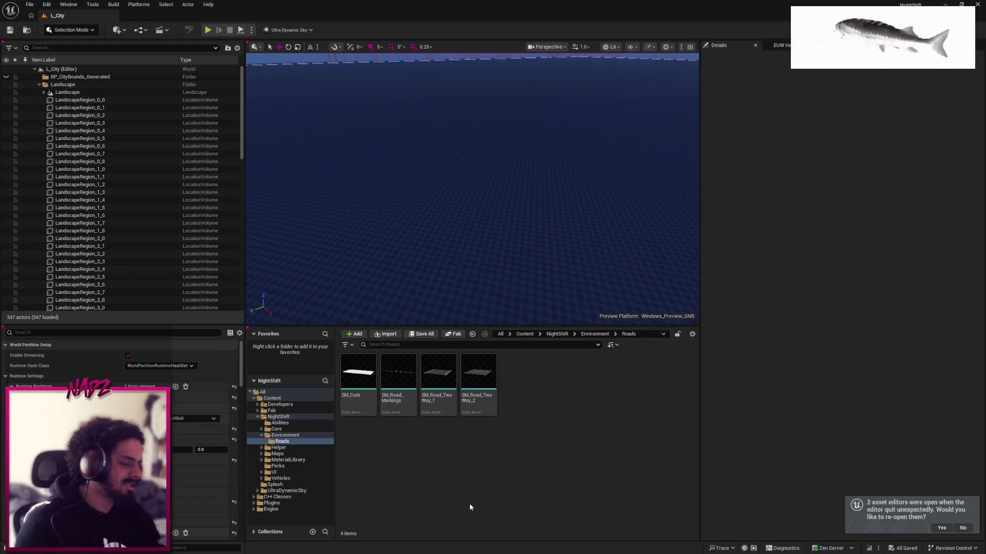
pyautogui.press('super')
pyautogui.hotkey('alt', 'Tab')
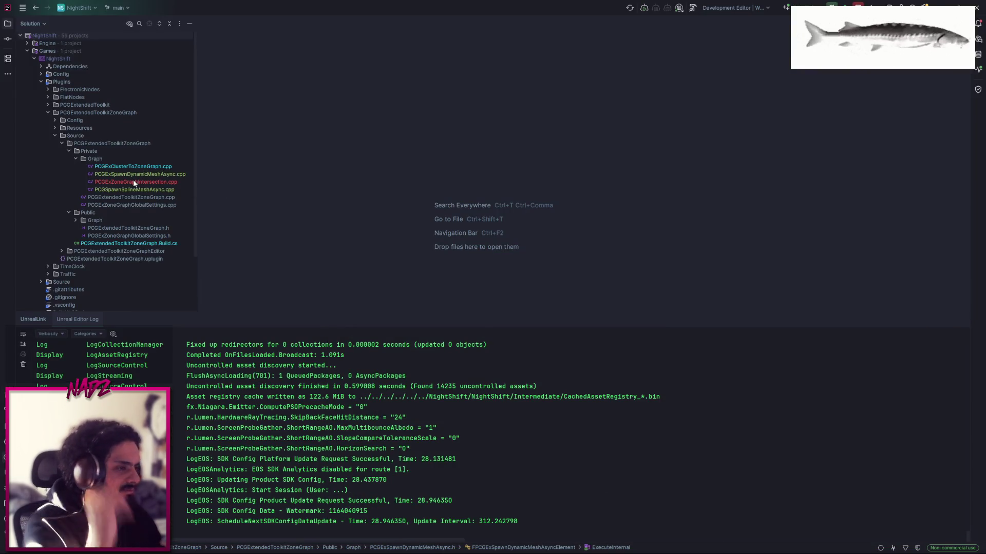
# Open PCGExZoneGraphIntersection.cpp, search for 'offset' and inspect the EdgePathInsetDistance inset code
pyautogui.doubleClick(133, 181)
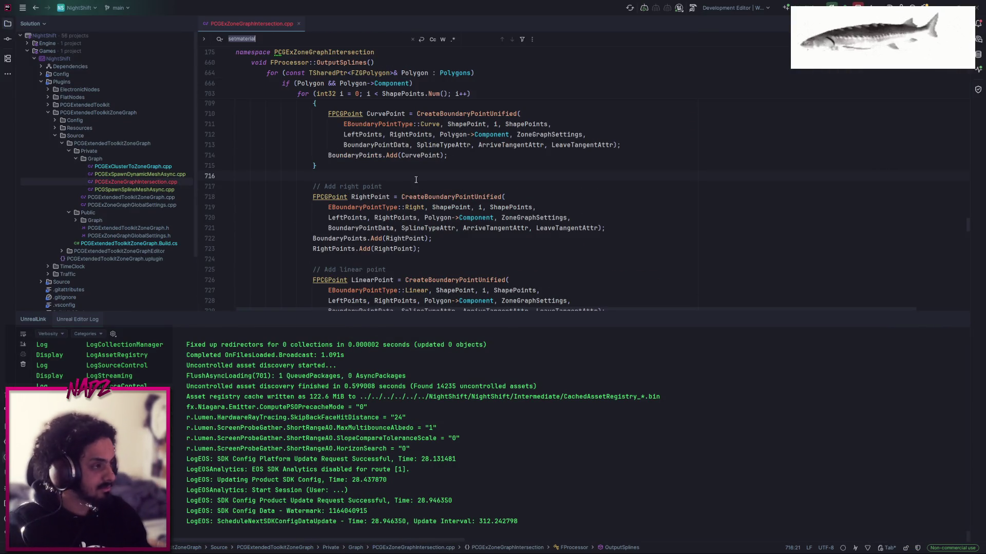
pyautogui.click(290, 40)
pyautogui.hotkey('ctrl', 'a')
pyautogui.write('offset')
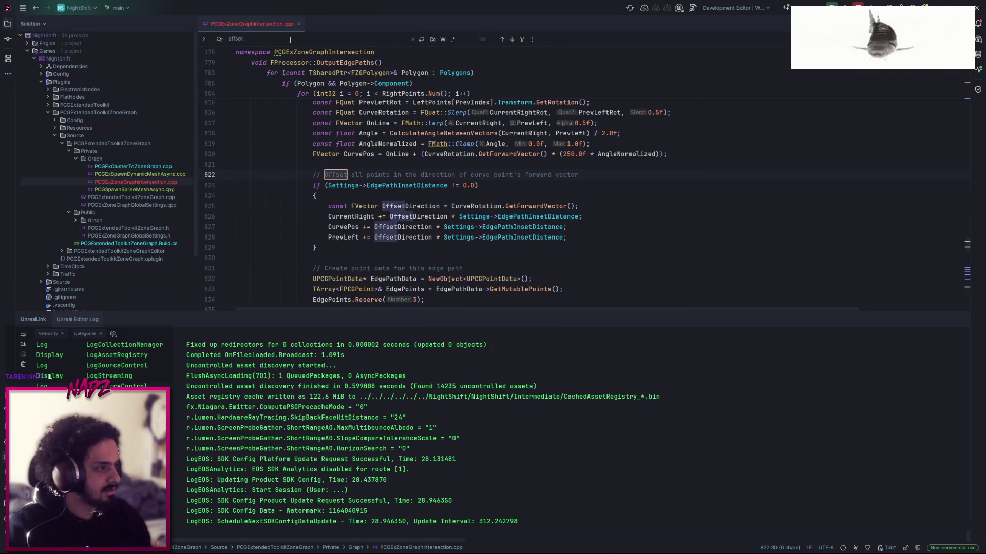
pyautogui.press('Escape')
pyautogui.scroll(-1, 382, 187)
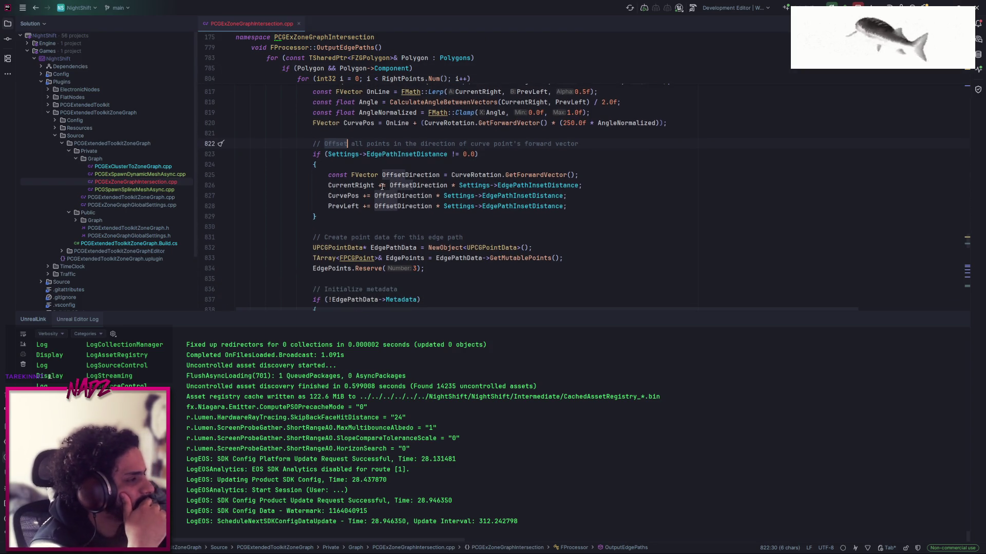
pyautogui.doubleClick(529, 185)
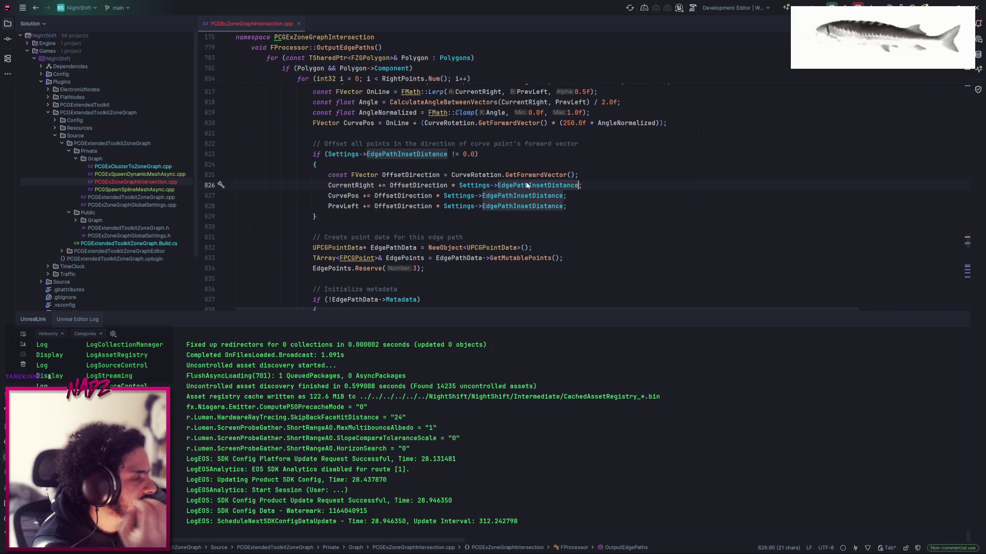
pyautogui.moveTo(527, 186)
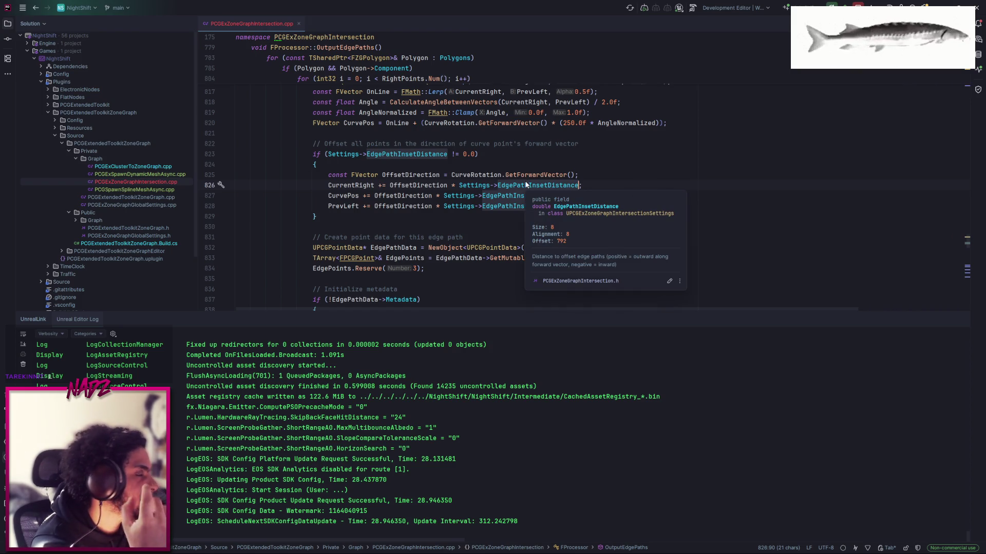
pyautogui.click(526, 162)
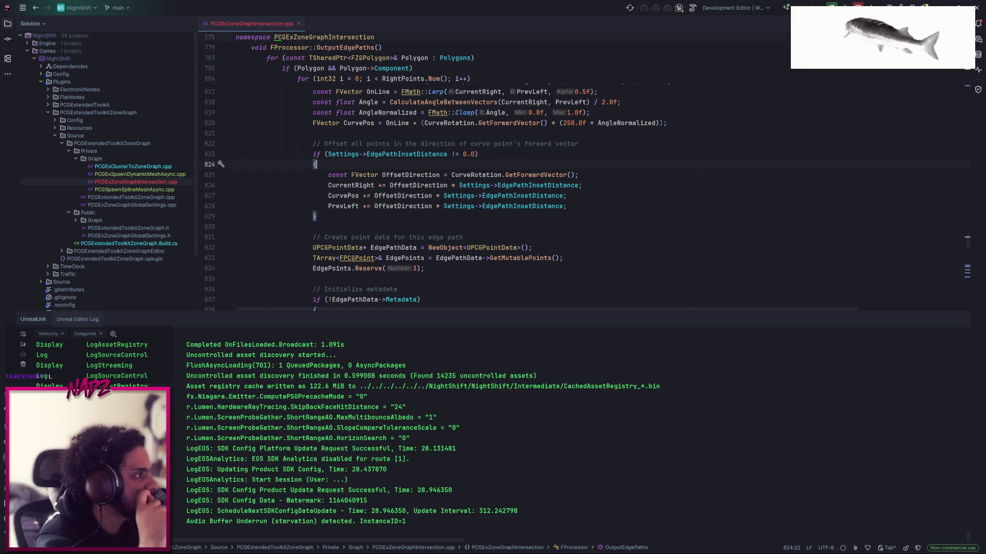
# Rebuild the project with Ctrl+Shift+B and review the curve point code, then return to Unreal
pyautogui.hotkey('ctrl', 'shift', 'b')
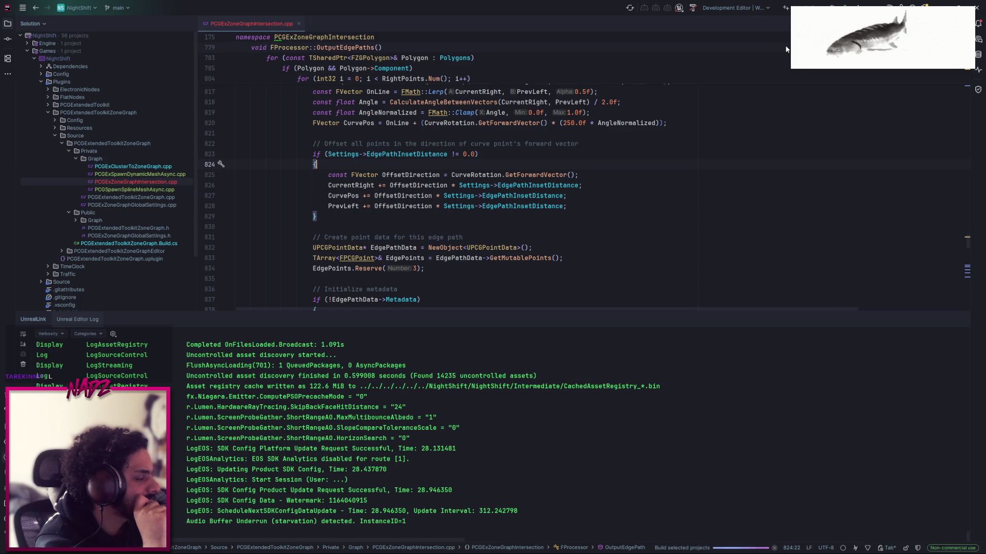
pyautogui.scroll(3, 425, 173)
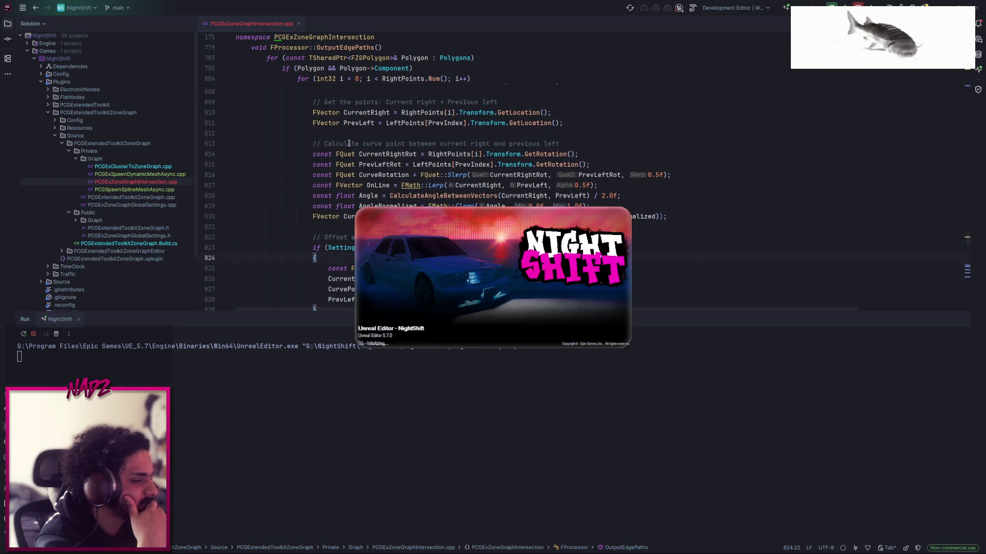
pyautogui.click(347, 143)
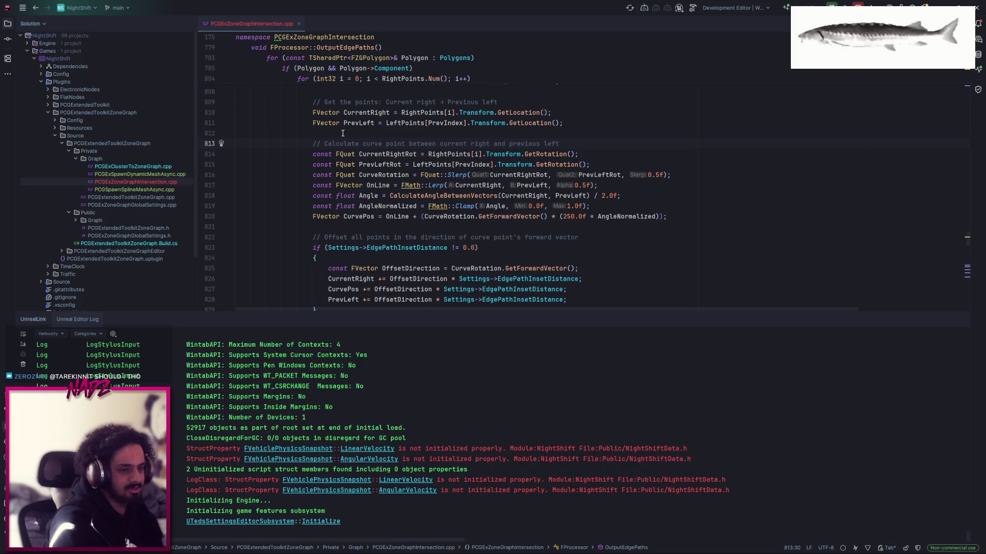
pyautogui.scroll(7, 373, 159)
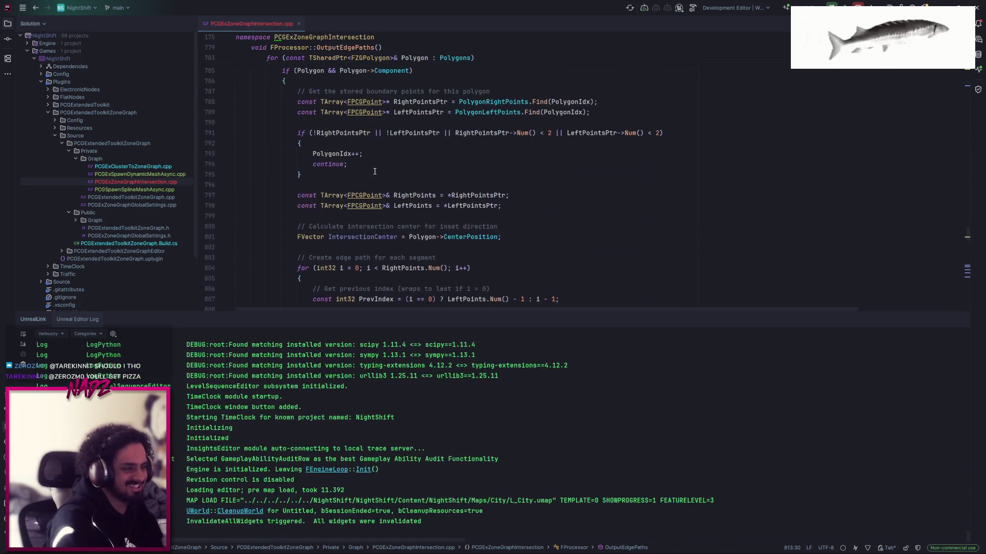
pyautogui.scroll(-5, 374, 173)
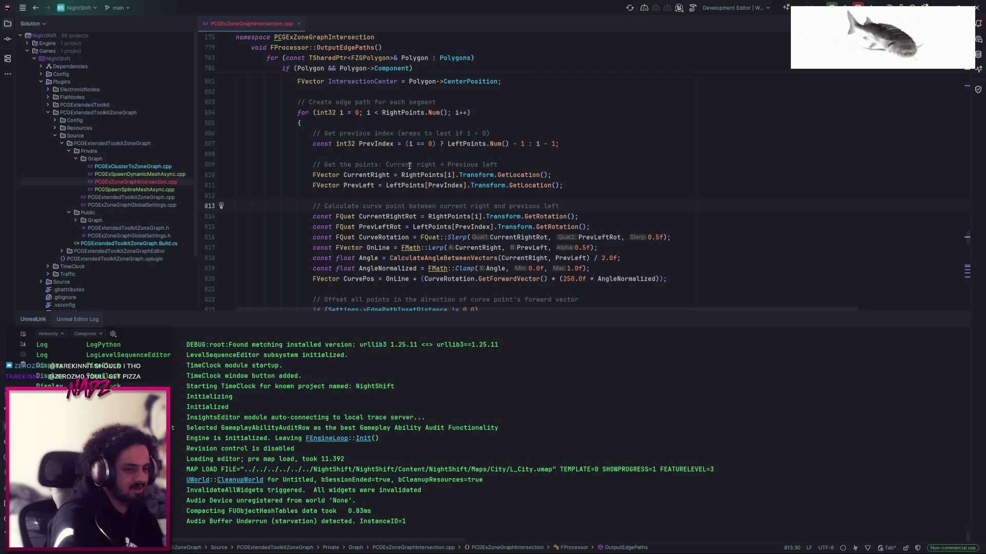
pyautogui.scroll(-8, 411, 166)
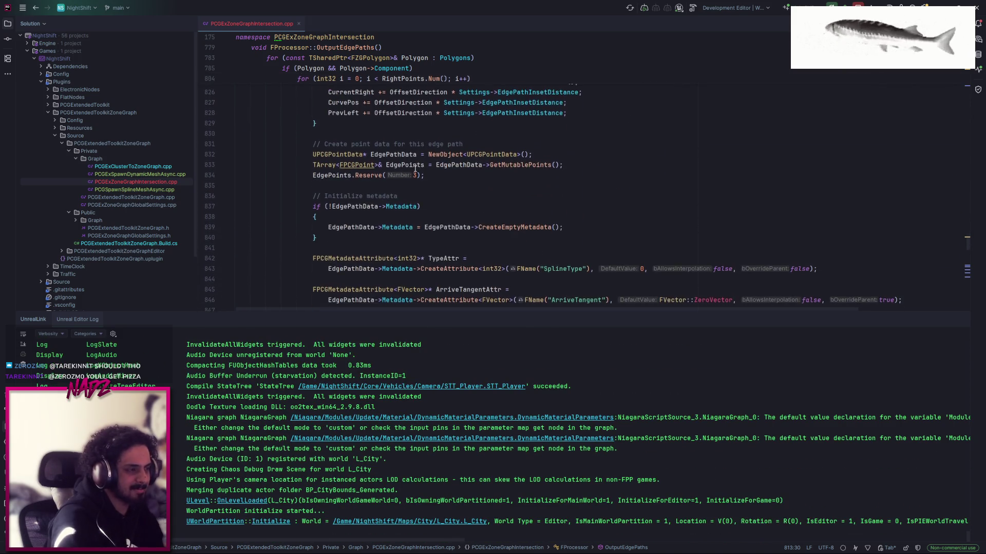
pyautogui.scroll(-1, 418, 169)
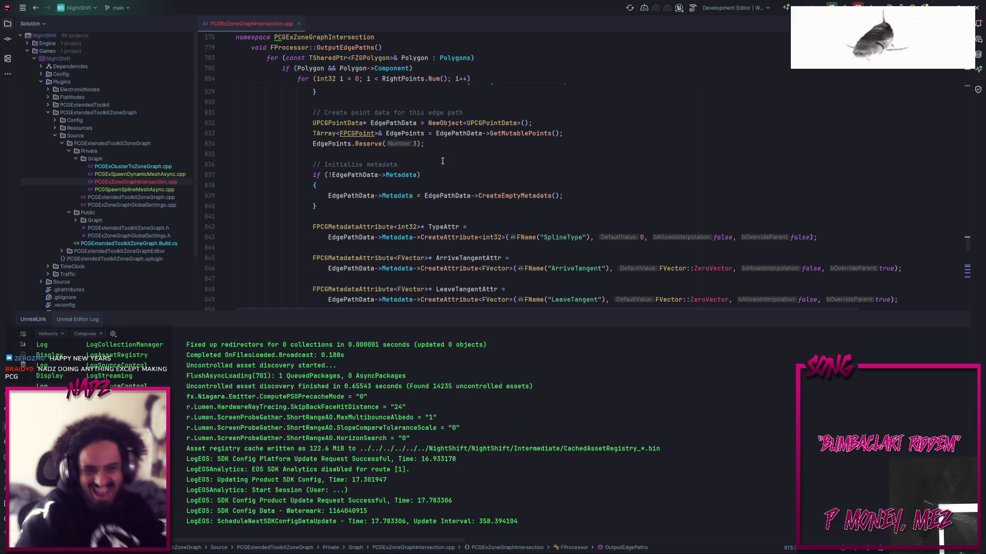
pyautogui.moveTo(624, 539)
pyautogui.click(670, 545)
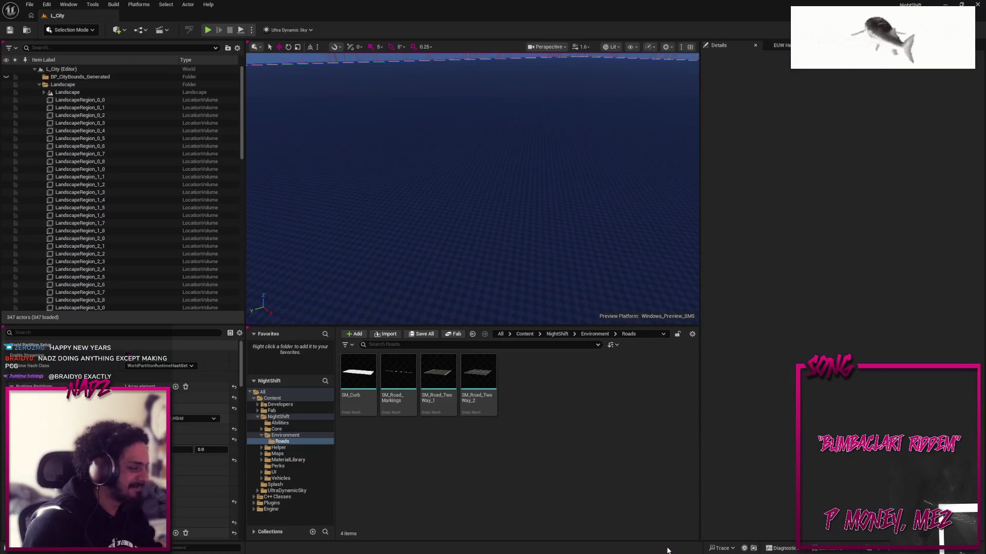
# Browse to NightShift/Maps/City/PCG in the Content Browser and open the PCG_City graph
pyautogui.click(594, 334)
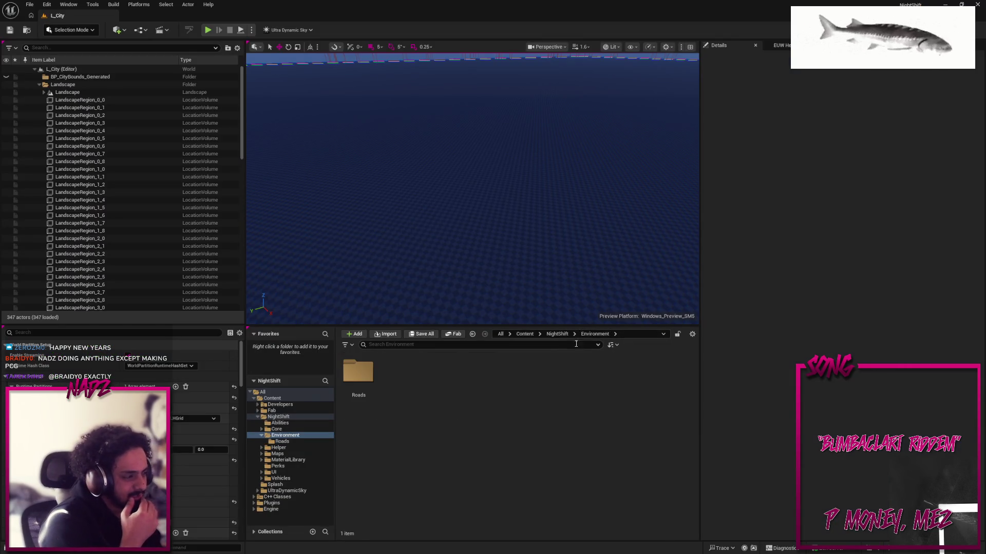
pyautogui.click(557, 335)
pyautogui.click(519, 378)
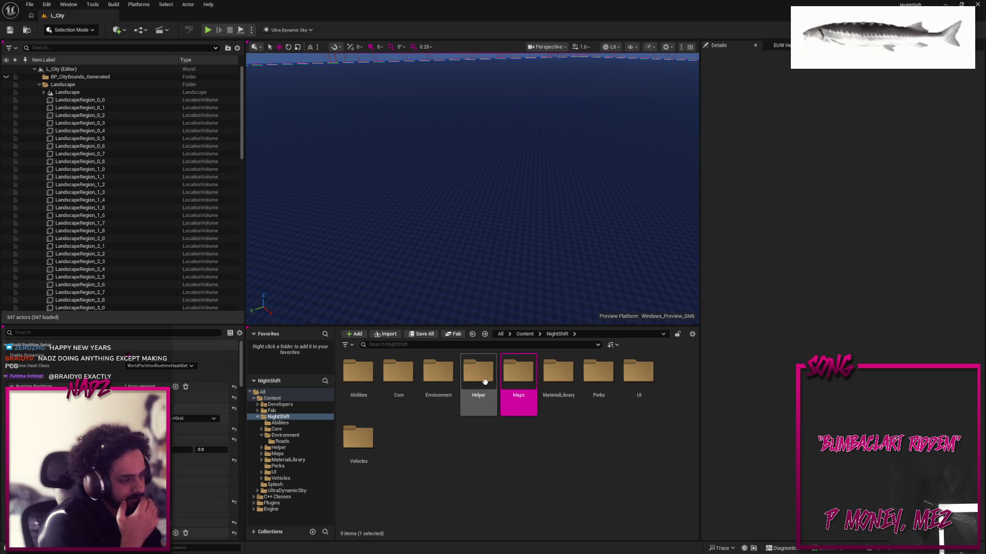
pyautogui.doubleClick(517, 376)
pyautogui.doubleClick(358, 372)
pyautogui.doubleClick(358, 372)
pyautogui.click(440, 373)
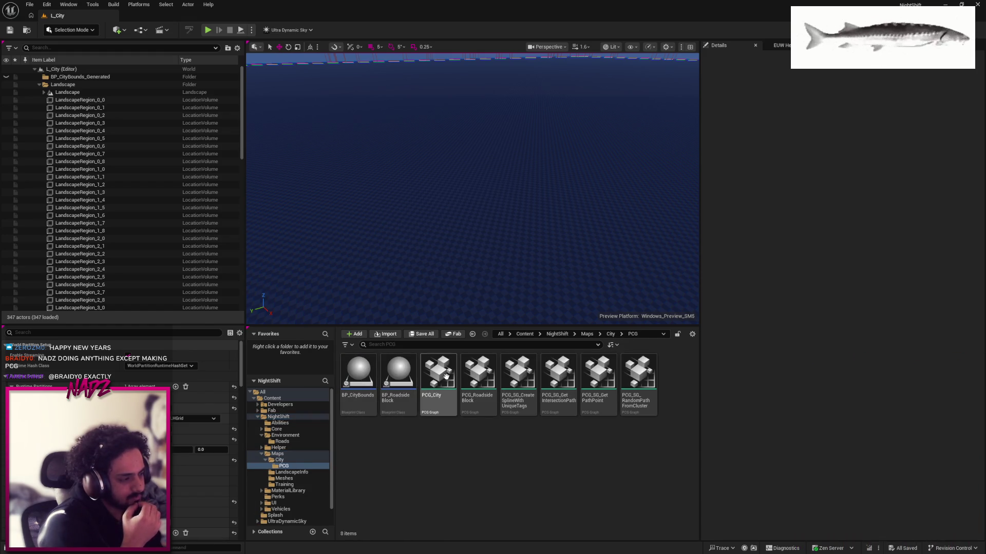
pyautogui.doubleClick(442, 373)
pyautogui.scroll(-12, 444, 121)
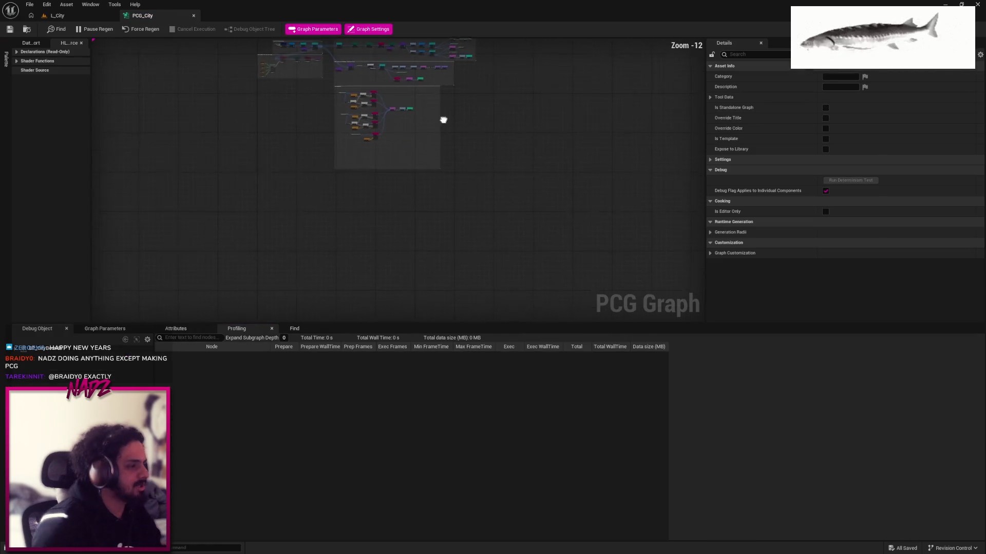
# Pan to the road markings nodes and view the Zone Graph Intersection node's settings
pyautogui.scroll(5, 399, 109)
pyautogui.scroll(4, 399, 109)
pyautogui.moveTo(444, 136)
pyautogui.mouseDown()
pyautogui.moveTo(636, 240)
pyautogui.moveTo(453, 277)
pyautogui.moveTo(342, 185)
pyautogui.mouseUp()
pyautogui.click(339, 156)
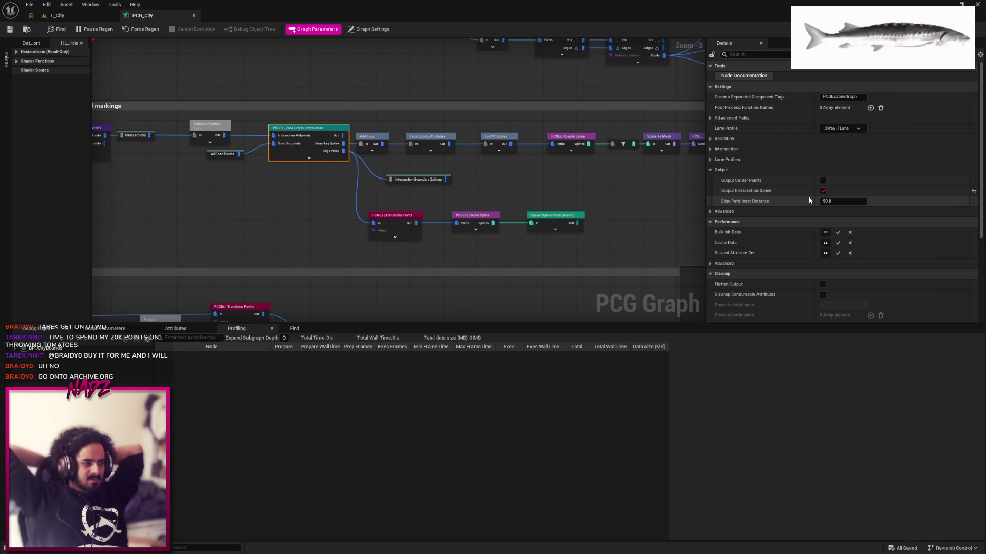
pyautogui.scroll(-7, 444, 173)
pyautogui.scroll(5, 488, 156)
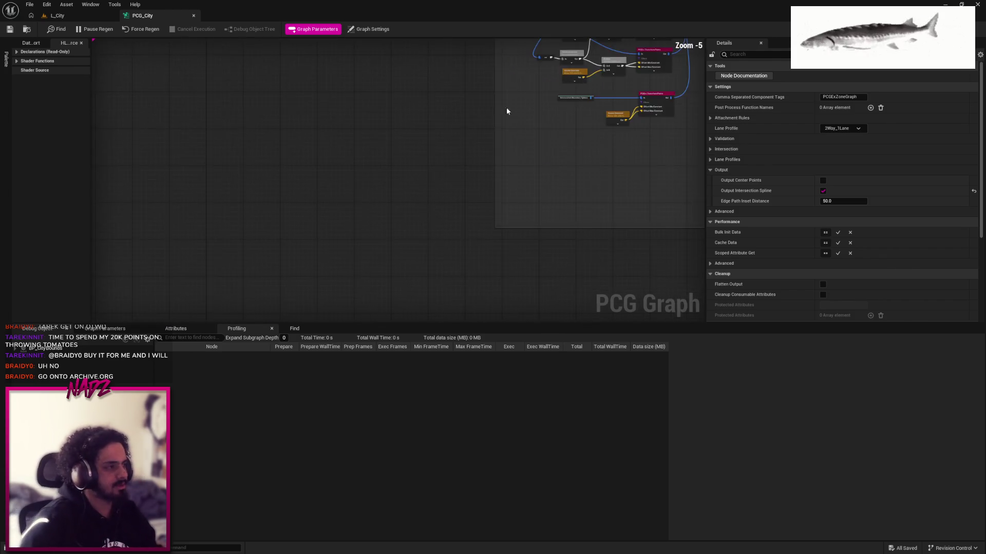
pyautogui.scroll(6, 501, 112)
# Set the lower Create Constant node's Y offset to 500 and save PCG_City
pyautogui.click(349, 197)
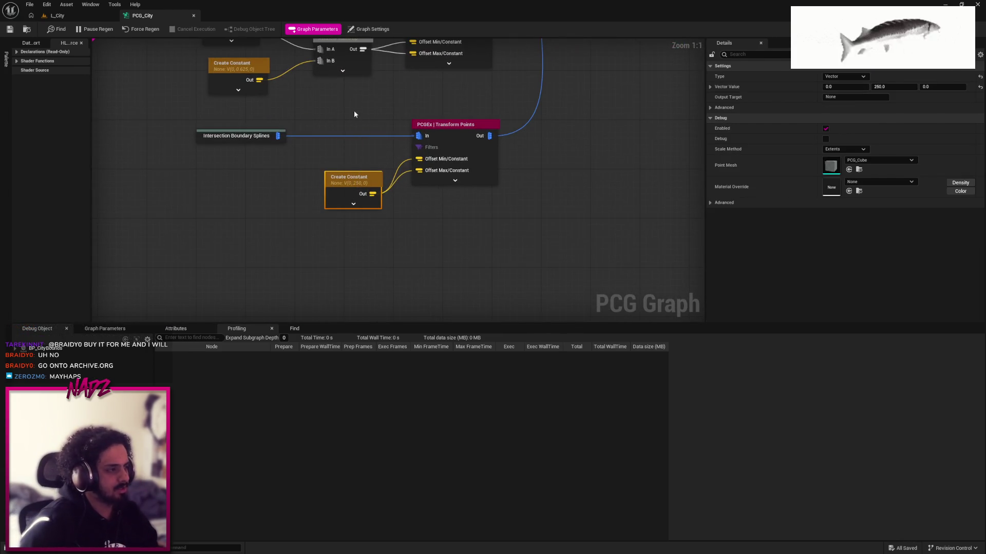
pyautogui.moveTo(344, 180); pyautogui.dragTo(348, 164)
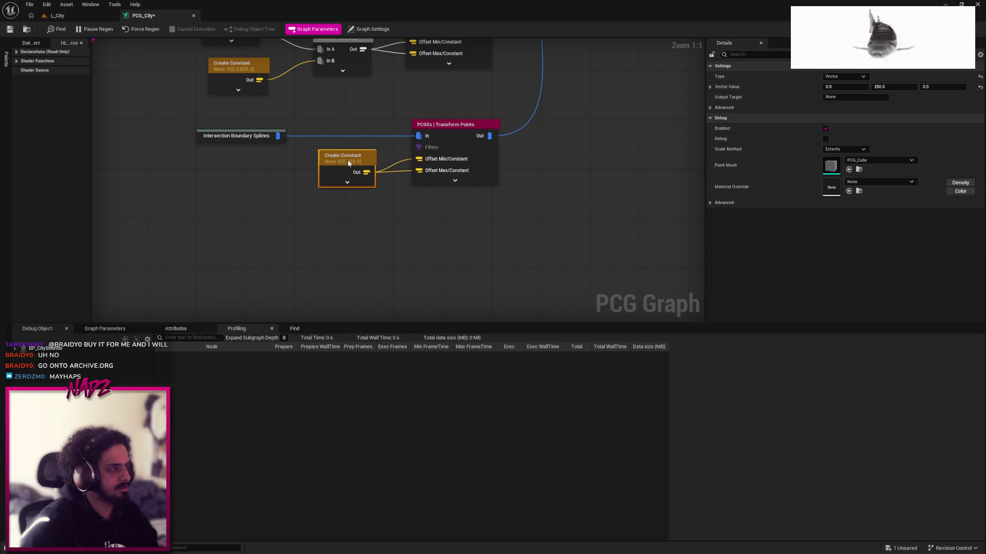
pyautogui.click(886, 87)
pyautogui.write('500')
pyautogui.press('Return')
pyautogui.click(10, 30)
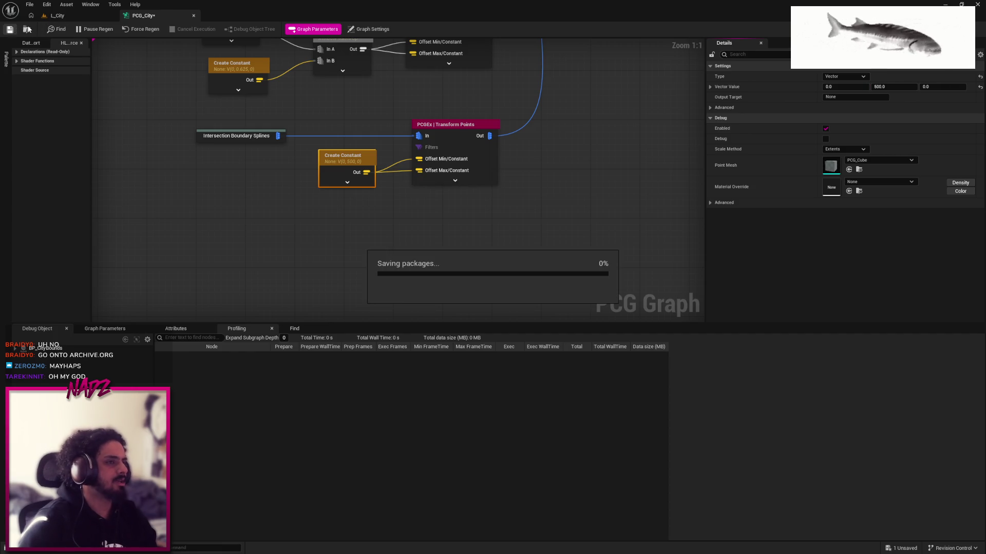
# Inspect the Intersection Boundary Splines node's output, then go back to the L_City level
pyautogui.click(239, 136)
pyautogui.press('a')
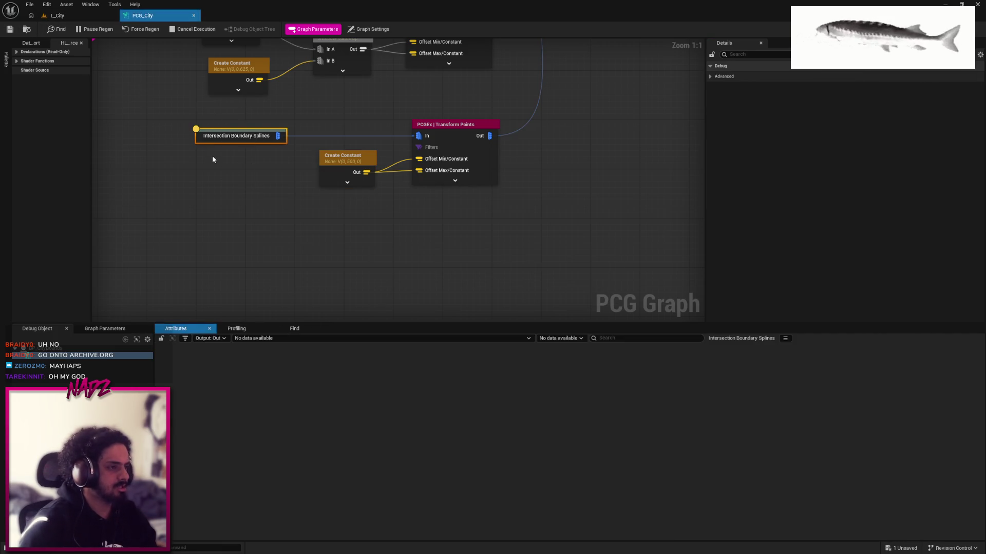
pyautogui.click(57, 16)
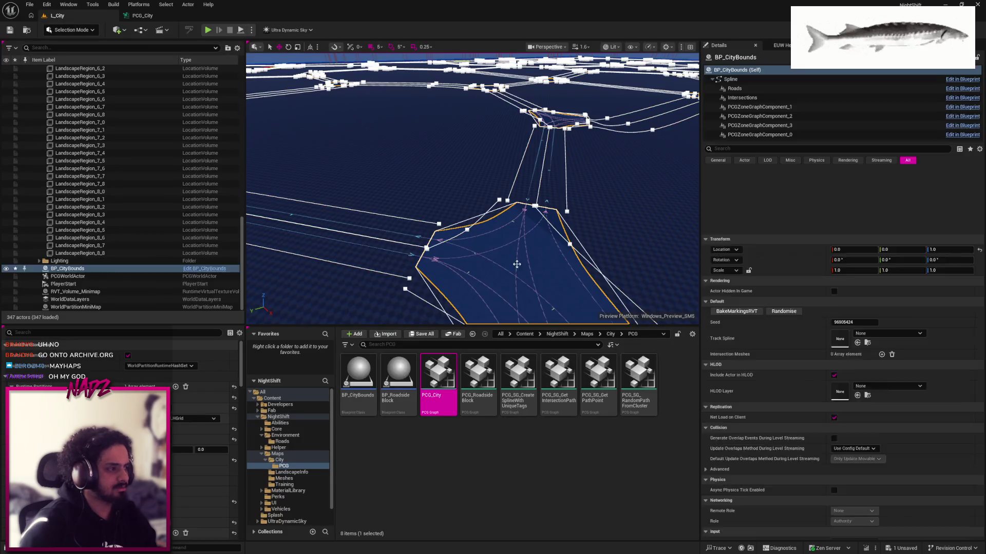
# On BP_CityBounds' PCG component, cancel the running generation, clean up, and force regenerate the roads
pyautogui.click(755, 89)
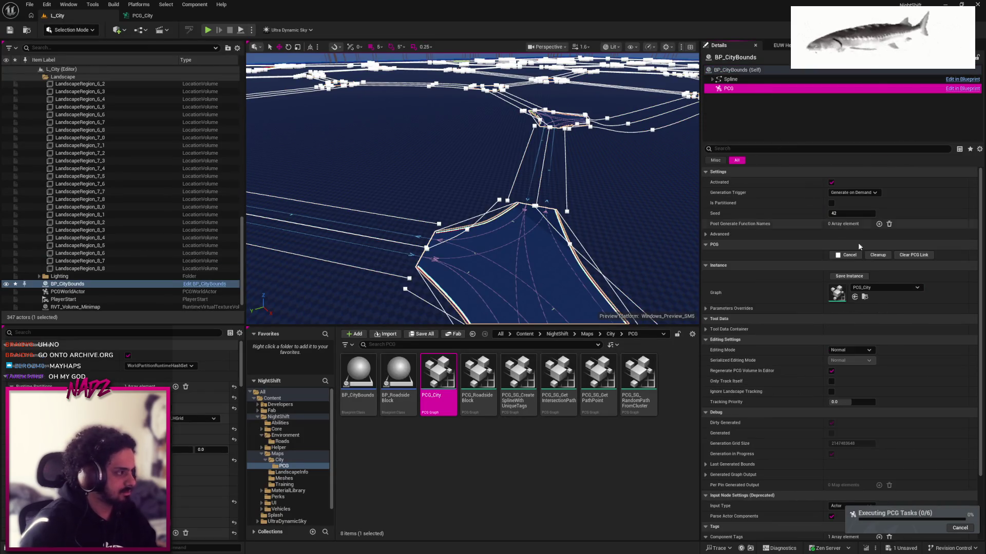
pyautogui.click(845, 257)
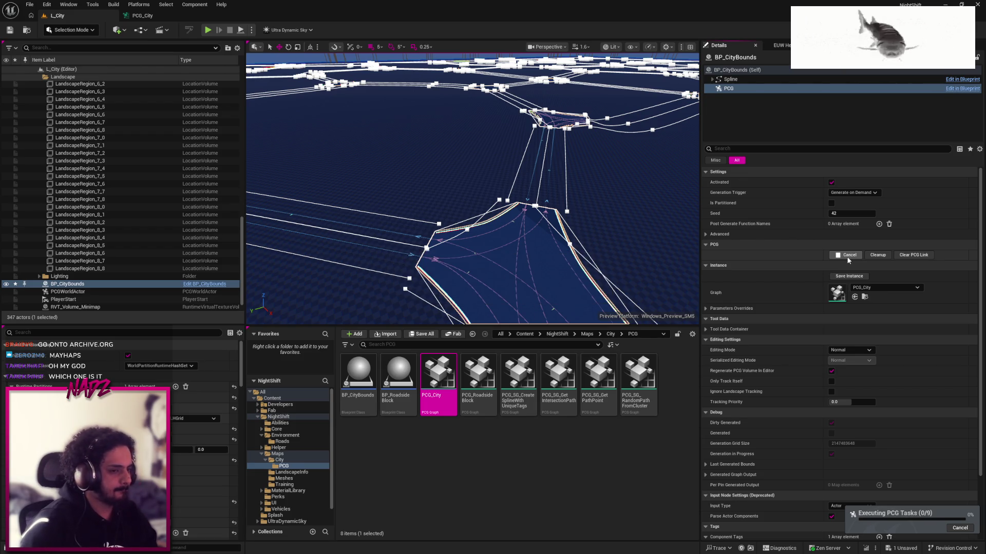
pyautogui.click(892, 257)
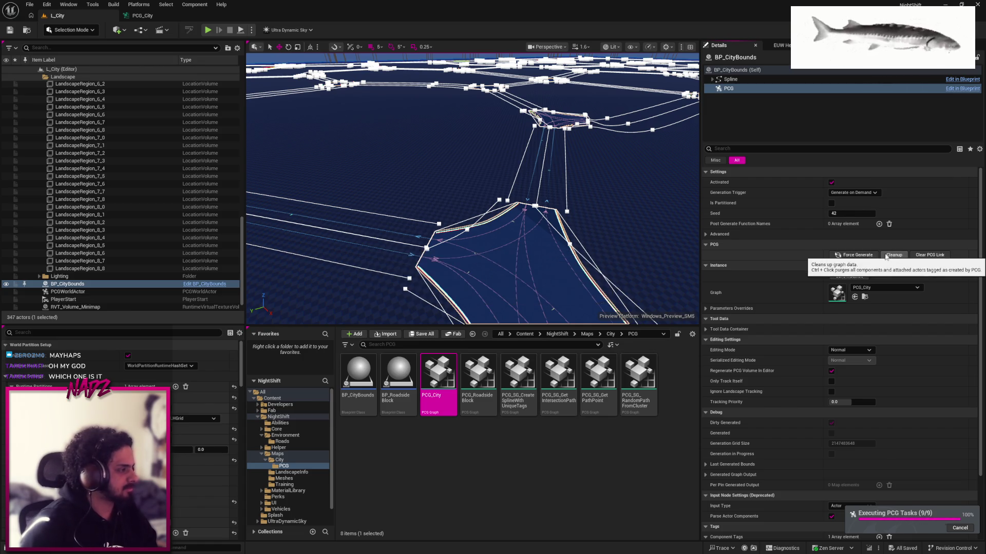
pyautogui.click(889, 256)
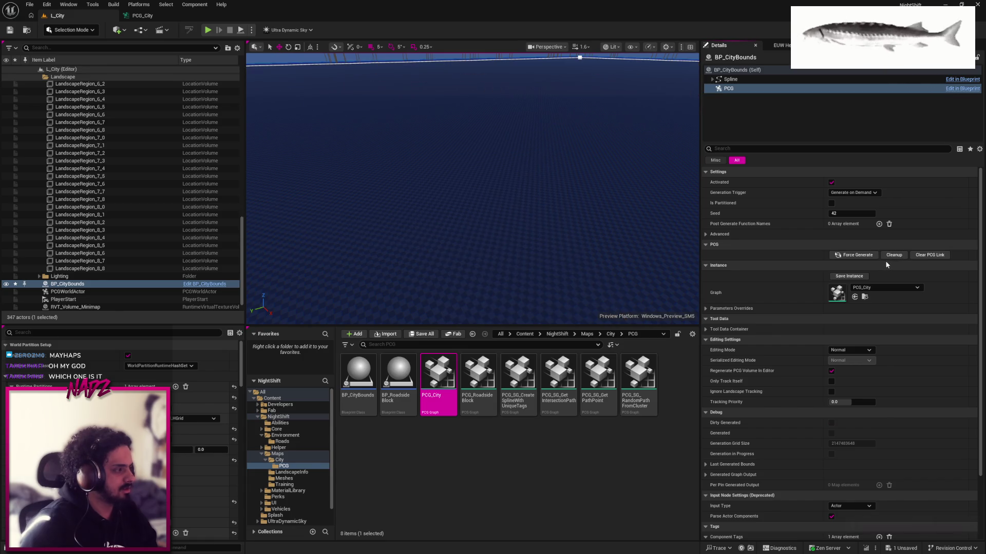
pyautogui.click(854, 255)
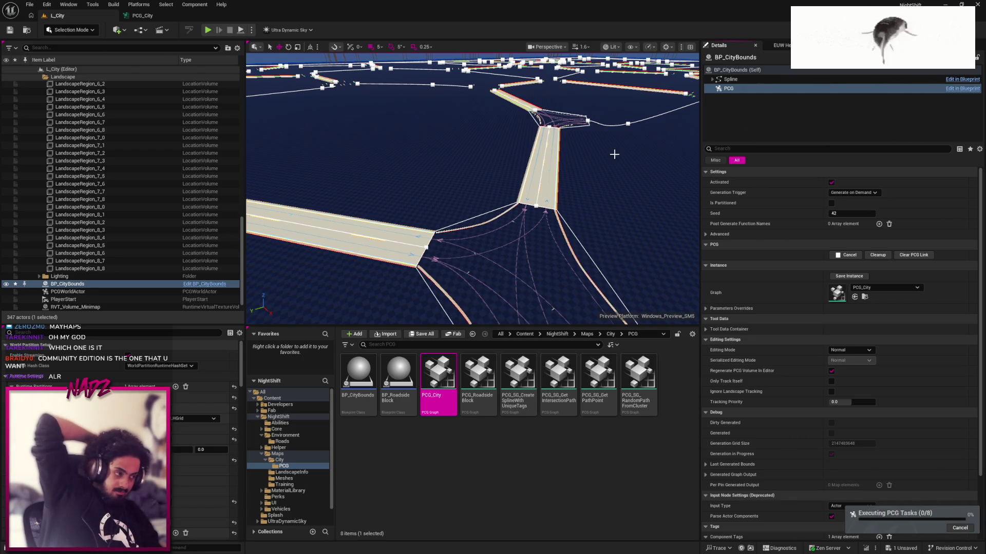
# Select one of the generated road mesh pieces, then return to the PCG_City graph
pyautogui.scroll(4, 631, 150)
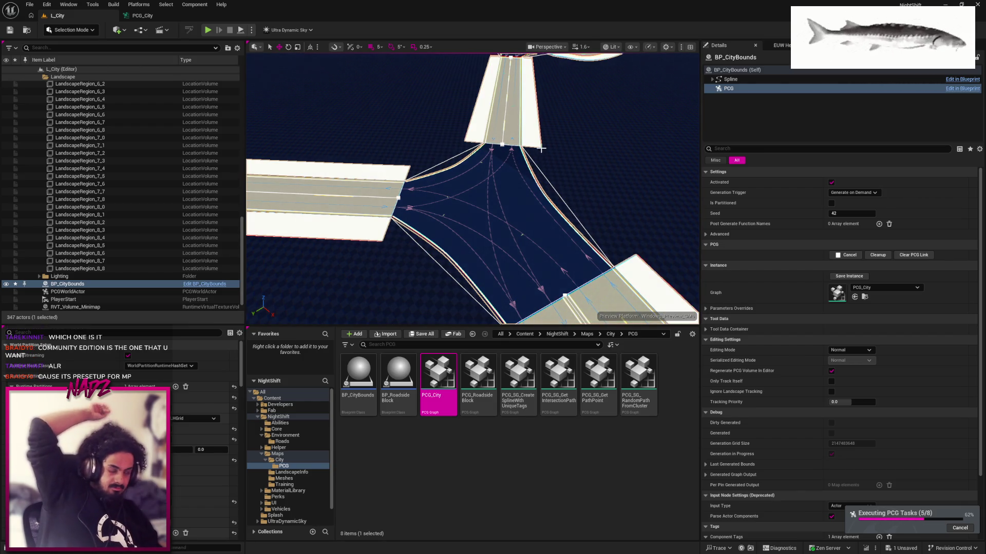
pyautogui.click(516, 124)
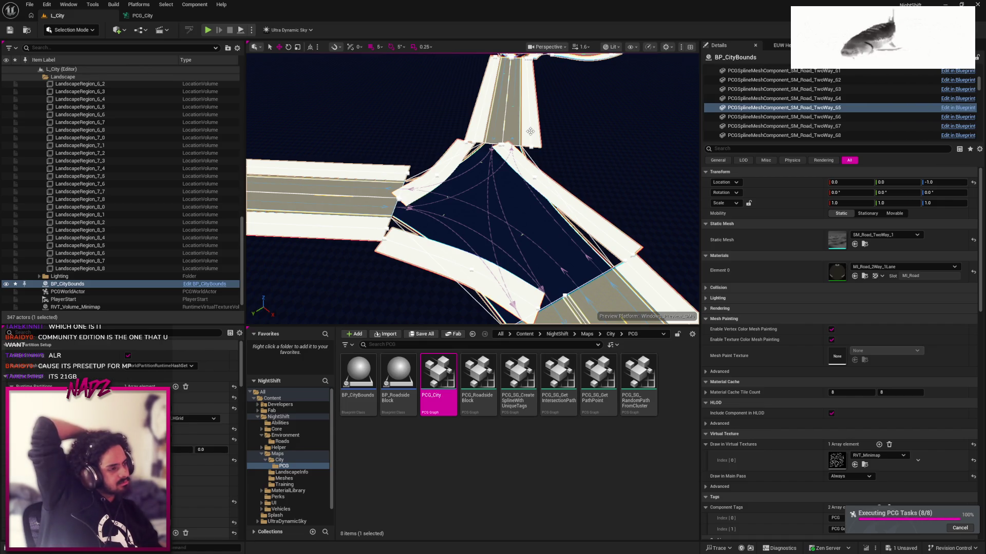
pyautogui.click(142, 15)
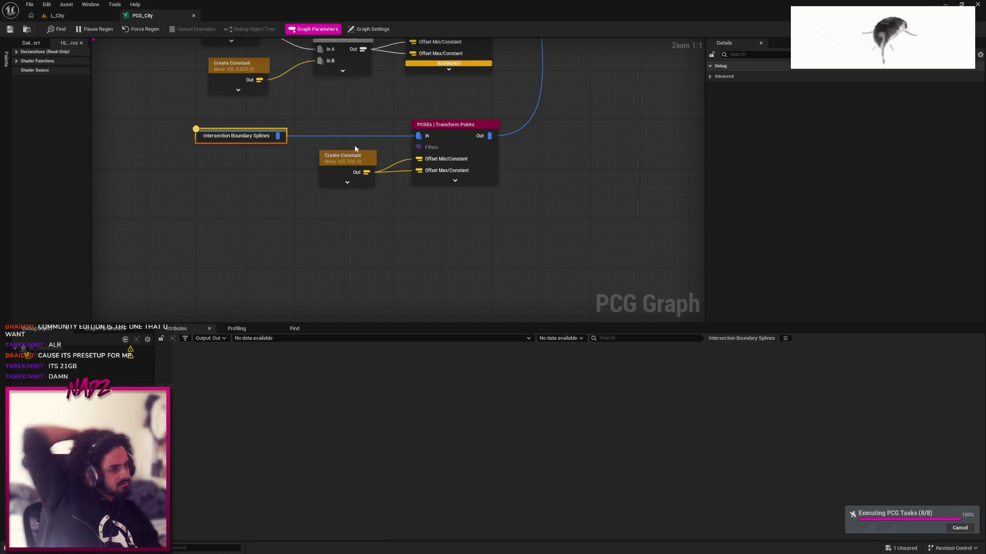
# Clean up the generated roads from BP_CityBounds' PCG component in L_City
pyautogui.click(58, 15)
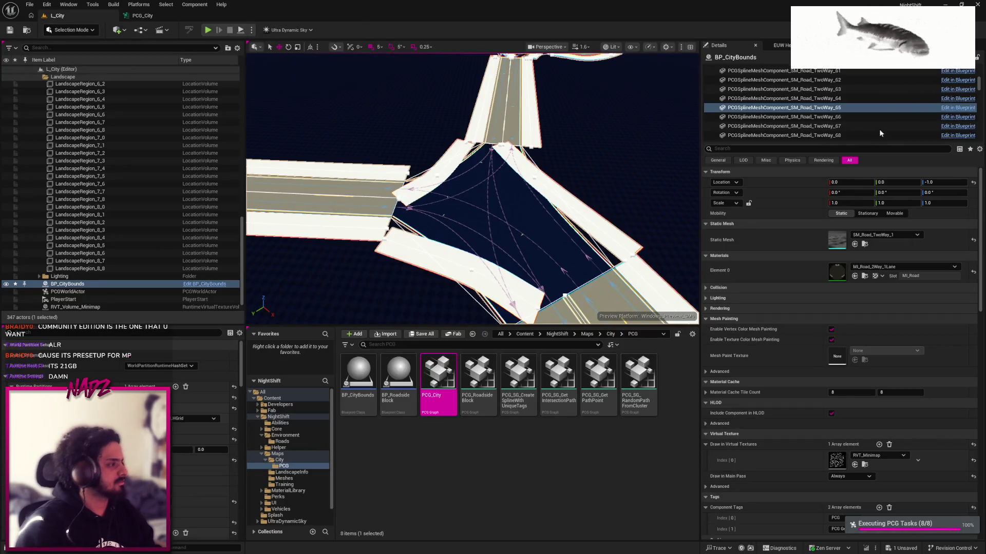
pyautogui.scroll(-10, 847, 113)
pyautogui.click(827, 135)
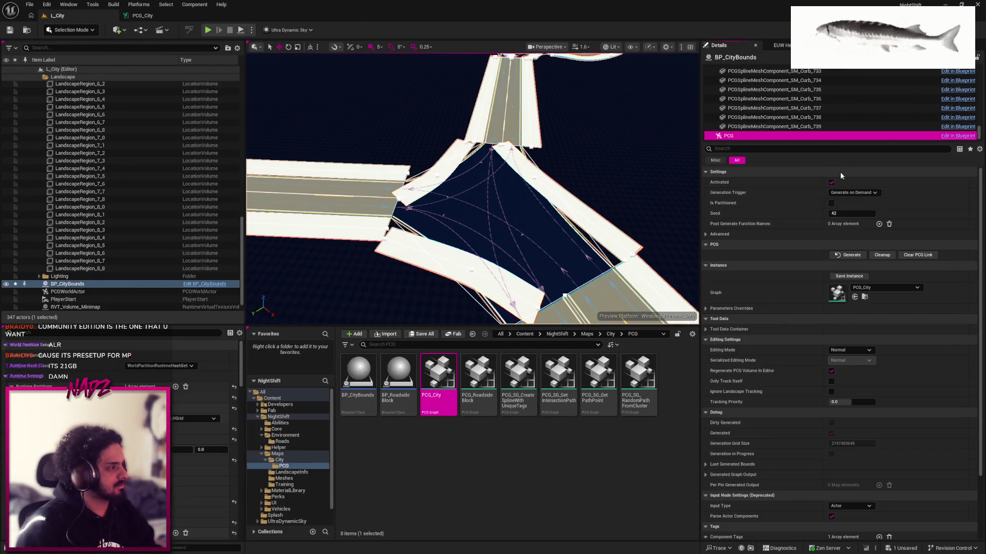
pyautogui.click(882, 255)
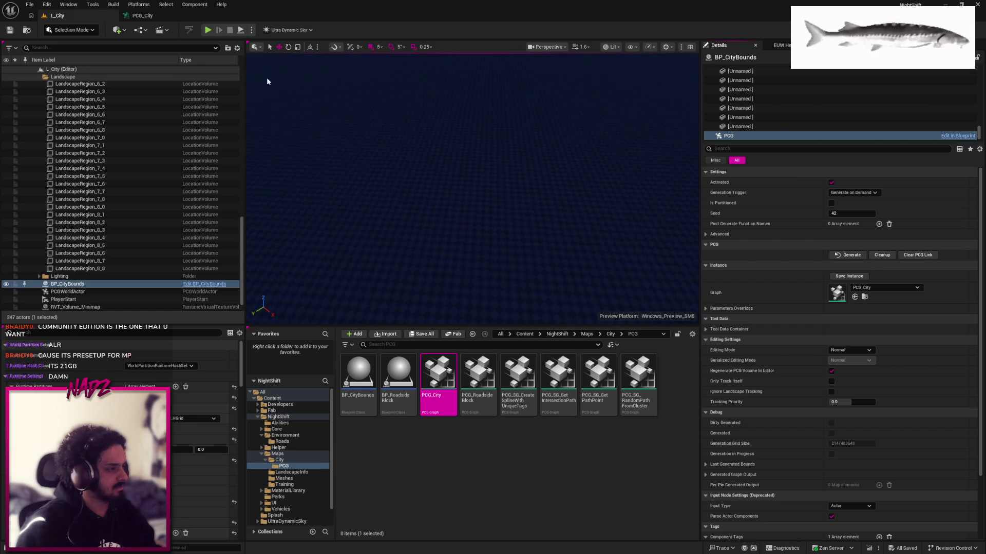
# Set the lower Create Constant vector to (500, 0, 0) and save PCG_City
pyautogui.click(149, 15)
pyautogui.moveTo(467, 154); pyautogui.dragTo(419, 188)
pyautogui.click(295, 213)
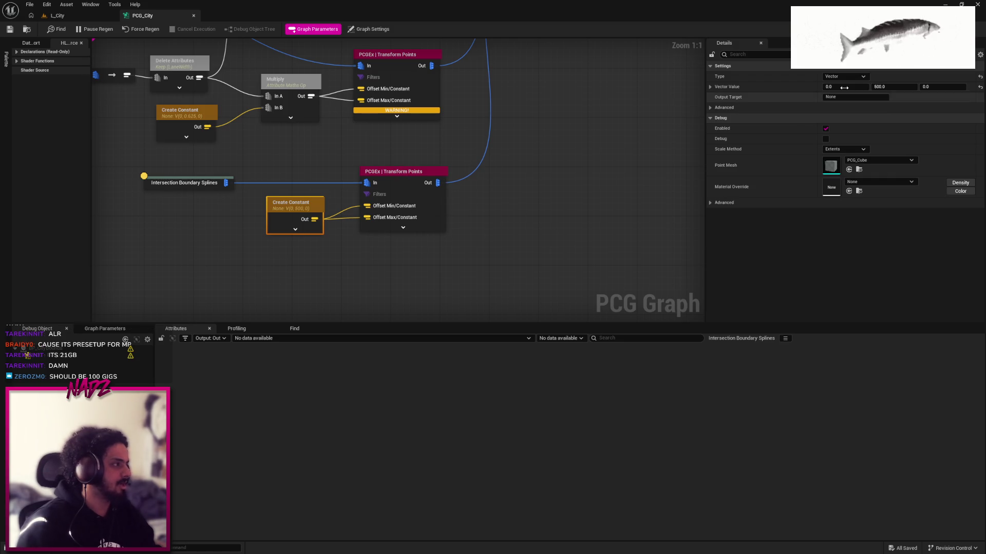
pyautogui.click(834, 88)
pyautogui.write('500')
pyautogui.press('Tab')
pyautogui.write('0')
pyautogui.press('Return')
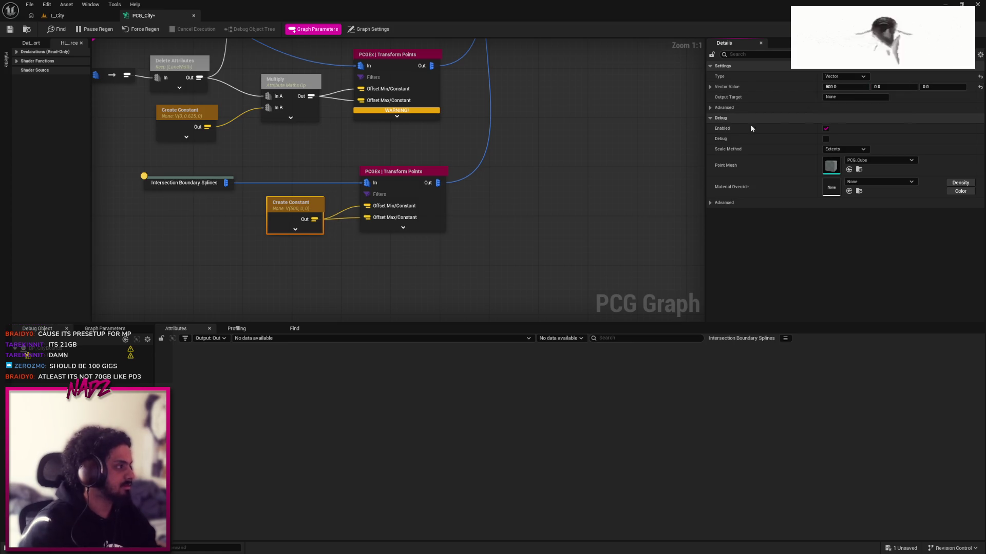
pyautogui.click(10, 29)
# Back in L_City, select the BP_CityBounds actor in the Outliner
pyautogui.click(59, 16)
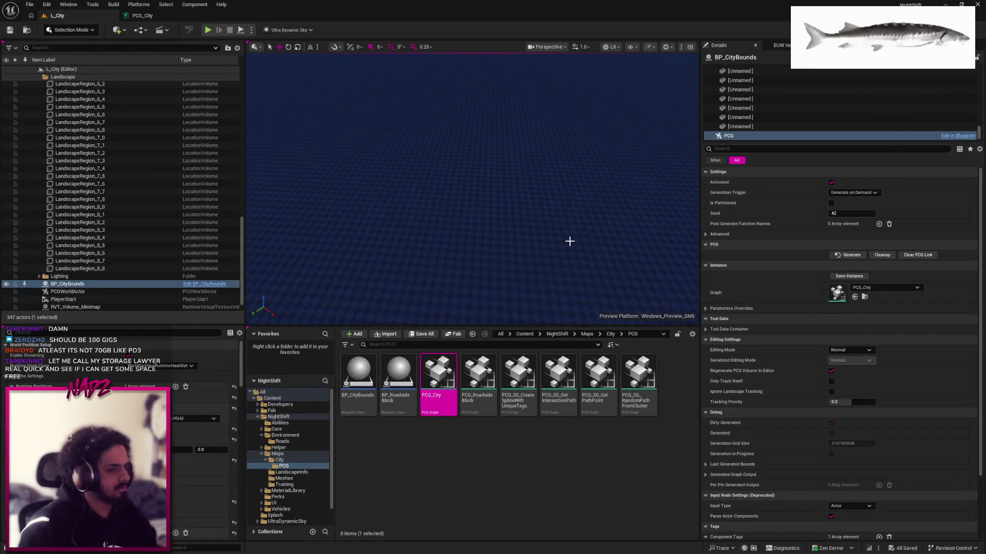
pyautogui.press('ctrl')
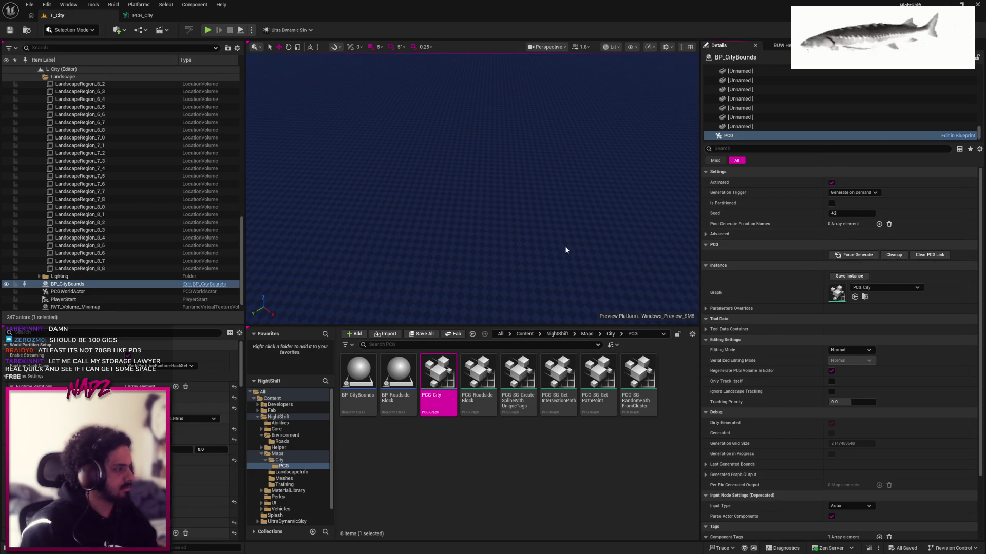
pyautogui.click(136, 283)
pyautogui.click(134, 291)
pyautogui.click(134, 284)
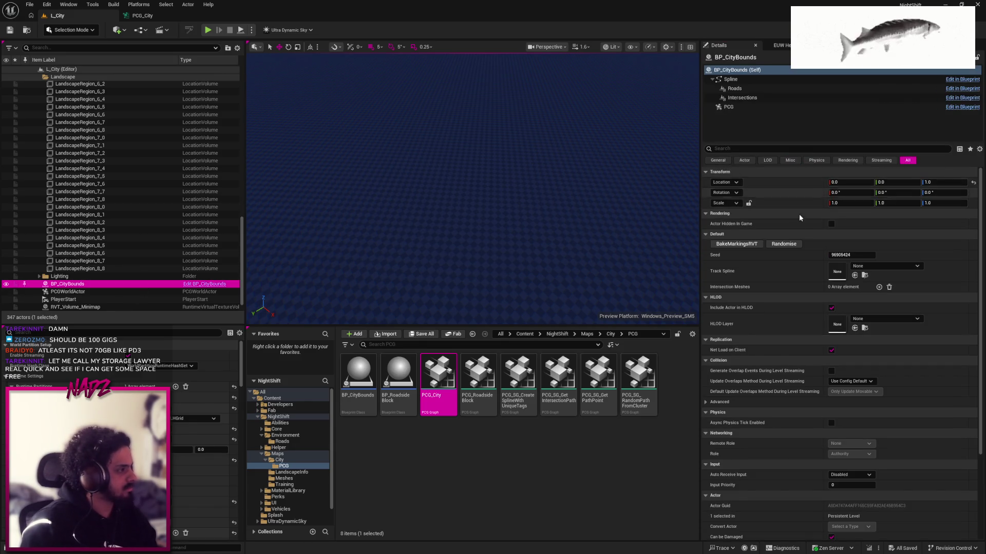
# Force generate the roads with the (500, 0, 0) offset, then clean them up and return to PCG_City
pyautogui.click(731, 107)
pyautogui.click(858, 255)
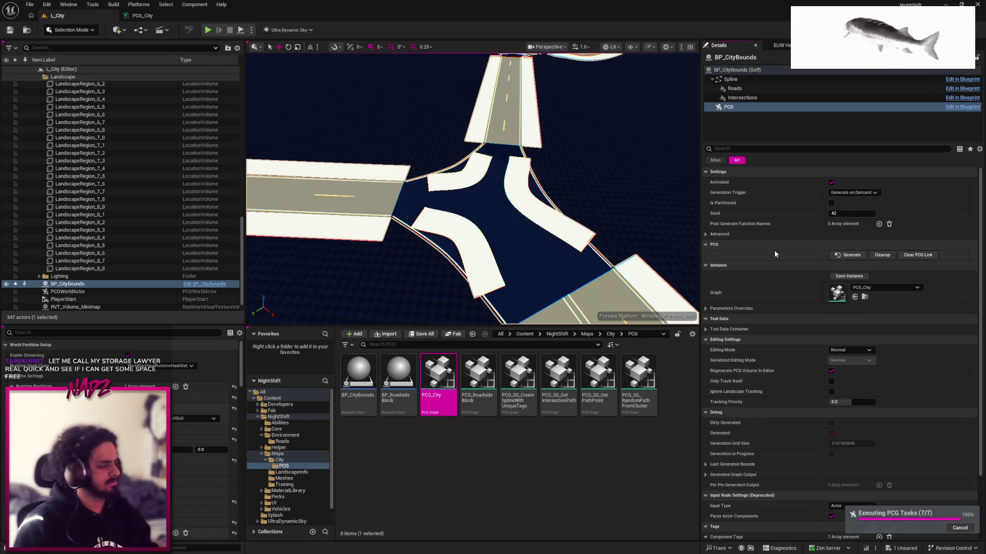
pyautogui.click(882, 255)
pyautogui.click(190, 16)
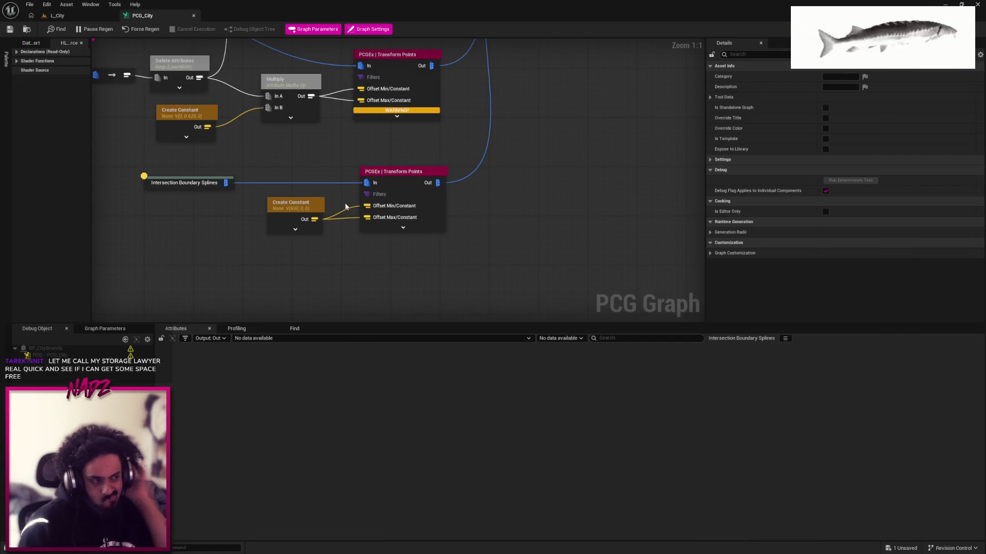
# Change the lower Create Constant X offset to -500 and save PCG_City with Ctrl+S
pyautogui.click(295, 205)
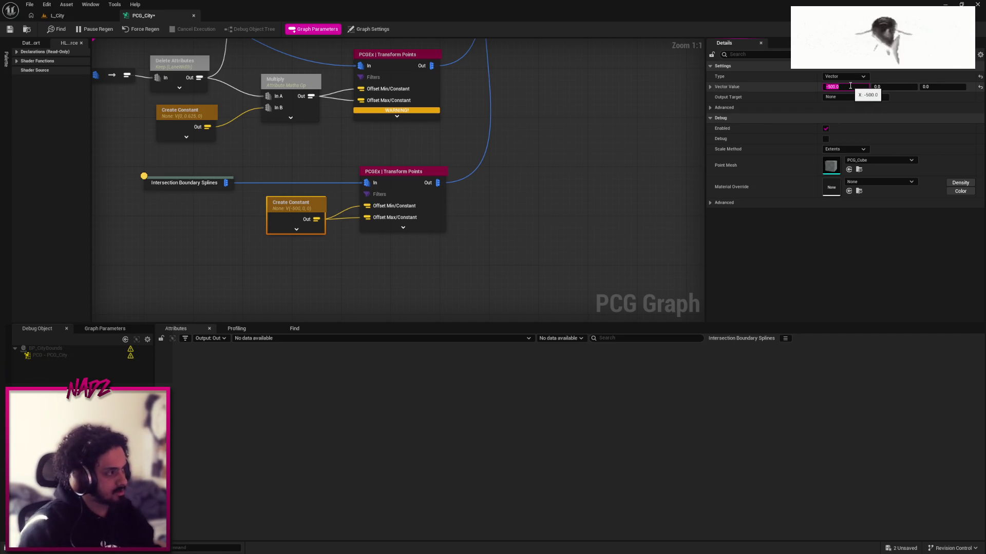
pyautogui.click(531, 165)
pyautogui.hotkey('ctrl', 's')
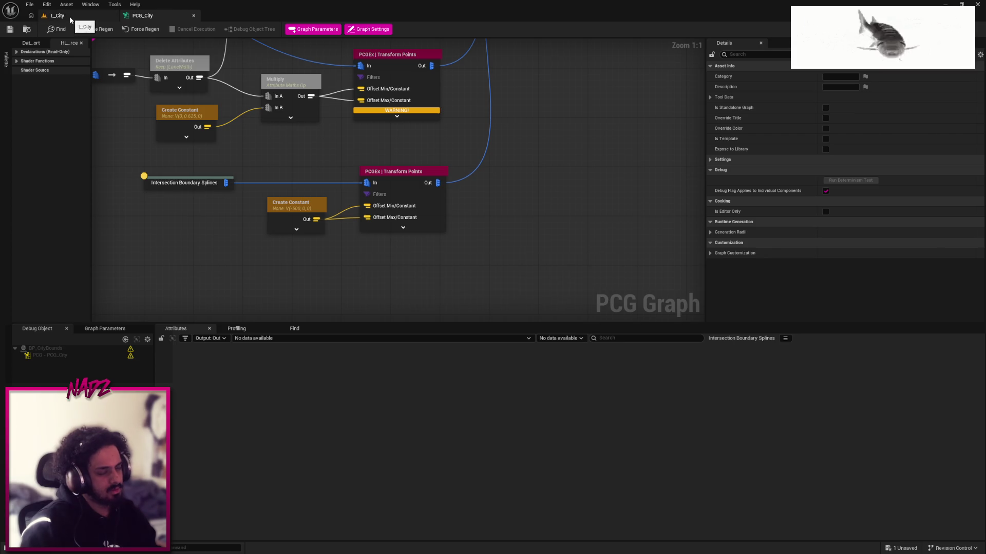
# Regenerate the roads in L_City and orbit closer over the road intersection
pyautogui.click(68, 18)
pyautogui.click(850, 254)
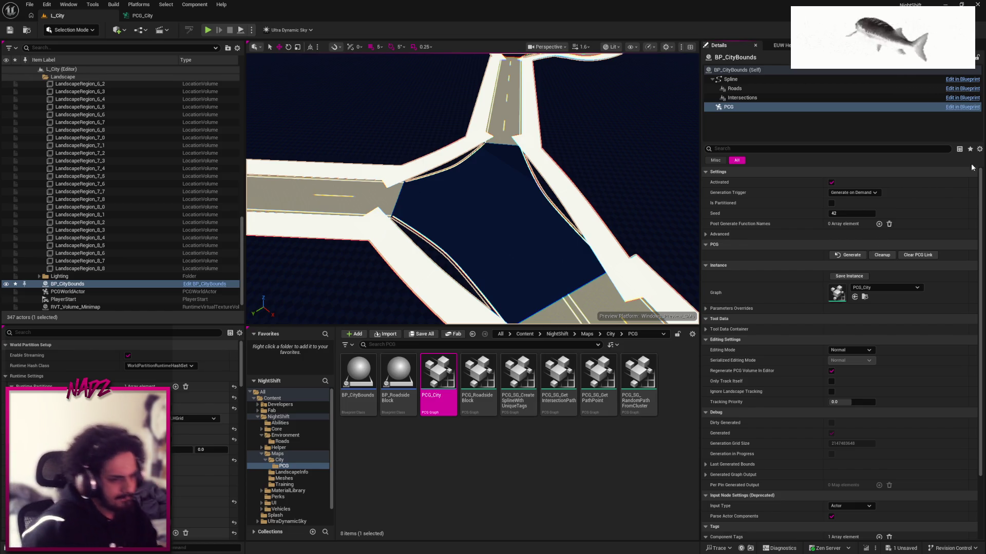
pyautogui.moveTo(562, 197); pyautogui.dragTo(561, 197)
pyautogui.click(154, 16)
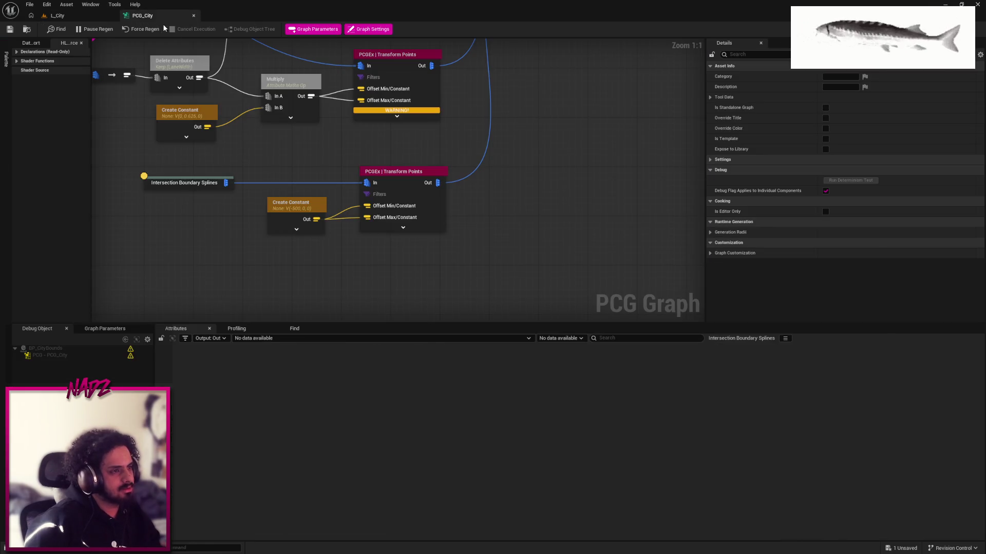
# Inspect the Intersection Boundary Splines point attributes, then fly around the roads in L_City
pyautogui.click(232, 179)
pyautogui.click(78, 358)
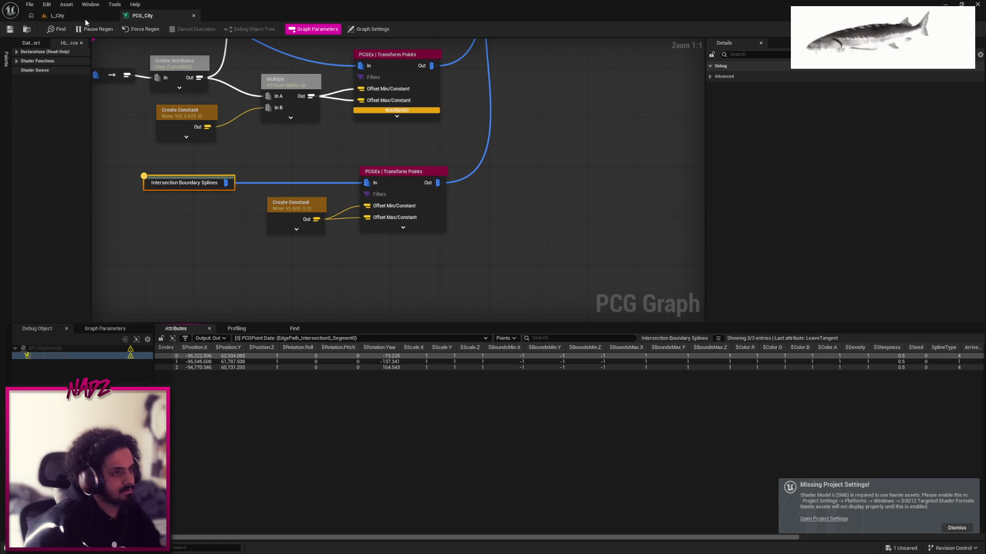
pyautogui.click(67, 16)
pyautogui.moveTo(473, 189); pyautogui.dragTo(431, 205)
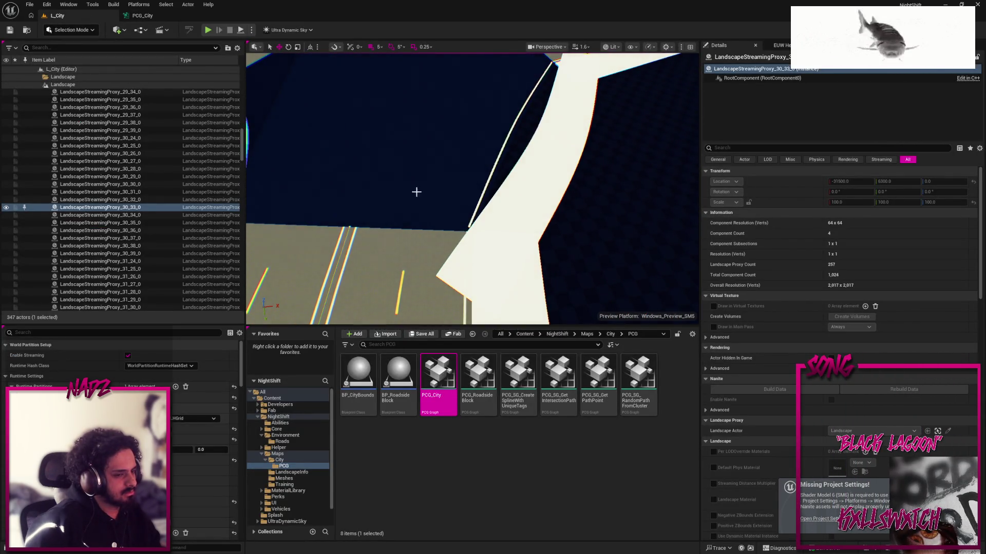
# Toggle between the PCG_City graph and L_City level to compare the graph with the roads
pyautogui.click(142, 16)
pyautogui.click(402, 171)
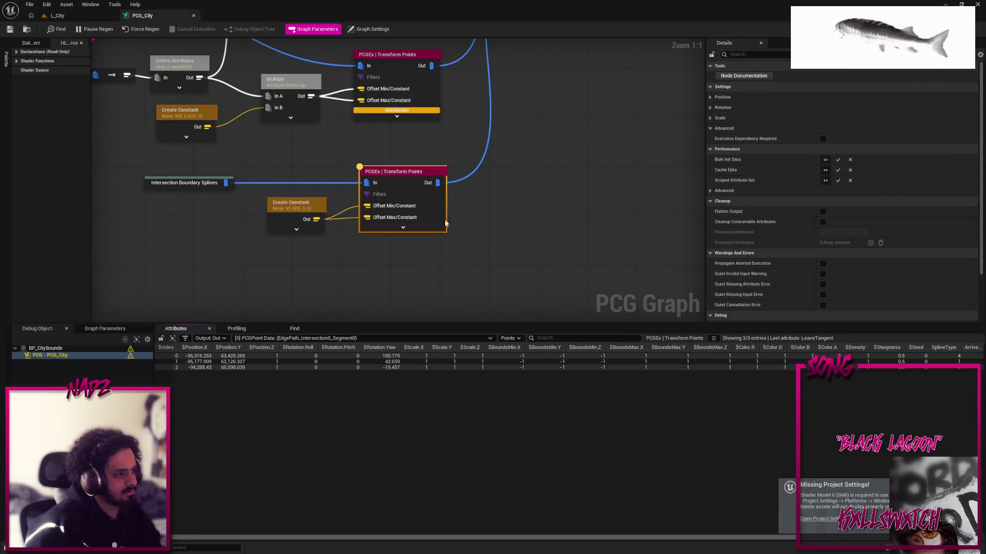
pyautogui.click(77, 15)
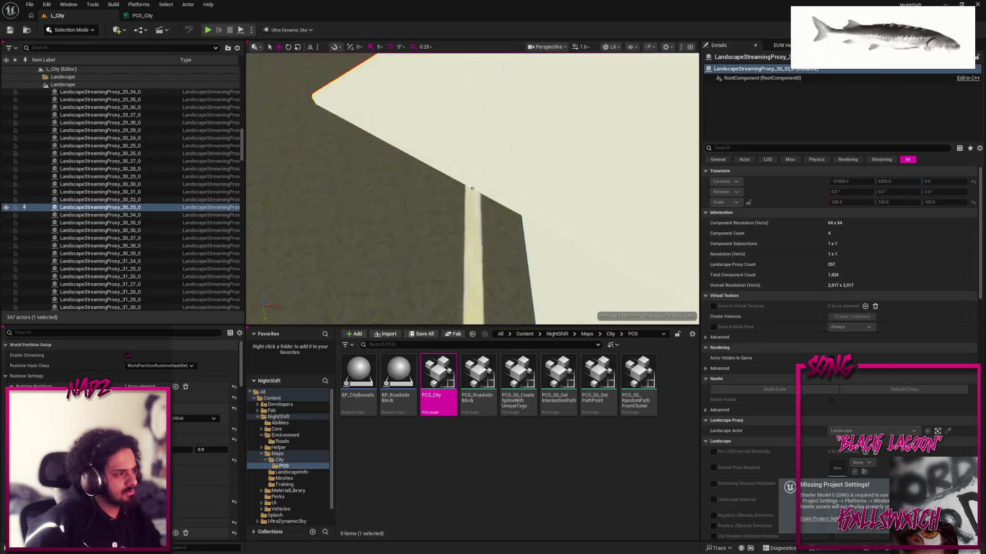
pyautogui.click(158, 16)
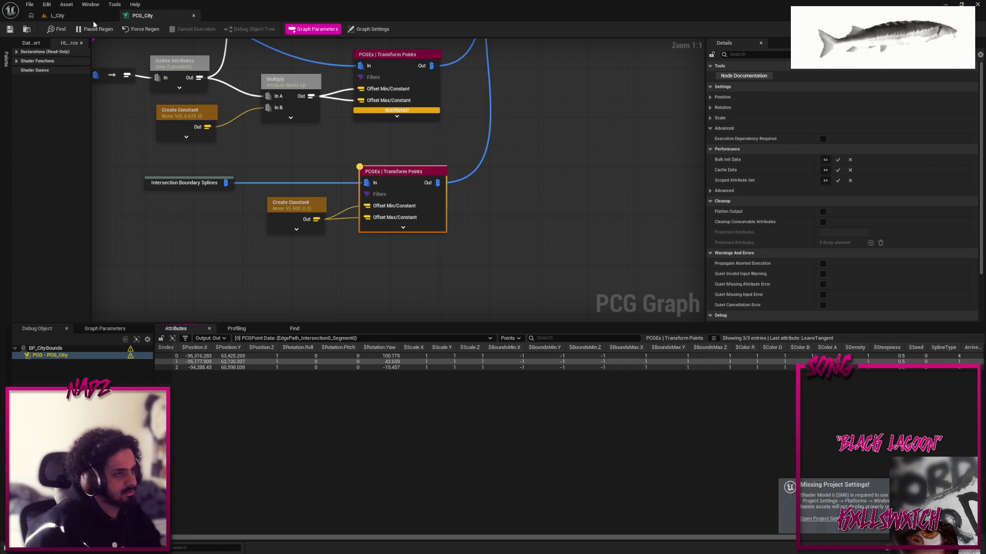
pyautogui.click(77, 15)
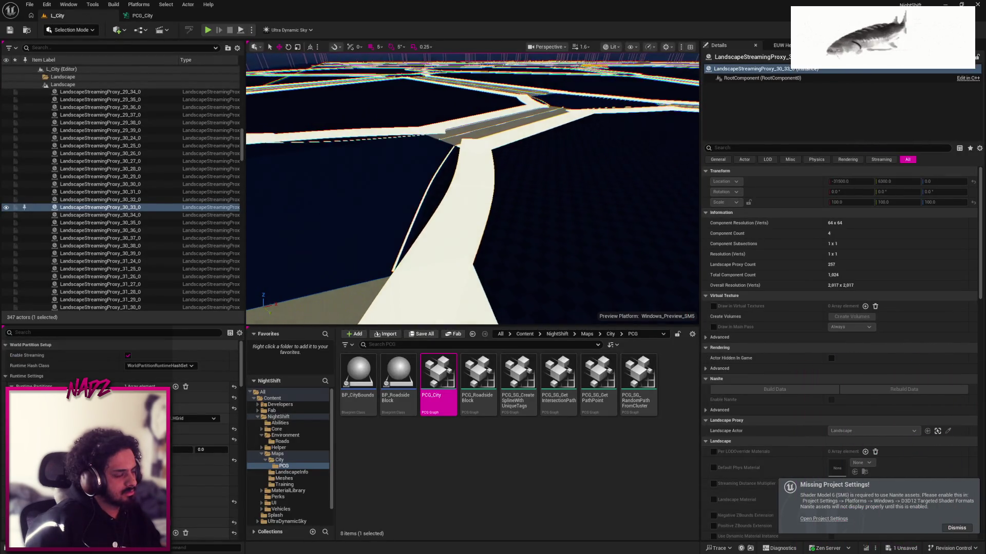
pyautogui.click(142, 16)
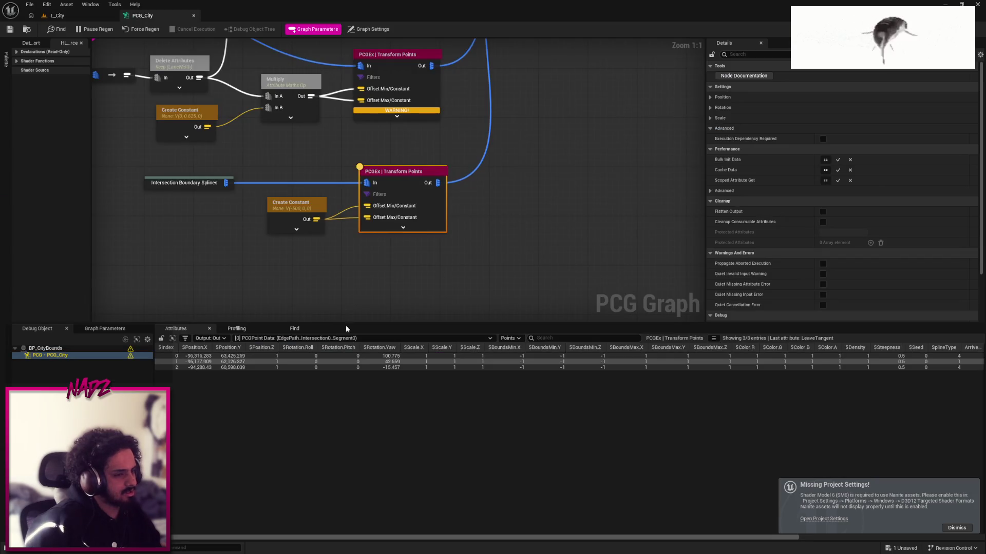
pyautogui.click(77, 16)
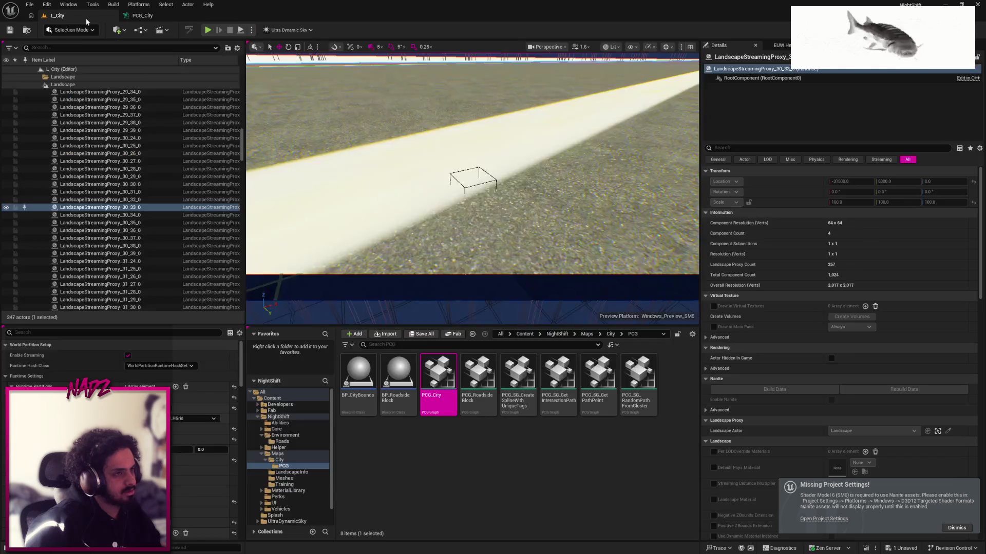
# Fly the camera closer to the road intersection, then reopen the PCG_City graph
pyautogui.press('w')
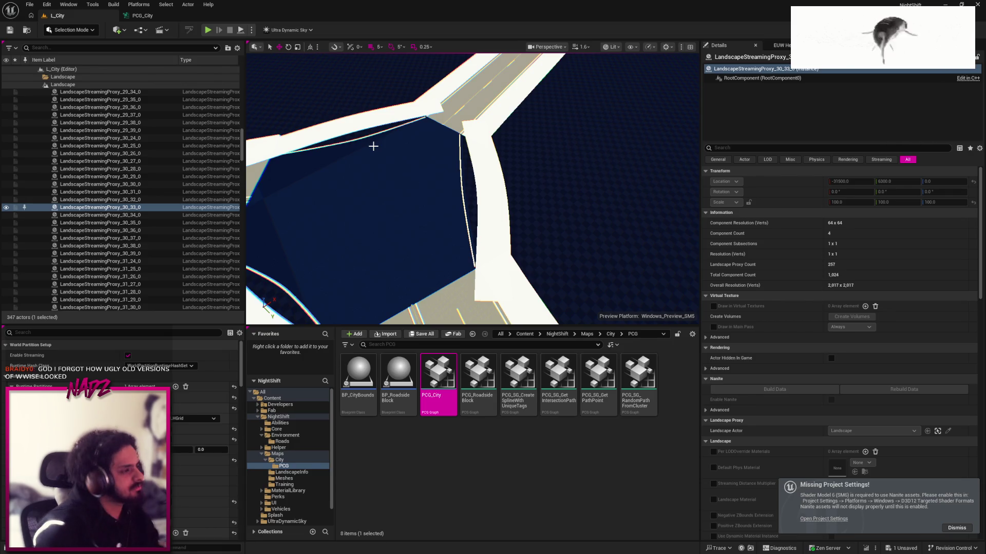
pyautogui.scroll(10, 373, 147)
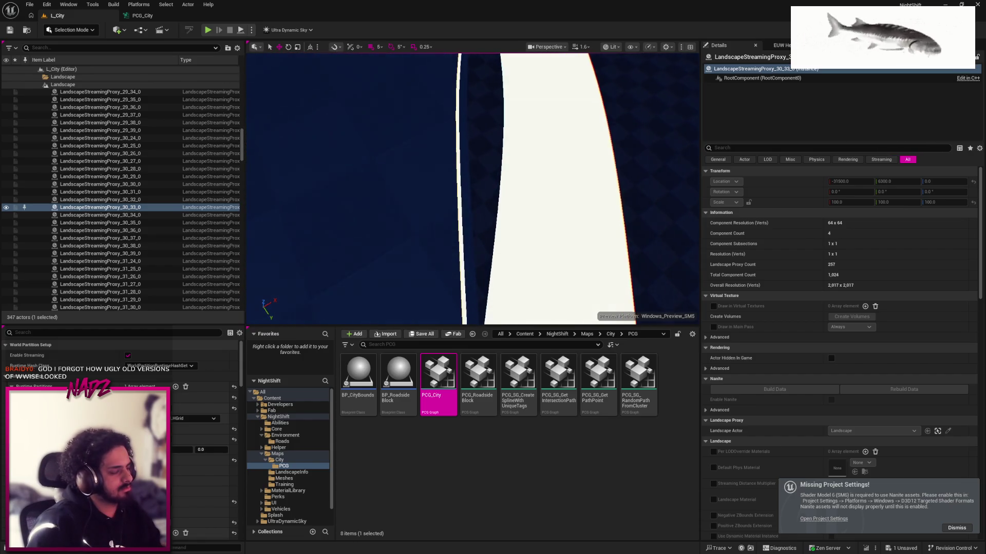
pyautogui.scroll(-6, 373, 146)
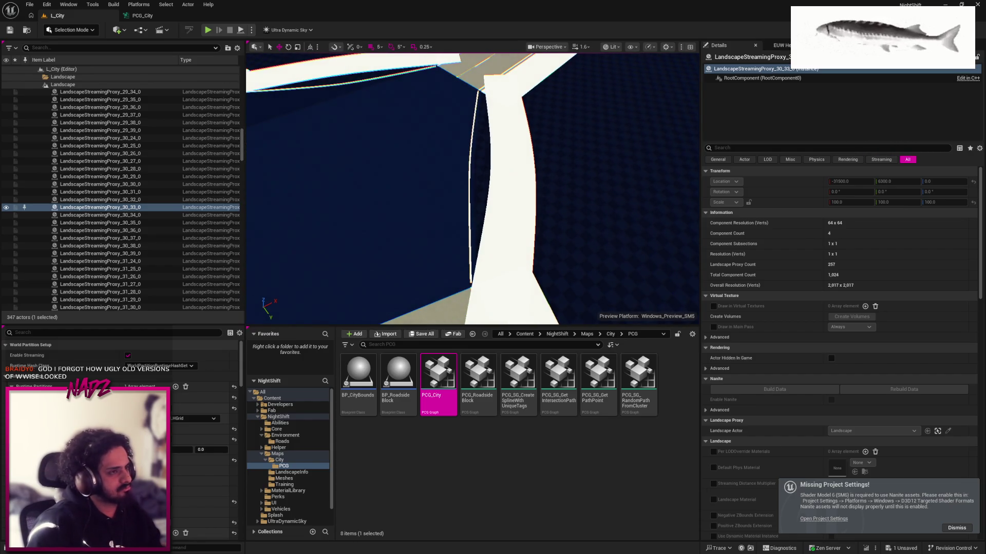
pyautogui.scroll(-1, 374, 146)
pyautogui.scroll(-1, 373, 146)
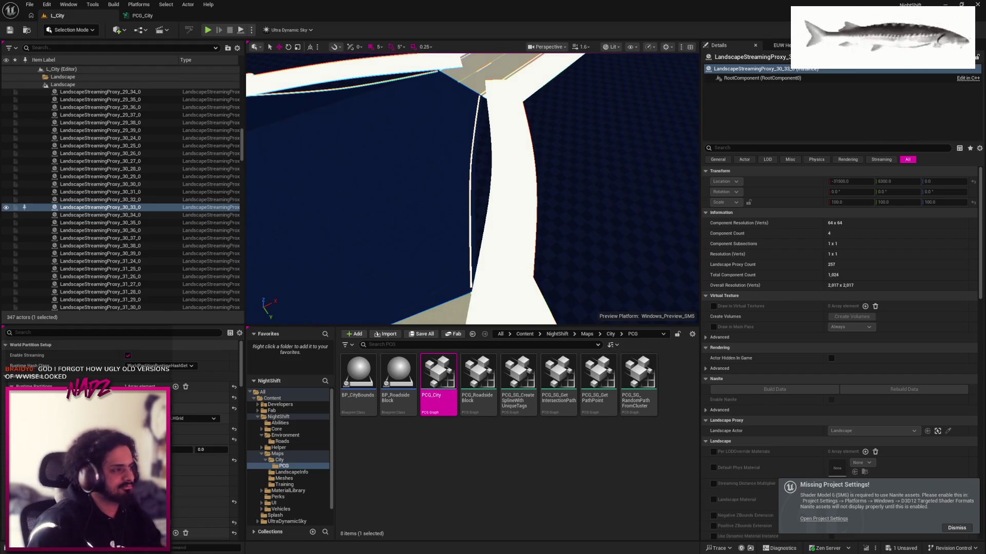
pyautogui.scroll(-4, 373, 146)
pyautogui.click(139, 15)
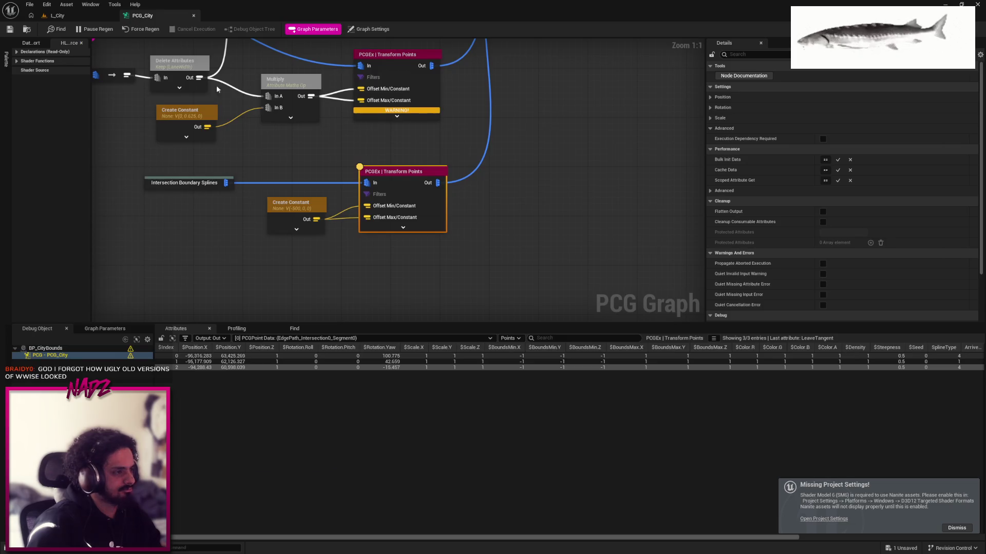
# Set the intersection offset constant's X to -250, save, and check the intersections in L_City
pyautogui.click(303, 226)
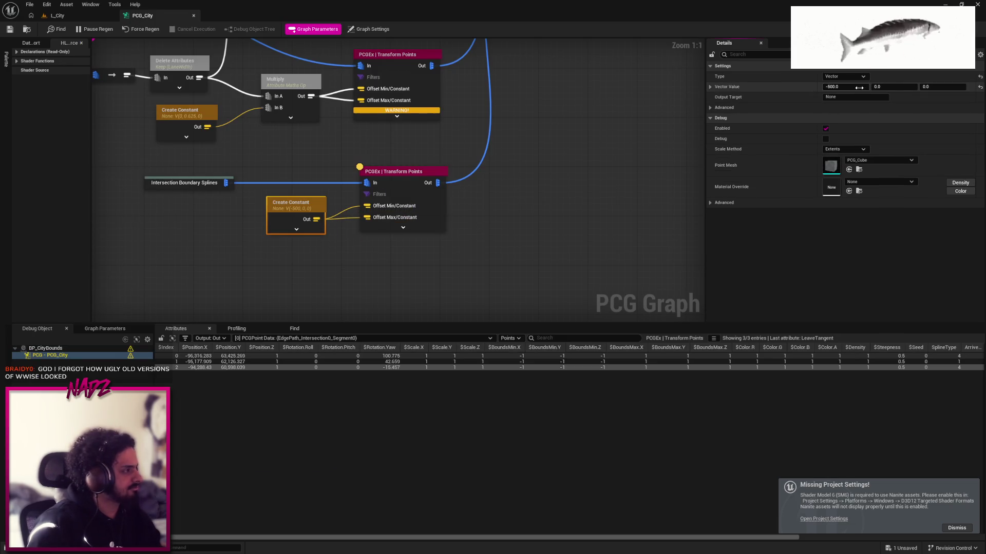
pyautogui.write('-250')
pyautogui.press('Return')
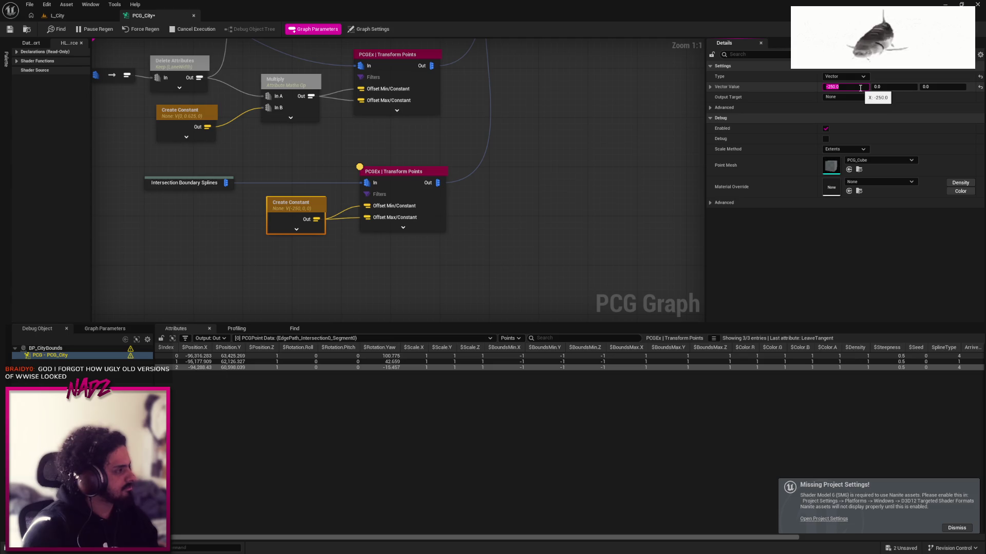
pyautogui.click(462, 179)
pyautogui.click(10, 29)
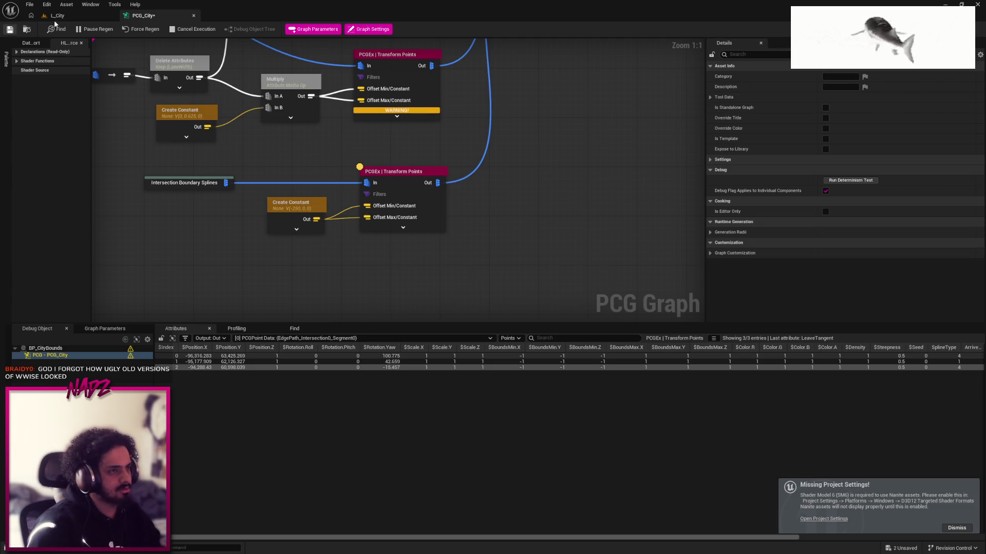
pyautogui.click(56, 15)
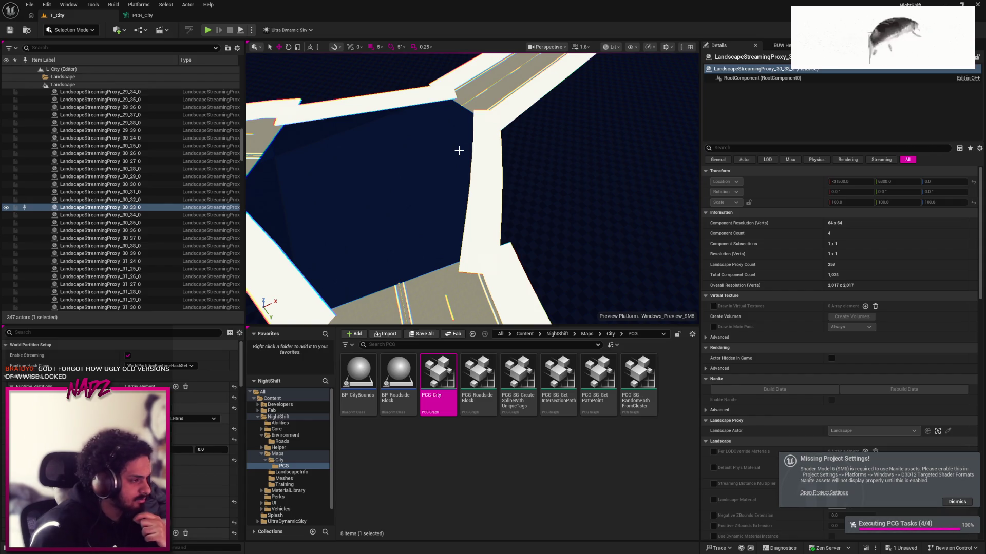
pyautogui.moveTo(459, 150); pyautogui.dragTo(472, 120)
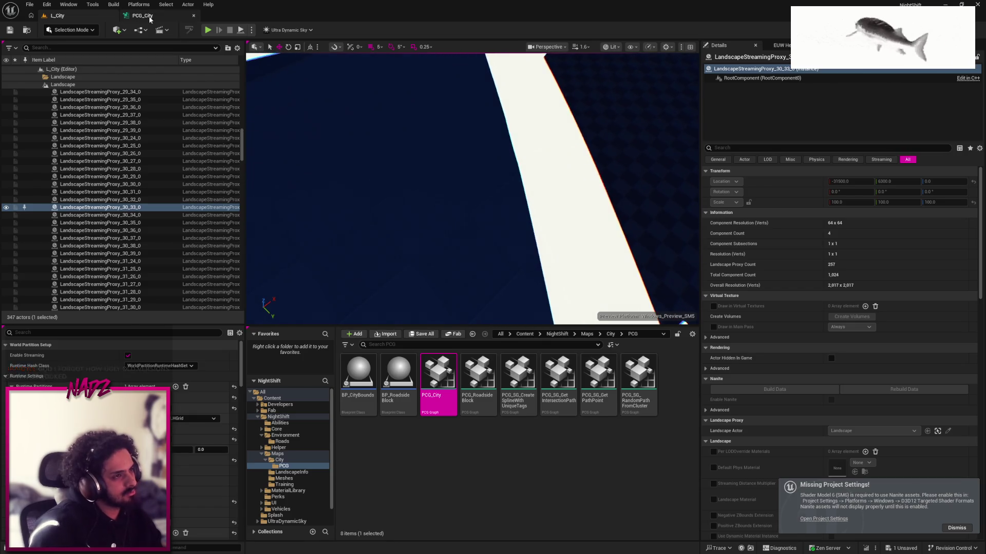
# Change the constant's X offset to -333, save PCG_City, and recheck the level
pyautogui.click(142, 16)
pyautogui.click(313, 205)
pyautogui.write('-300')
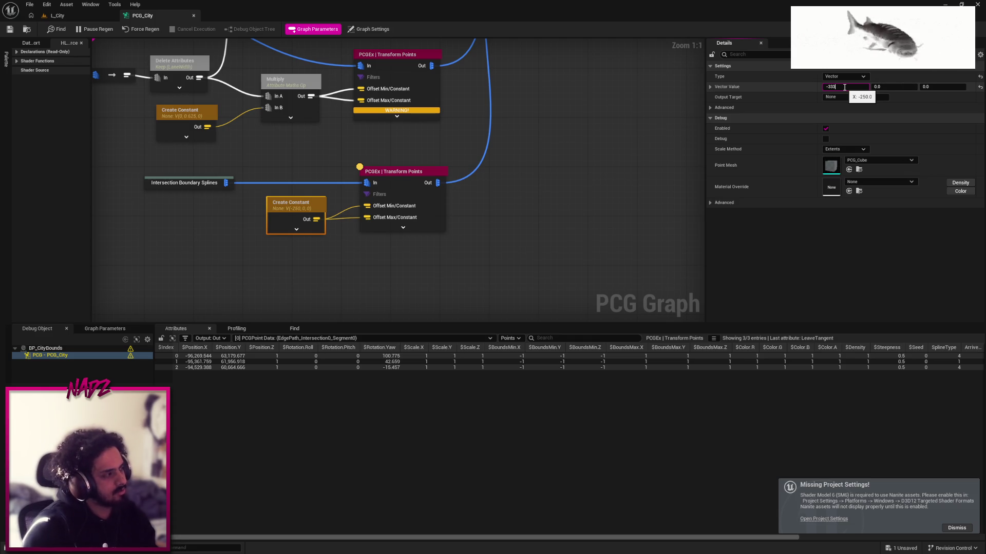
pyautogui.press('Return')
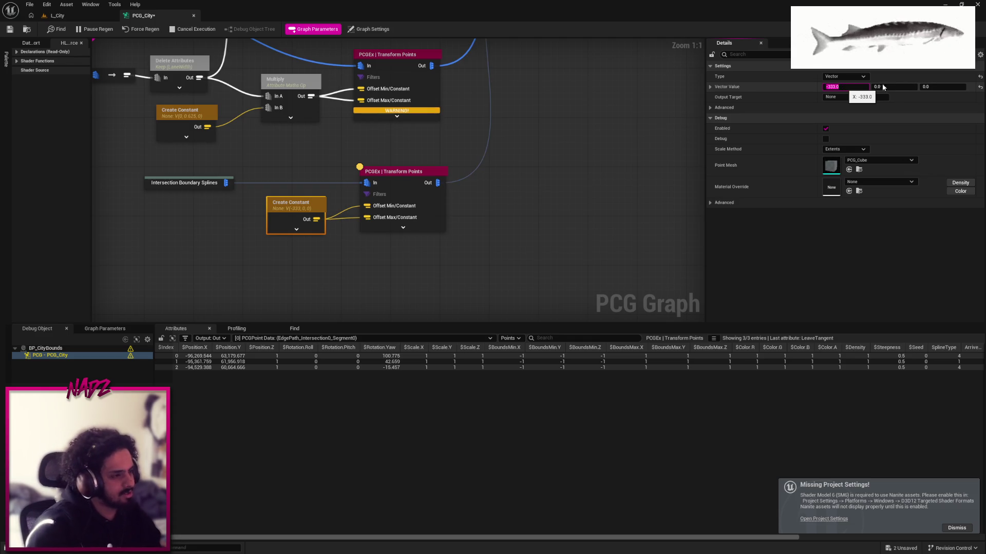
pyautogui.click(11, 30)
pyautogui.click(57, 16)
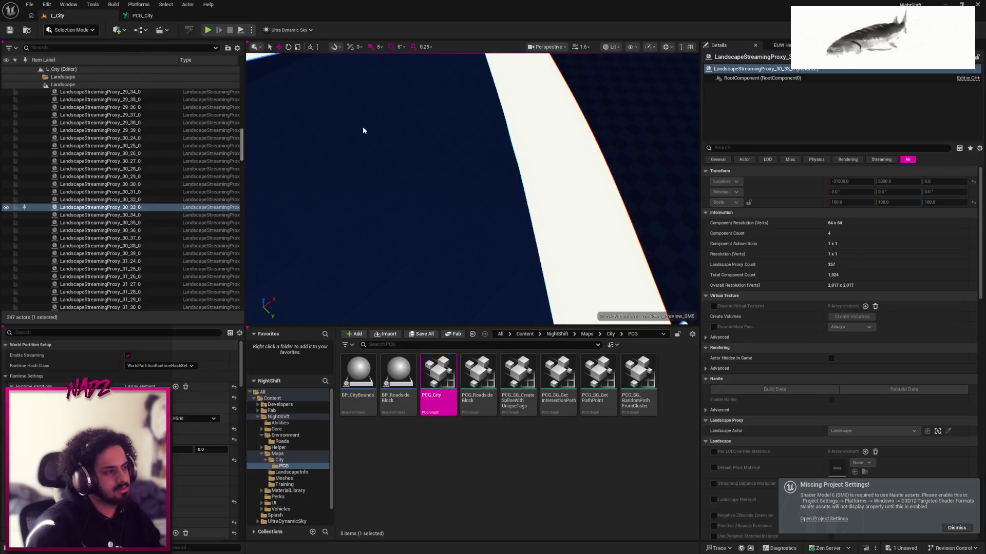
pyautogui.scroll(-5, 420, 136)
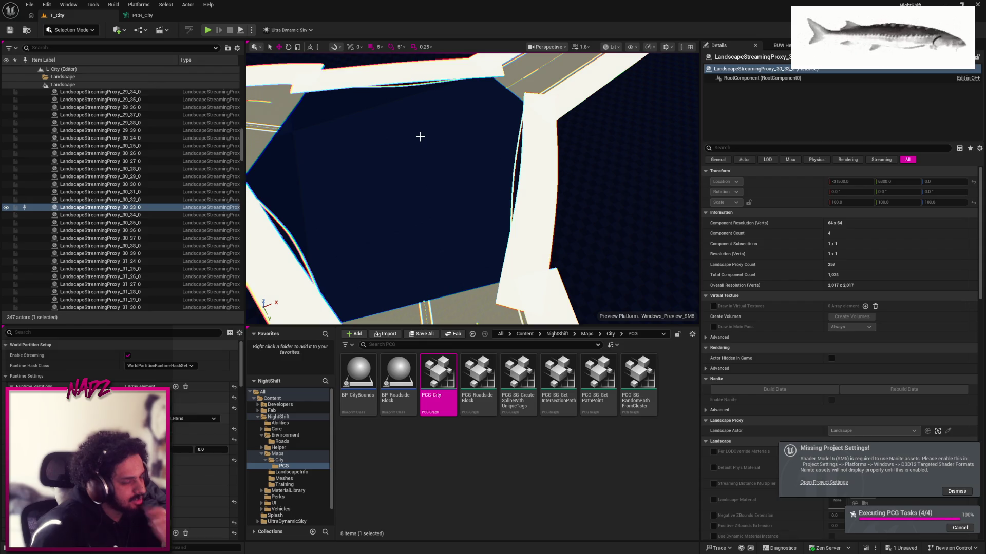
# Clean up BP_CityBounds' generated PCG geometry, then select the boundary spline offset nodes in PCG_City
pyautogui.press('super')
pyautogui.press('super')
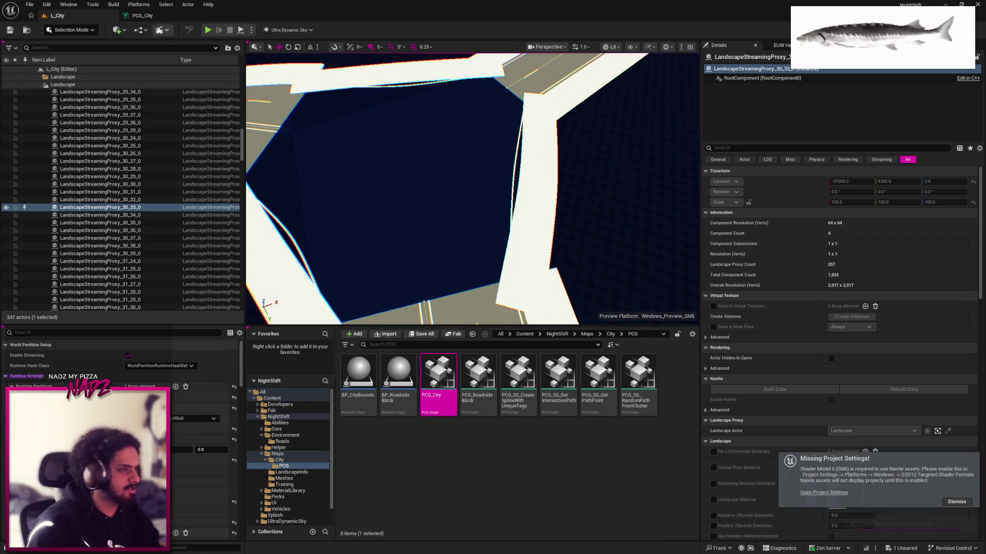
pyautogui.click(149, 16)
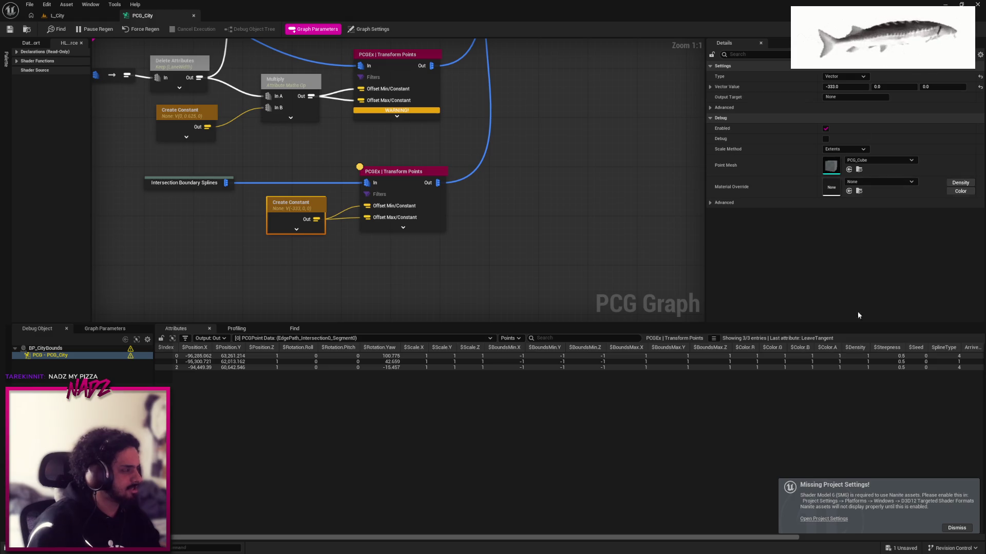
pyautogui.hotkey('ctrl', 'Tab')
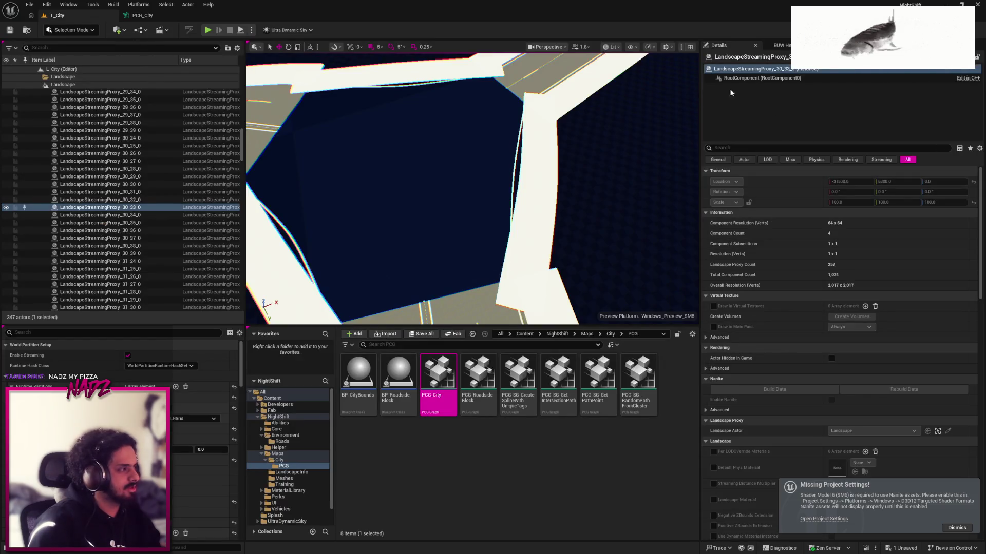
pyautogui.click(58, 86)
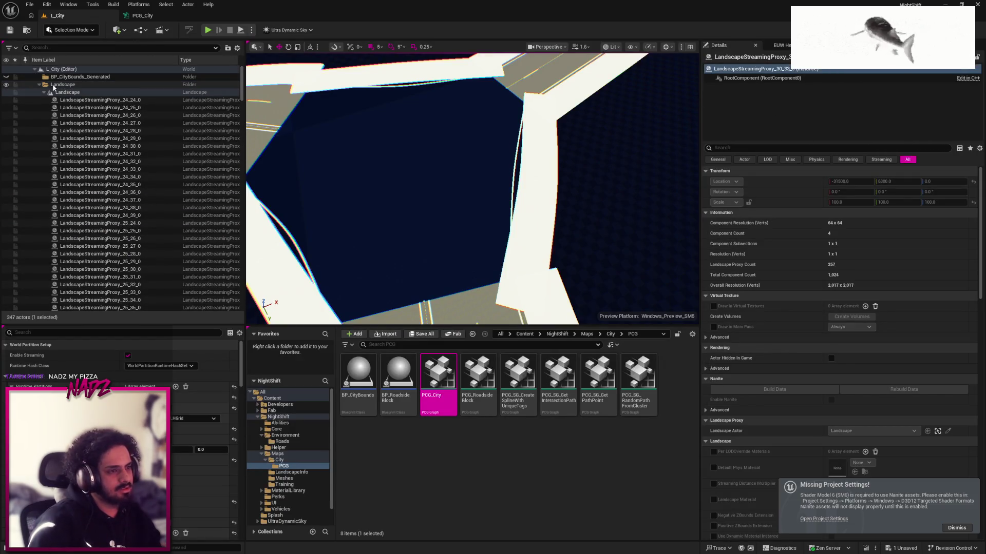
pyautogui.click(39, 85)
pyautogui.click(79, 100)
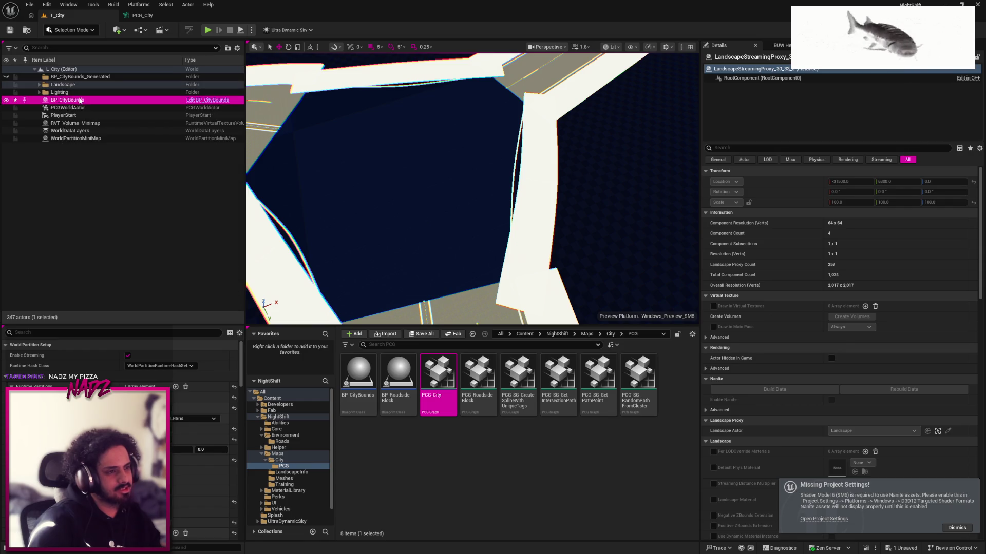
pyautogui.click(712, 79)
pyautogui.click(729, 88)
pyautogui.click(894, 255)
pyautogui.click(142, 15)
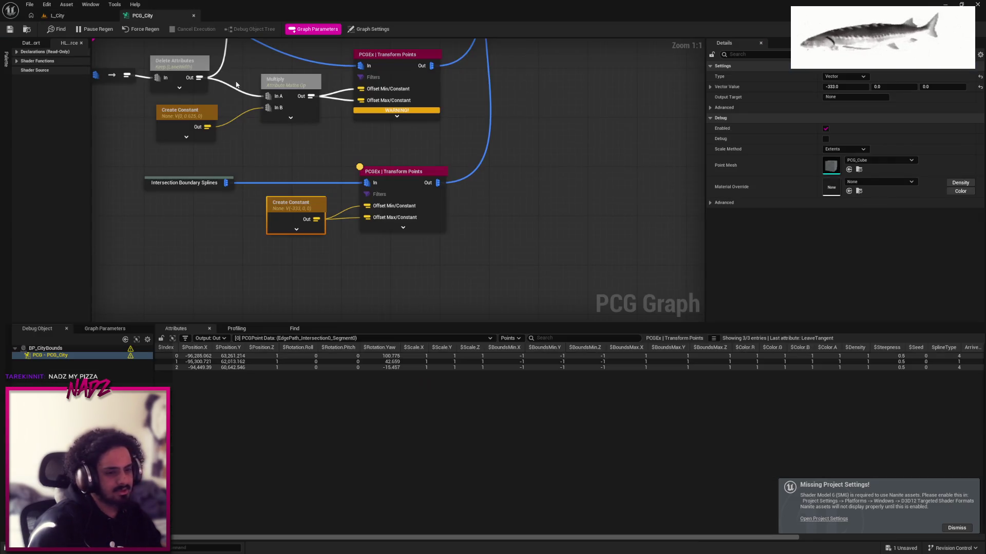
pyautogui.moveTo(329, 154); pyautogui.dragTo(397, 199)
pyautogui.scroll(-2, 468, 226)
pyautogui.moveTo(525, 281); pyautogui.dragTo(295, 213)
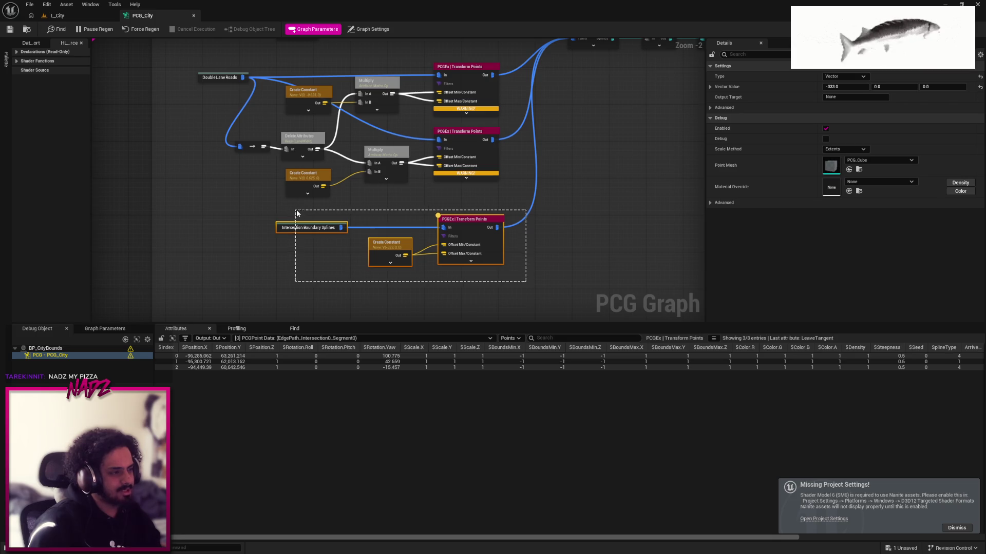
pyautogui.scroll(-5, 296, 213)
pyautogui.moveTo(612, 268); pyautogui.dragTo(392, 133)
pyautogui.press('e')
pyautogui.click(271, 118)
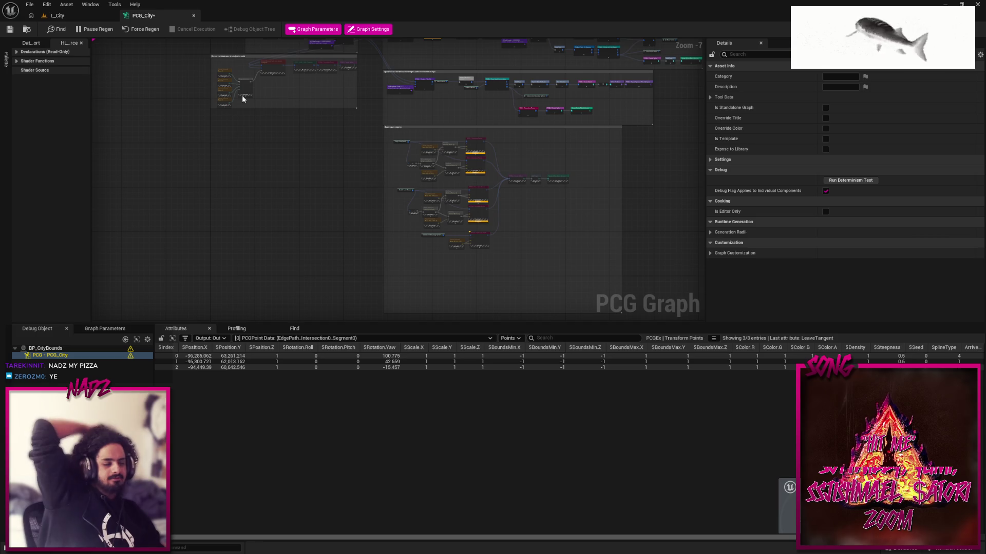
pyautogui.click(9, 29)
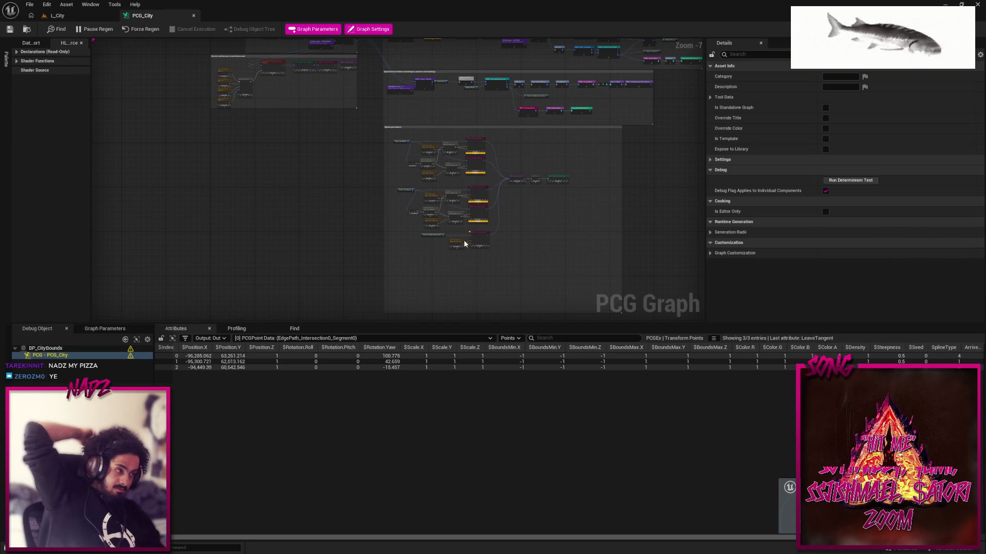
pyautogui.moveTo(464, 244); pyautogui.dragTo(430, 246)
pyautogui.moveTo(308, 134)
pyautogui.mouseDown()
pyautogui.moveTo(256, 236)
pyautogui.moveTo(239, 159)
pyautogui.moveTo(233, 164)
pyautogui.mouseUp()
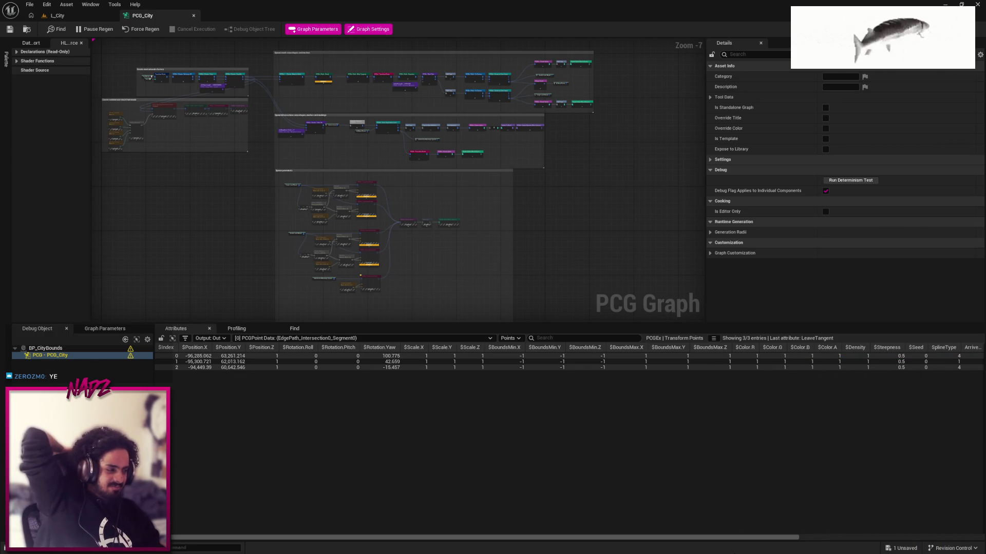
pyautogui.press('super')
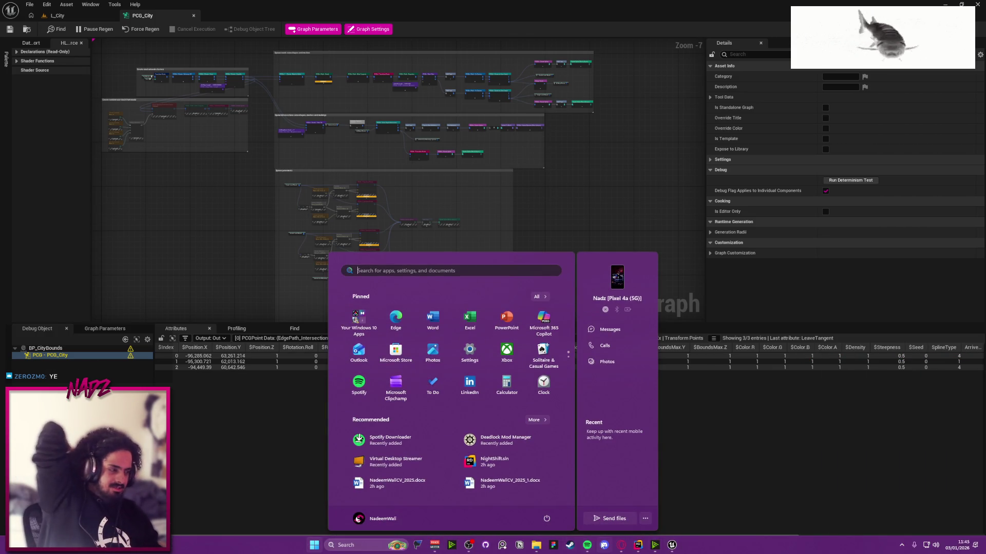
pyautogui.press('Escape')
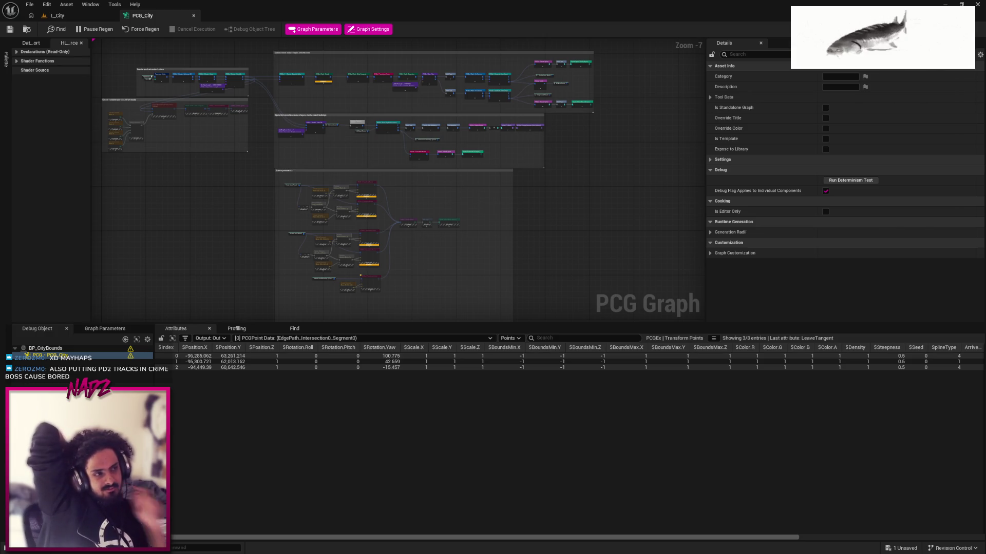
pyautogui.click(58, 15)
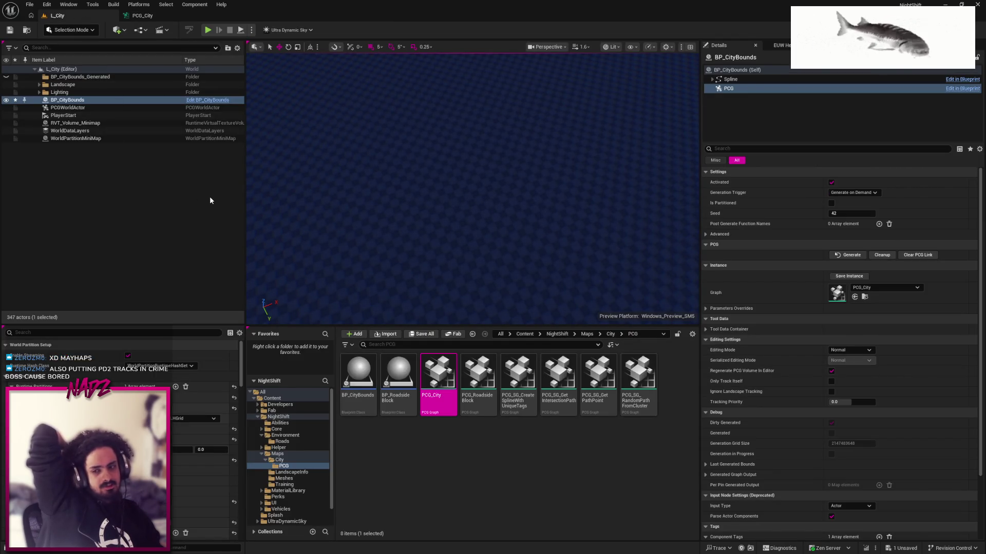
# Select the BP_CityBounds actor in L_City and save the level
pyautogui.moveTo(398, 233); pyautogui.dragTo(399, 170)
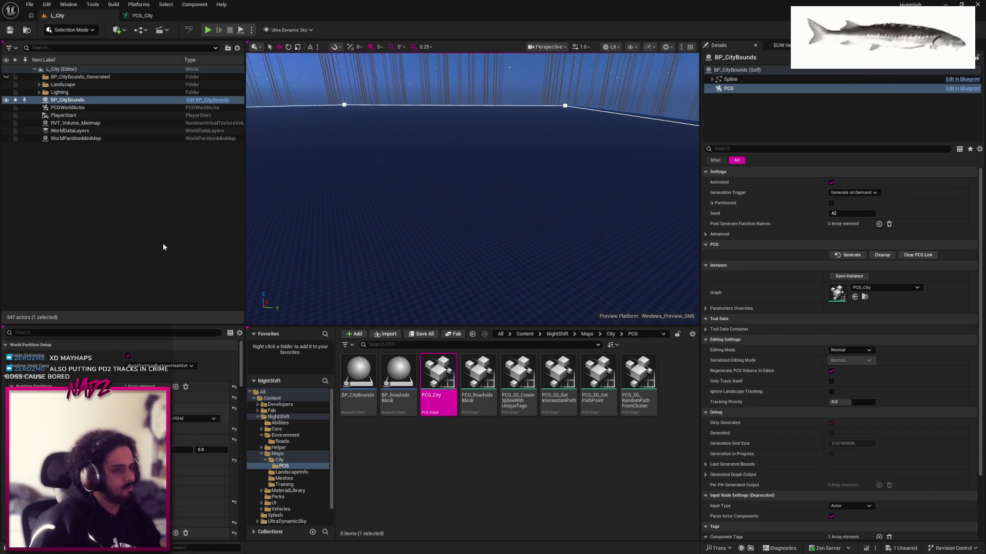
pyautogui.click(107, 100)
pyautogui.hotkey('ctrl', 's')
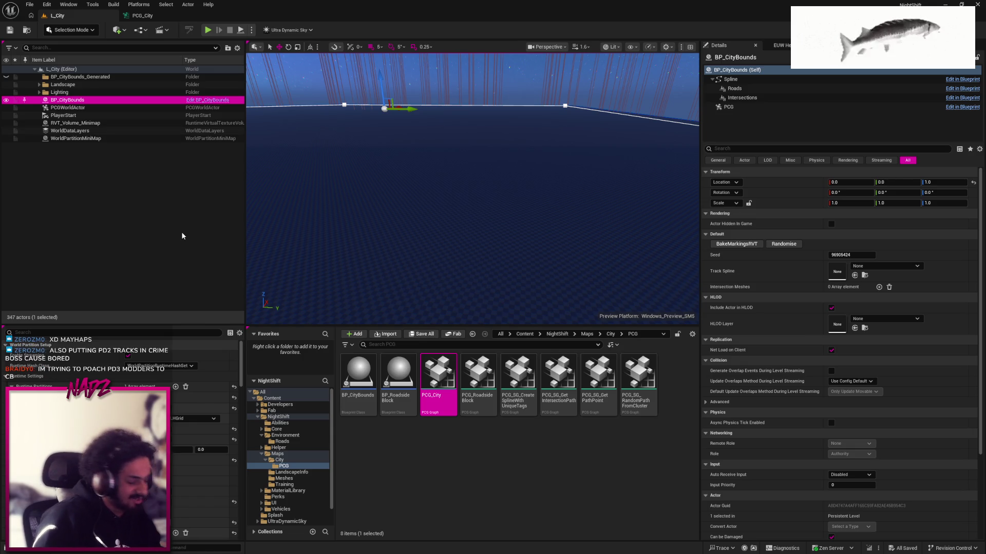
# Regenerate the road network from BP_CityBounds' PCG component and fly in to a curved road
pyautogui.click(729, 106)
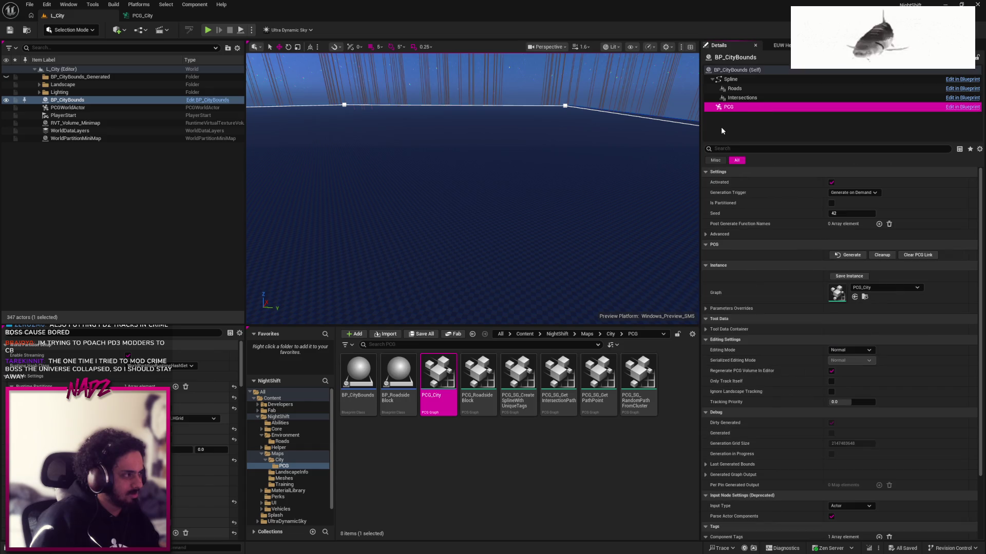
pyautogui.click(836, 255)
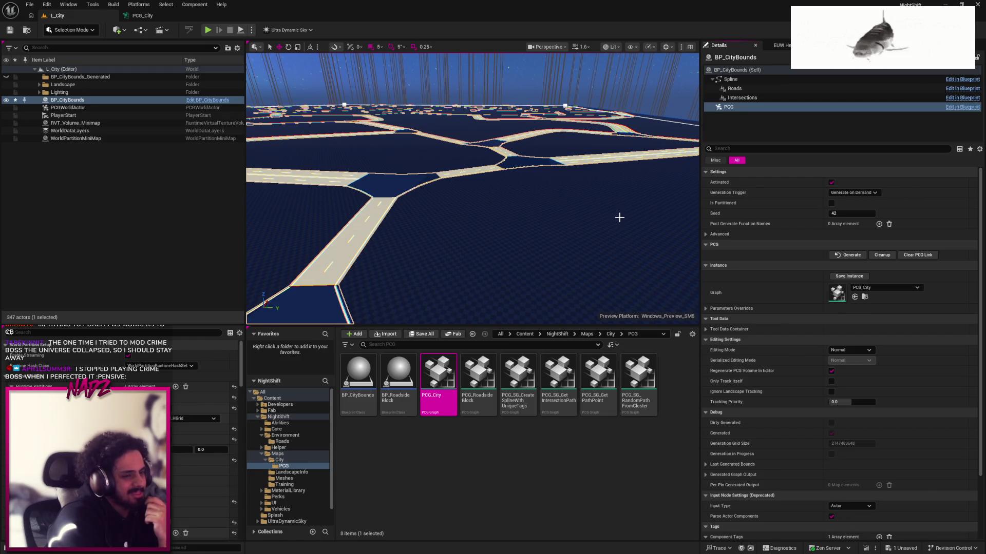
pyautogui.moveTo(619, 217)
pyautogui.mouseDown()
pyautogui.moveTo(619, 175)
pyautogui.moveTo(619, 221)
pyautogui.moveTo(595, 222)
pyautogui.mouseUp()
# Raise the viewport camera speed to 4.7 and fly along the forked, lane-marked road
pyautogui.click(581, 47)
pyautogui.moveTo(534, 66); pyautogui.dragTo(555, 66)
pyautogui.moveTo(513, 180)
pyautogui.mouseDown()
pyautogui.moveTo(495, 180)
pyautogui.moveTo(523, 185)
pyautogui.mouseUp()
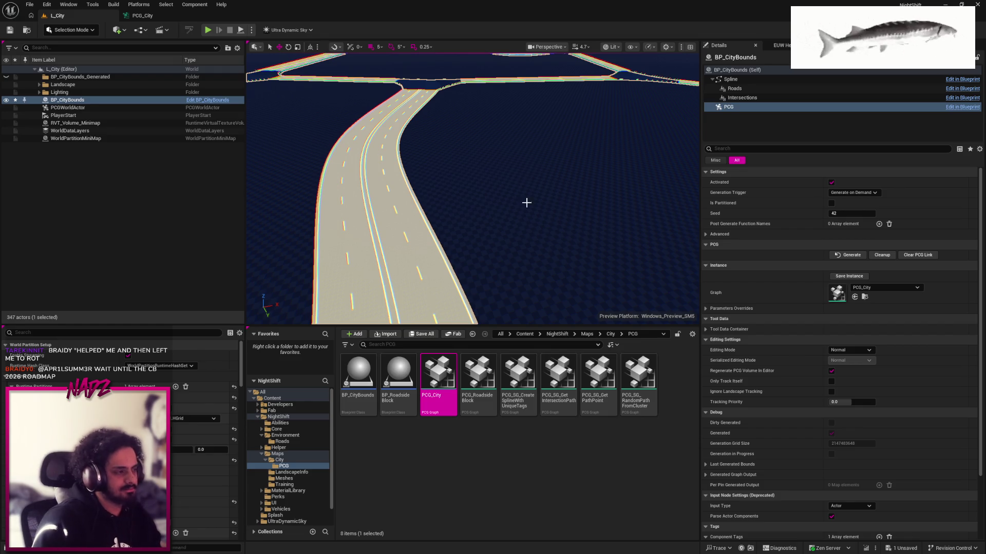
pyautogui.press('super')
# Bring Steam forward to its library home and open the Friends List
pyautogui.click(573, 545)
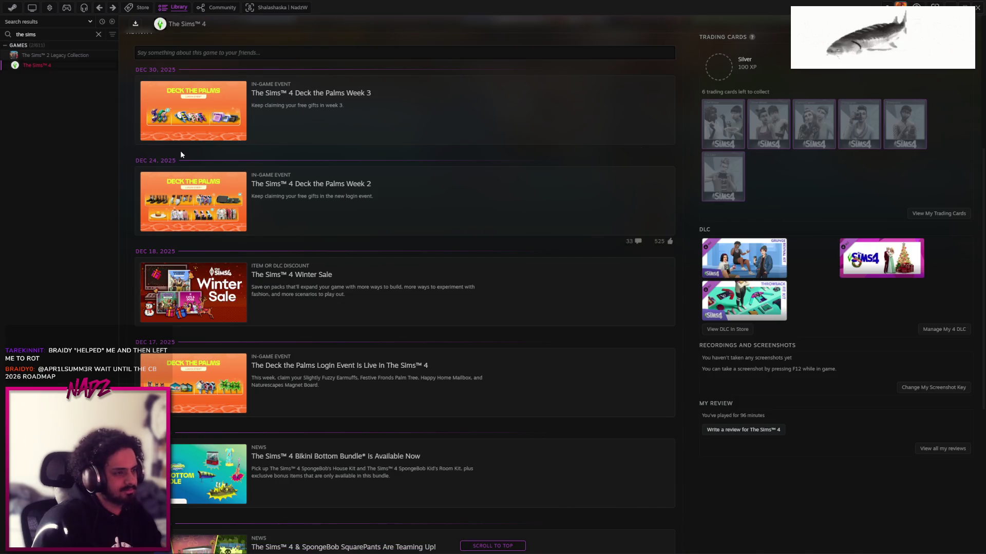
pyautogui.click(175, 8)
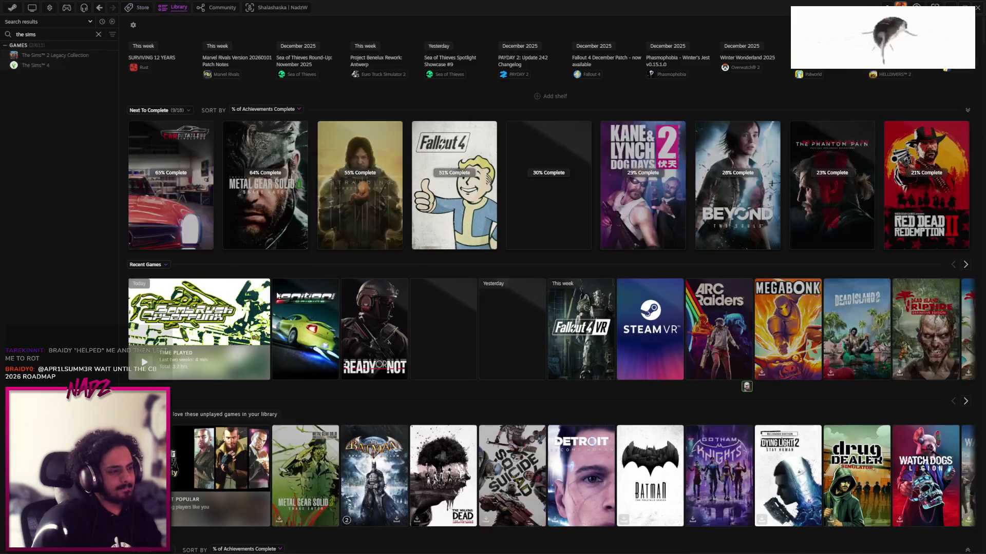
pyautogui.click(54, 8)
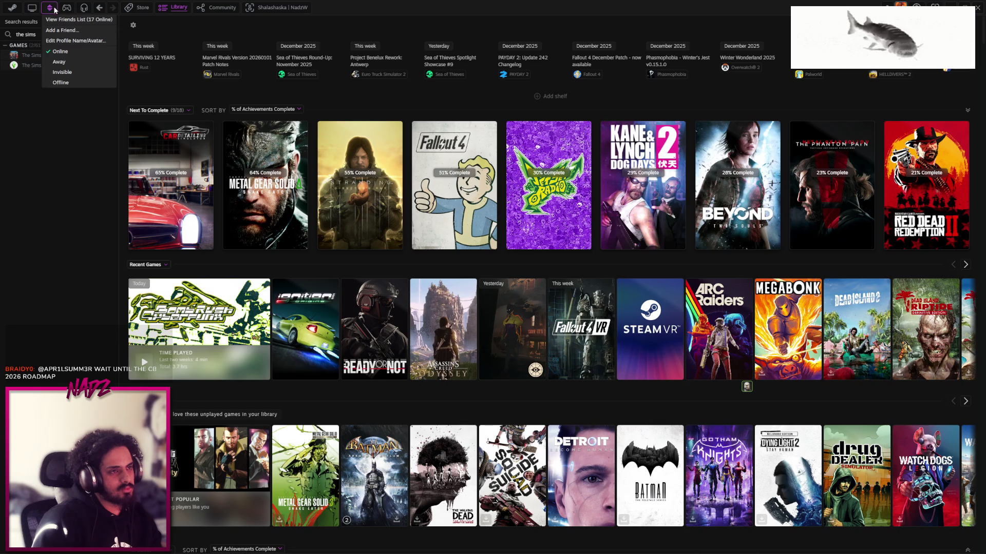
pyautogui.click(54, 18)
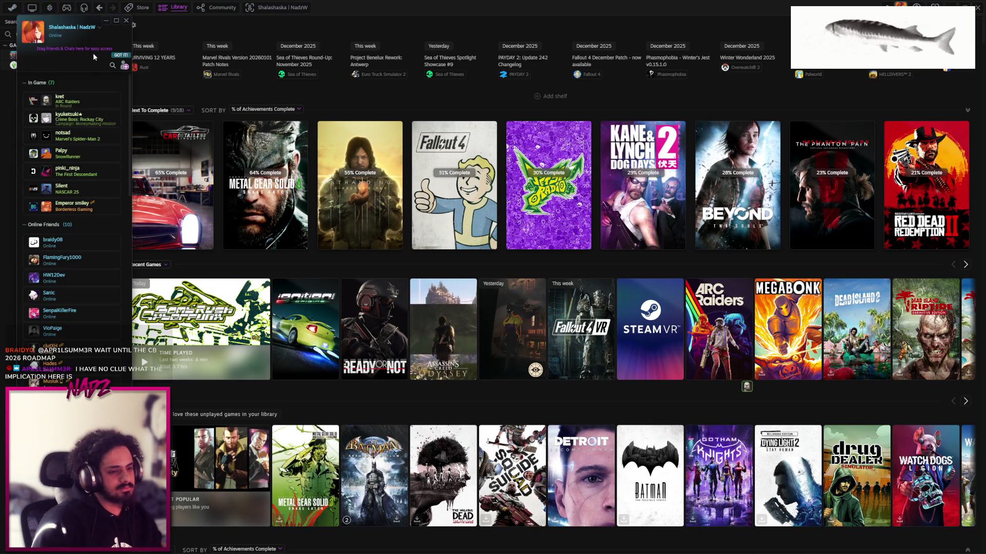
# Send 'let me in boss' to the friend playing ARC Raiders, then return to Unreal
pyautogui.click(77, 101)
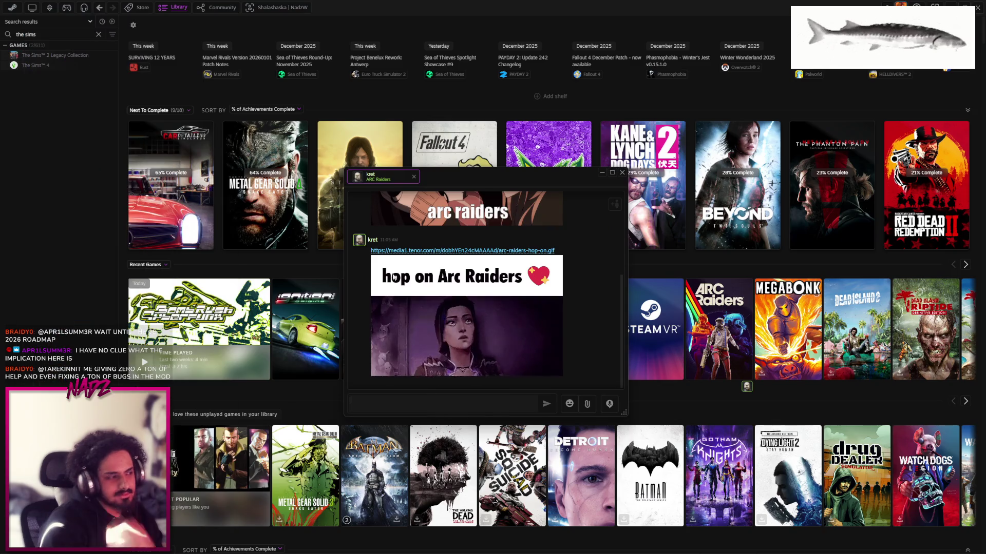
pyautogui.write('let me in boss')
pyautogui.press('Return')
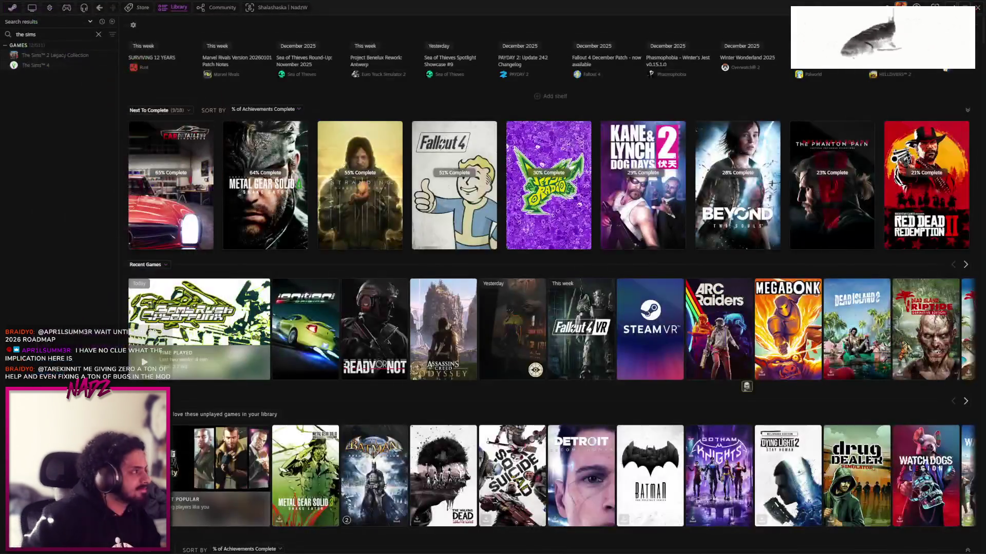
pyautogui.hotkey('alt', 'Tab')
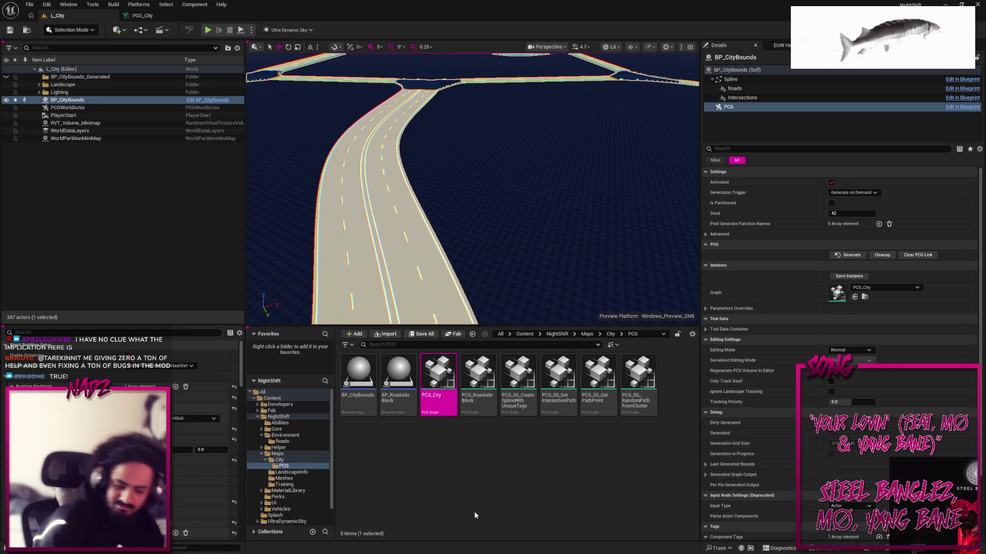
# Reopen the friend's Steam chat and send 'lmk when youre done'
pyautogui.press('super')
pyautogui.moveTo(681, 544)
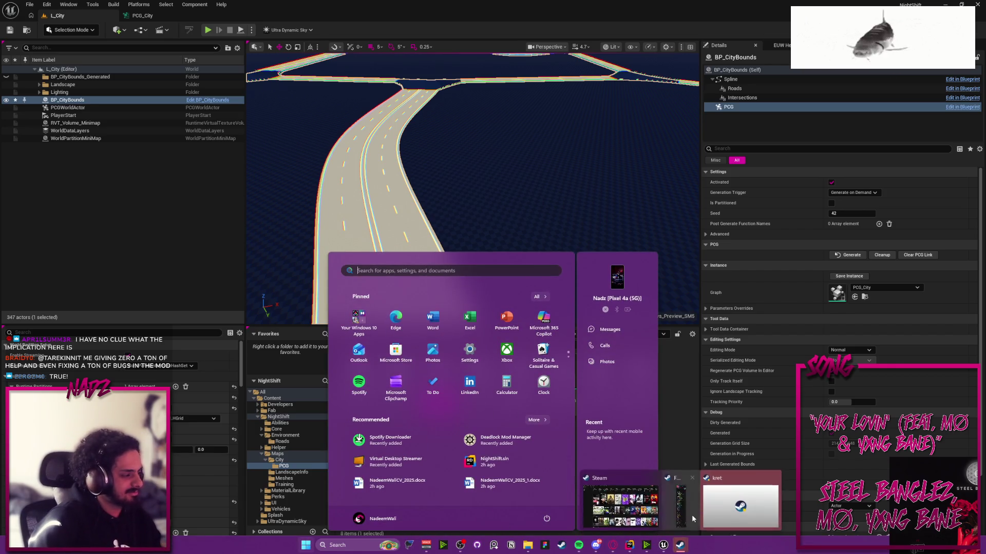
pyautogui.click(738, 501)
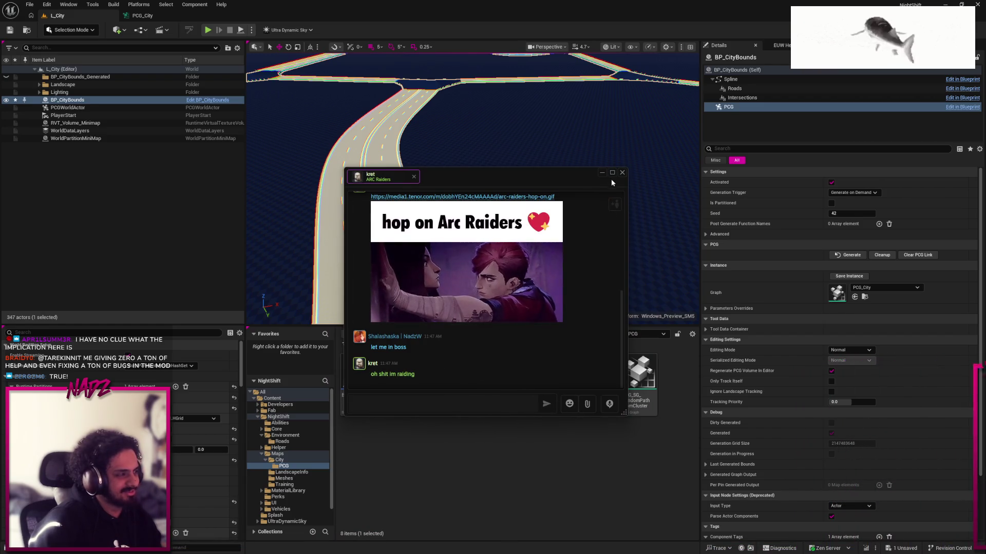
pyautogui.write('lmk when youre done')
pyautogui.press('Return')
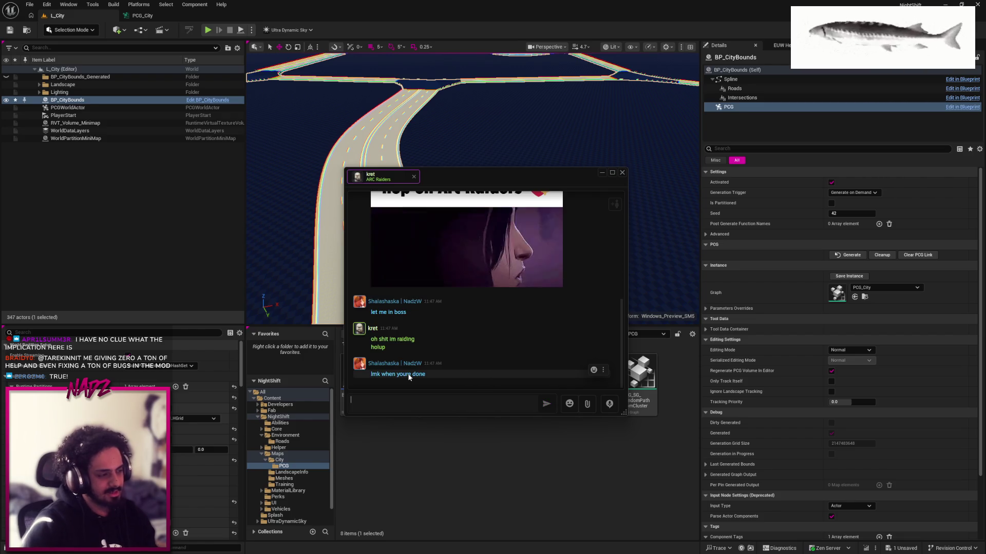
pyautogui.click(621, 172)
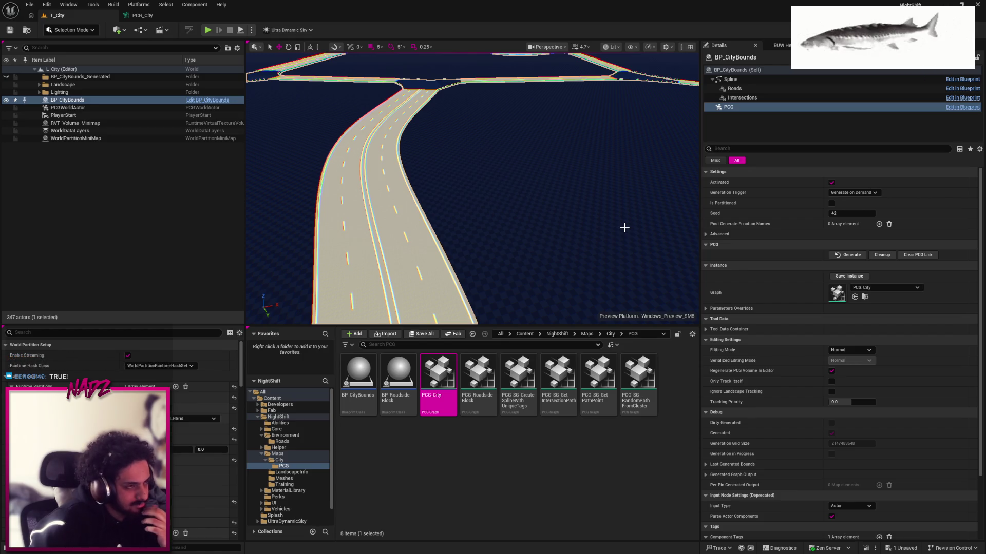
# Close the Steam chat window and dismiss the Start menu to return to Unreal
pyautogui.press('super')
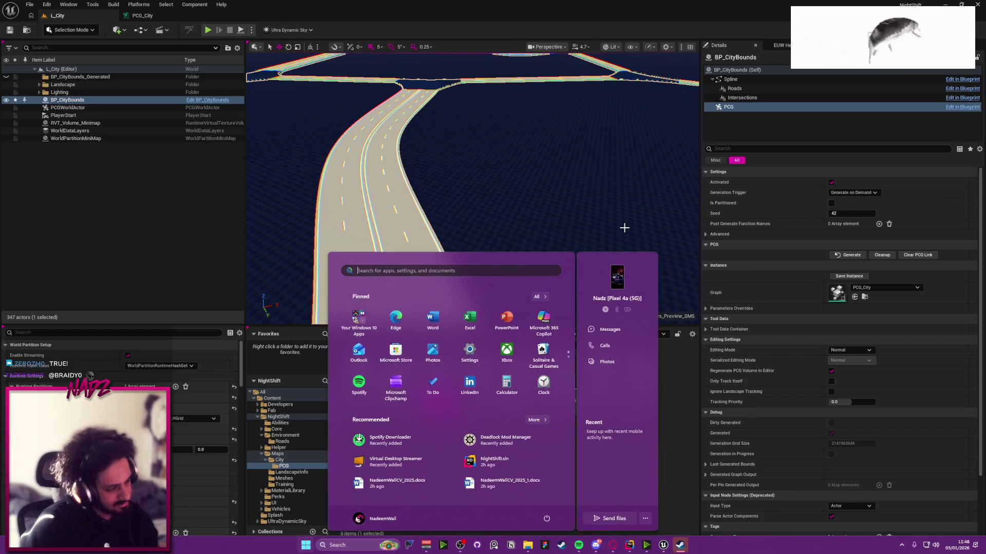
pyautogui.click(683, 549)
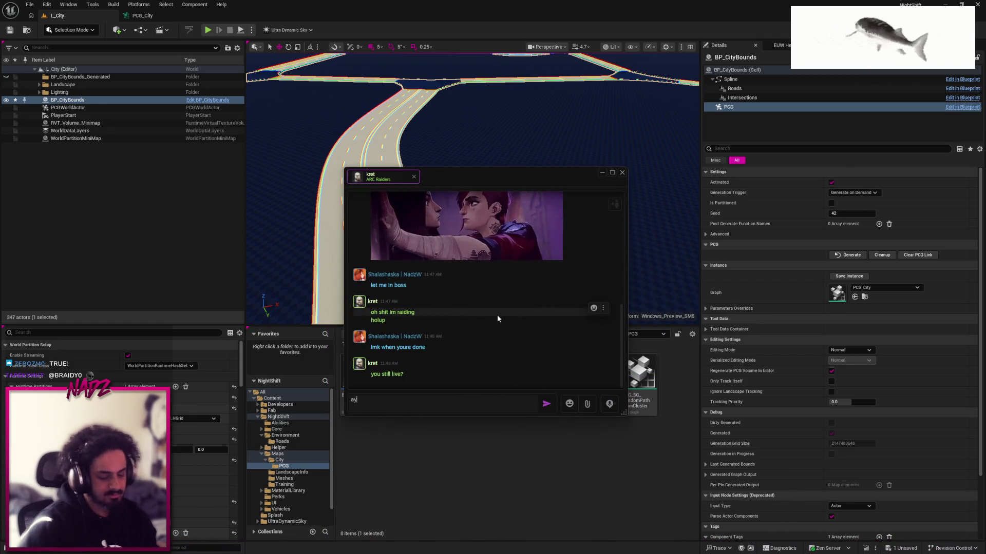
pyautogui.click(621, 173)
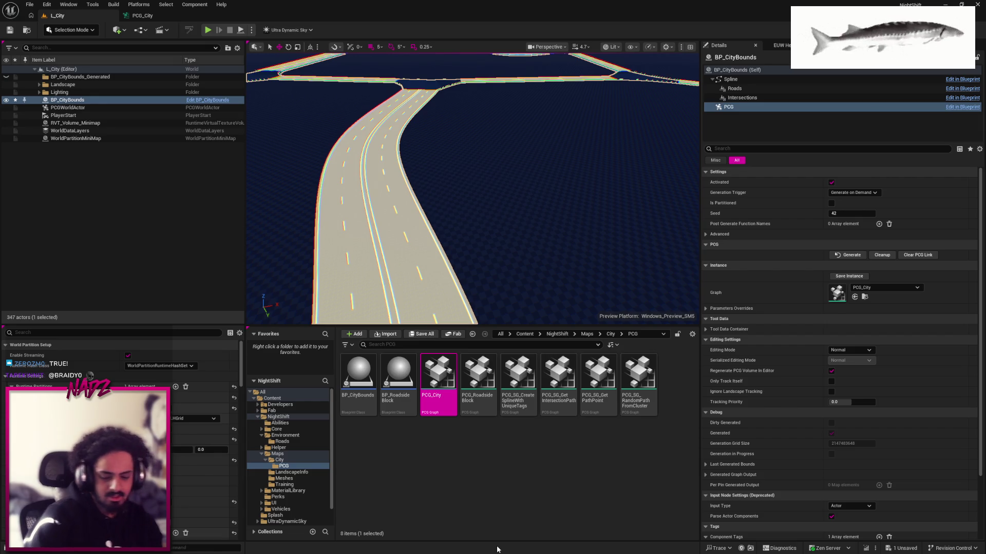
pyautogui.press('super')
pyautogui.press('Escape')
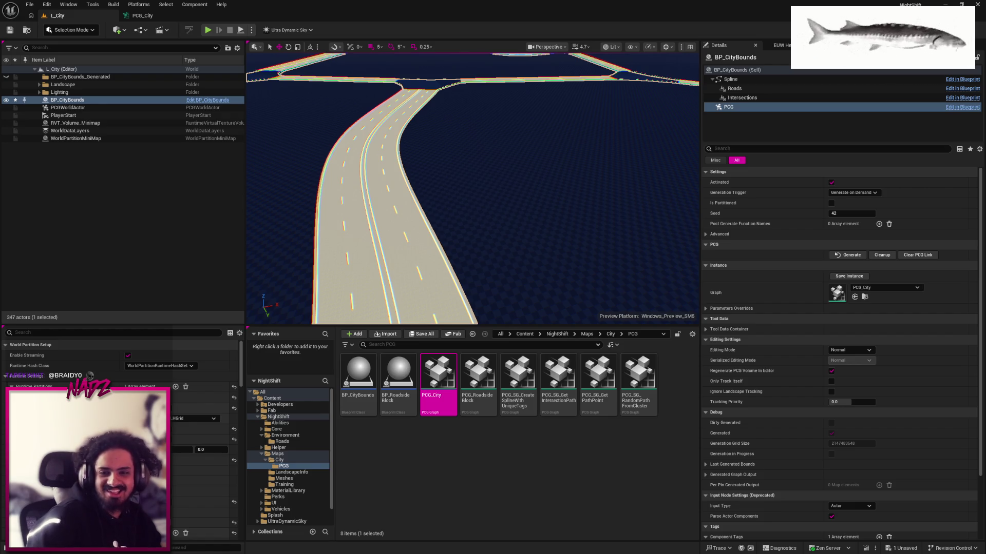
# Switch to Discord and highlight the message 'my storage drive imploded'
pyautogui.hotkey('alt', 'Tab')
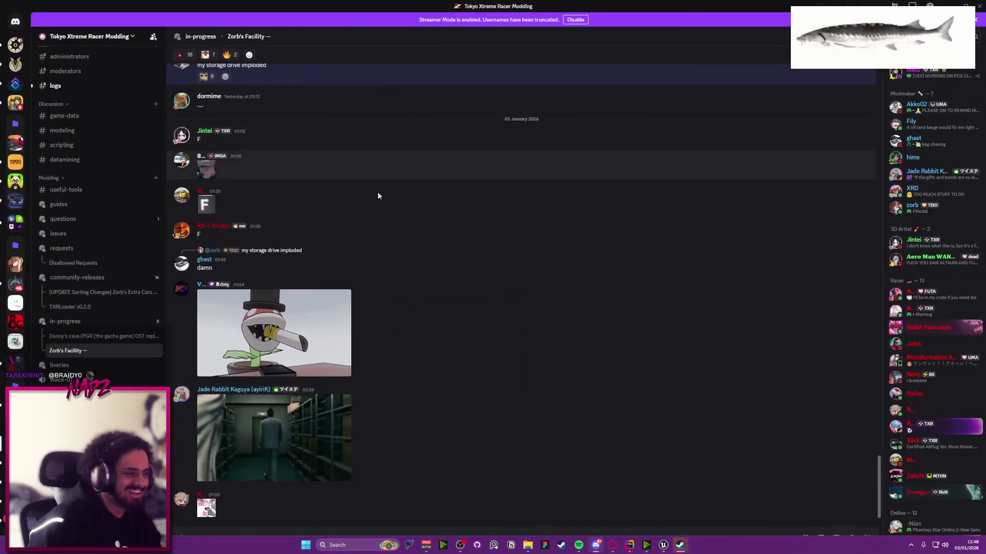
pyautogui.scroll(4, 322, 251)
pyautogui.moveTo(289, 296); pyautogui.dragTo(201, 295)
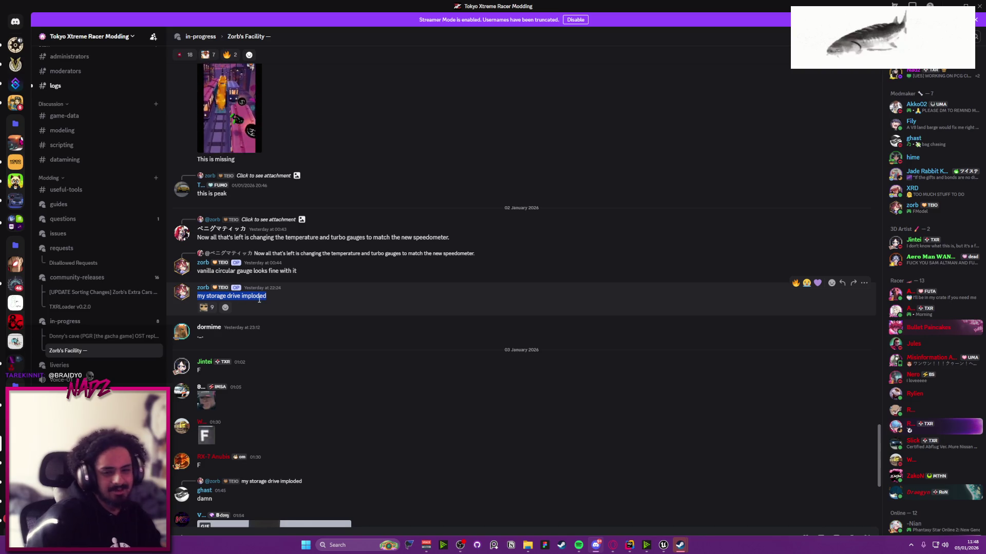
pyautogui.click(291, 301)
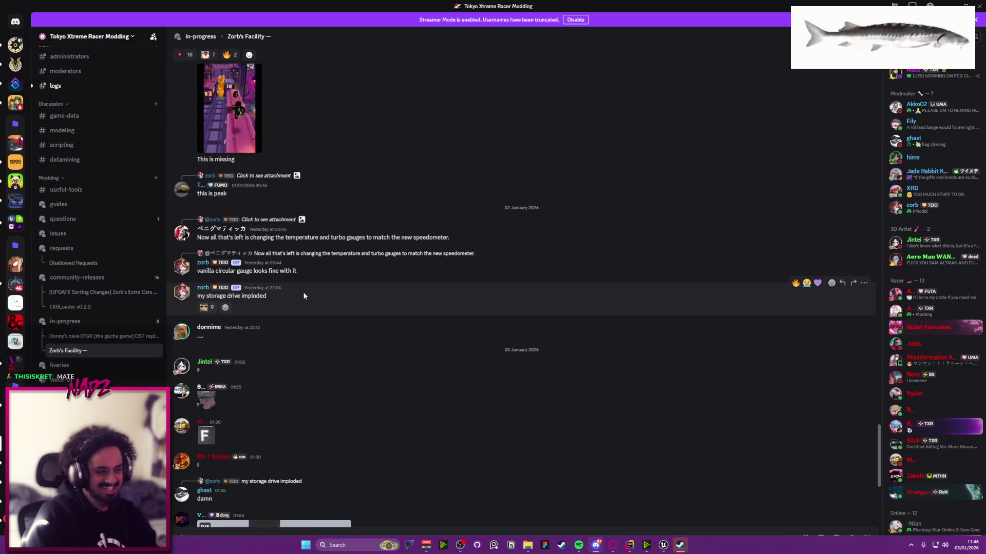
# Play the dashcam video in the thread full-screen, then exit the full-screen view
pyautogui.scroll(6, 316, 346)
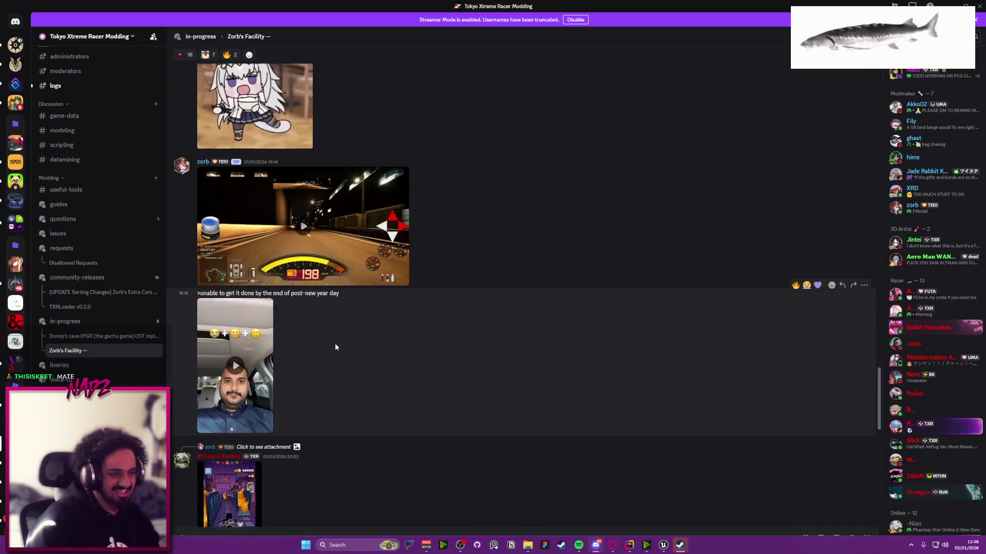
pyautogui.scroll(2, 338, 348)
pyautogui.click(312, 327)
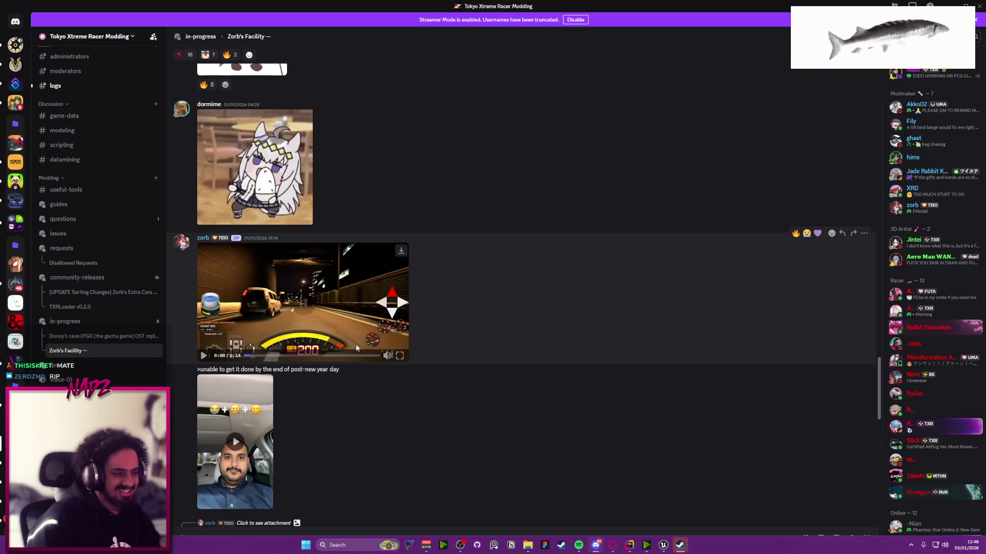
pyautogui.click(399, 355)
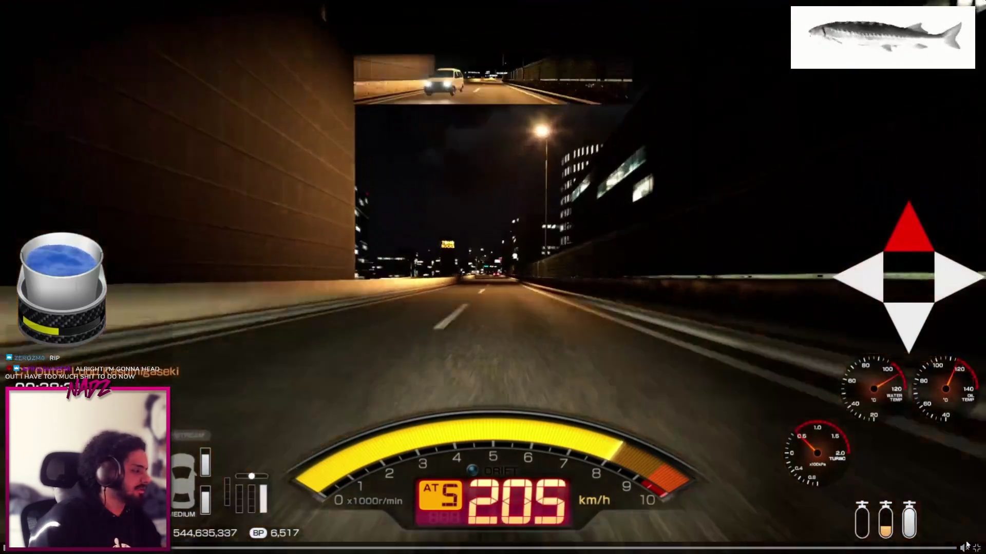
pyautogui.press('Escape')
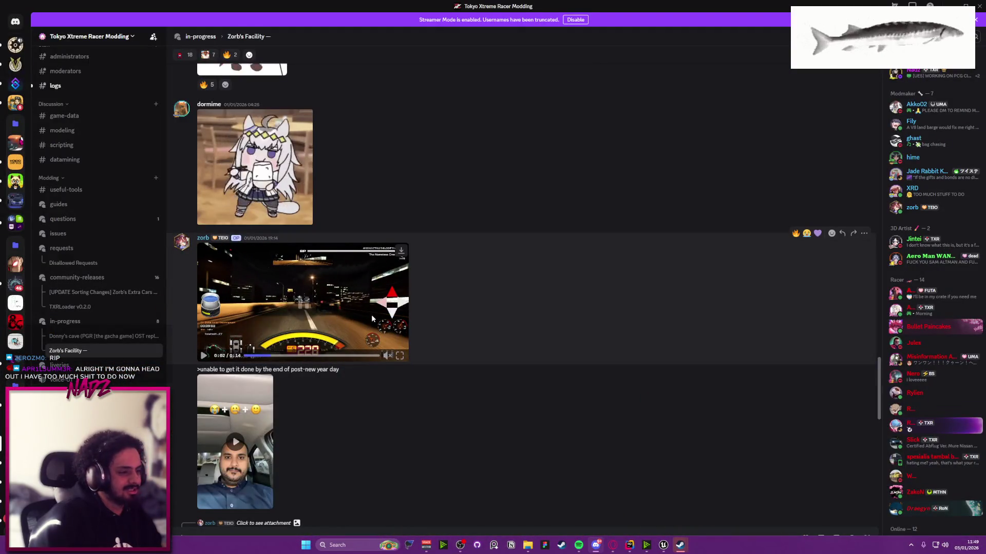
# Scroll through the channel's older messages, then return to the Unreal editor
pyautogui.scroll(-5, 389, 281)
pyautogui.scroll(-3, 390, 280)
pyautogui.scroll(10, 420, 342)
pyautogui.scroll(10, 424, 355)
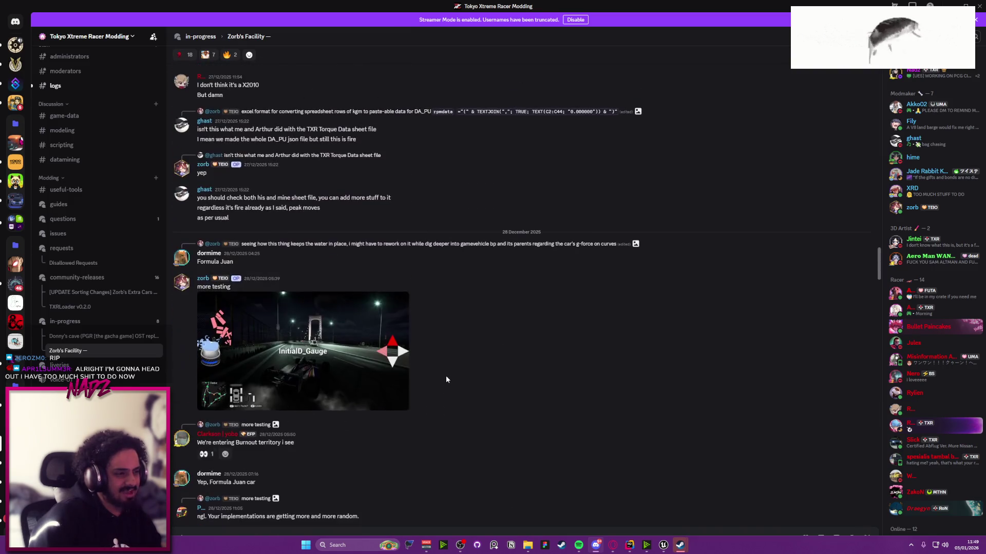
pyautogui.scroll(-8, 450, 379)
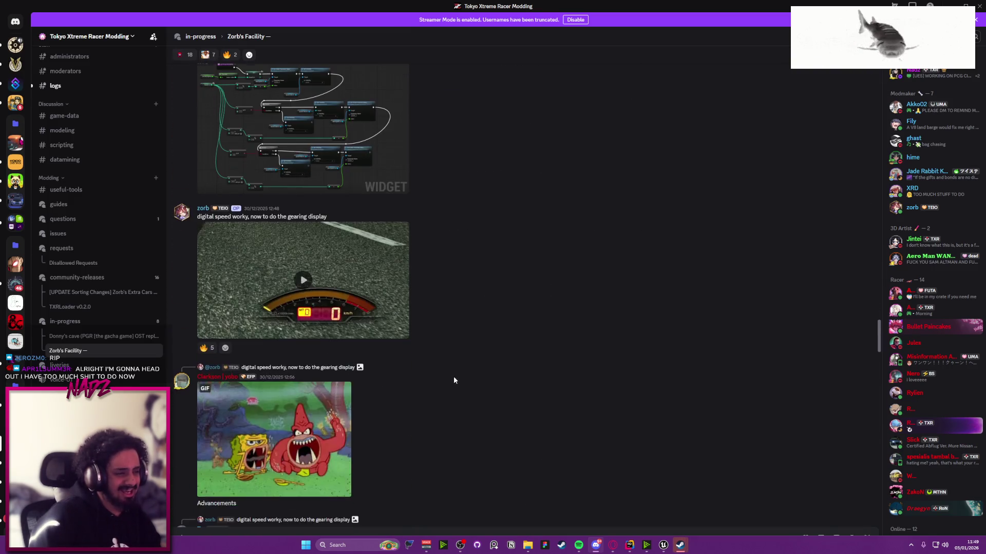
pyautogui.scroll(6, 503, 331)
pyautogui.scroll(15, 511, 316)
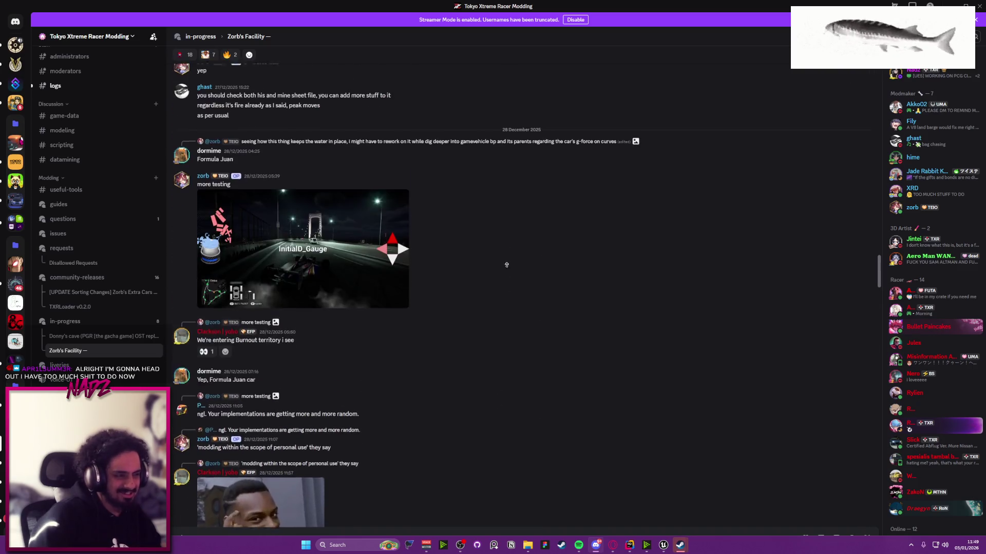
pyautogui.scroll(5, 516, 211)
pyautogui.hotkey('alt', 'Tab')
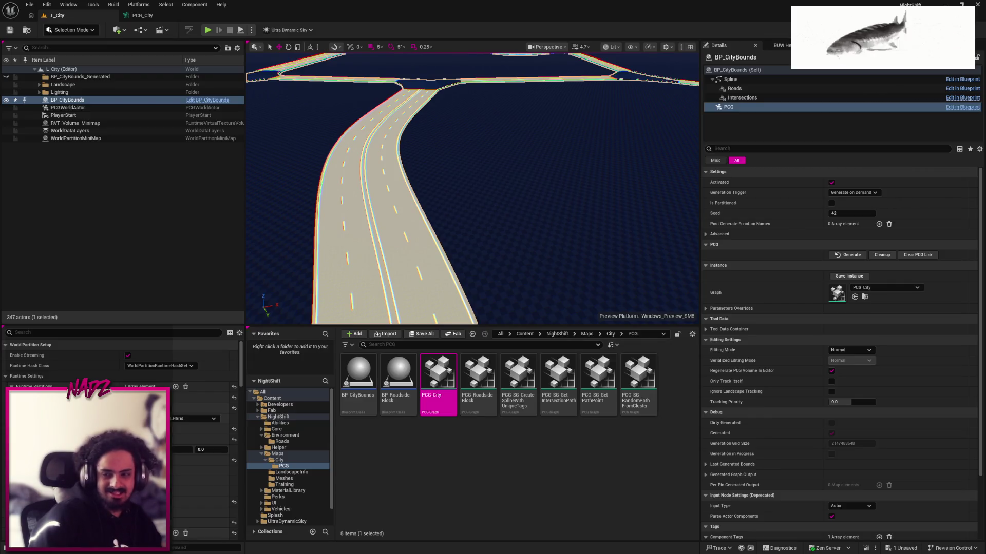
# Save BP_CityBounds with Save Selected in the Save Content dialog as the editor quits
pyautogui.hotkey('ctrl', 's')
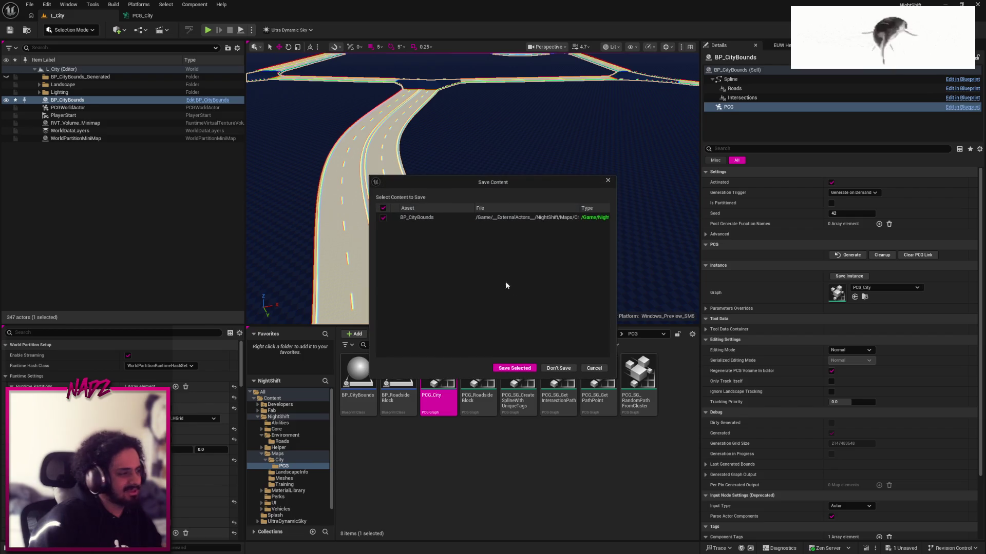
pyautogui.click(509, 367)
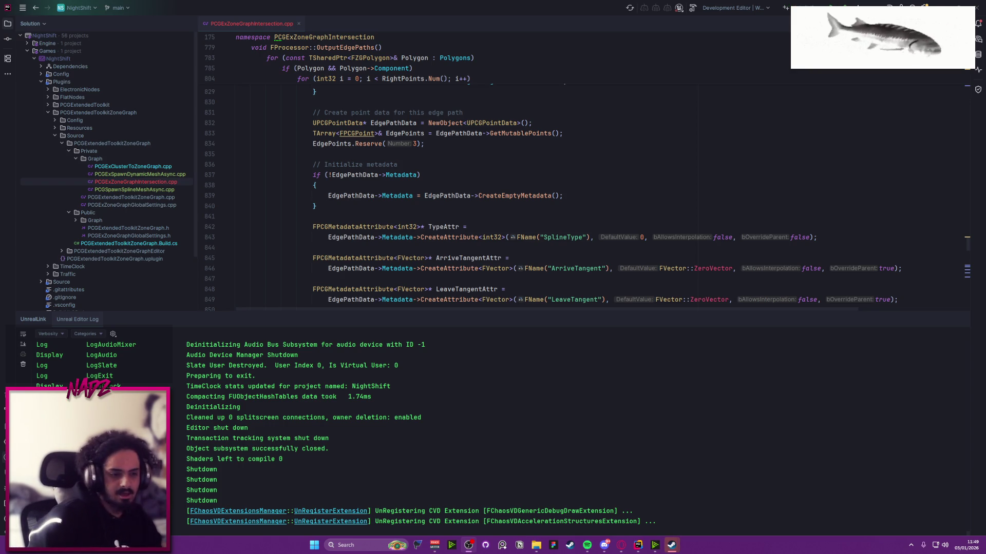
# Minimize Rider and Spotify, close the Steam friend chat, and bring up the Steam library
pyautogui.click(469, 545)
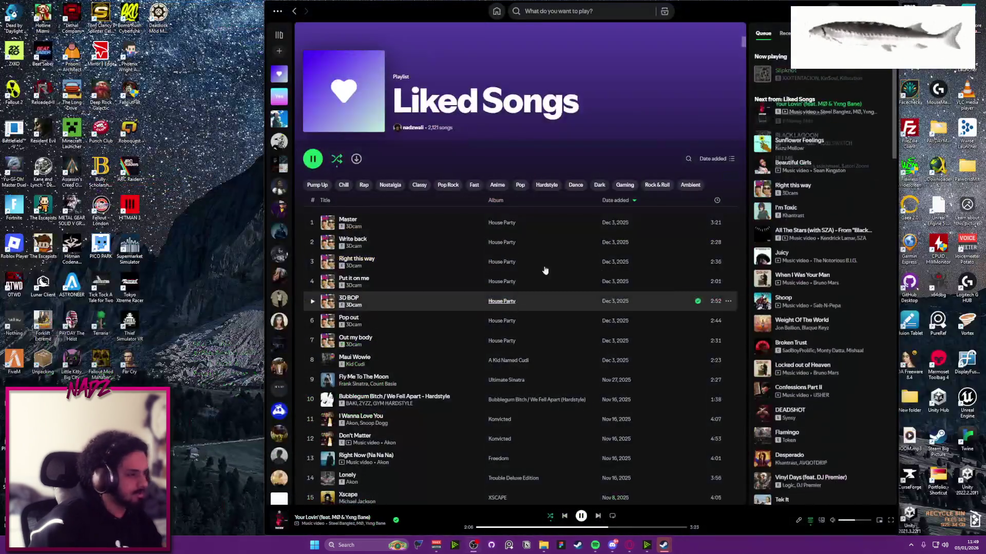
pyautogui.click(595, 545)
pyautogui.click(663, 545)
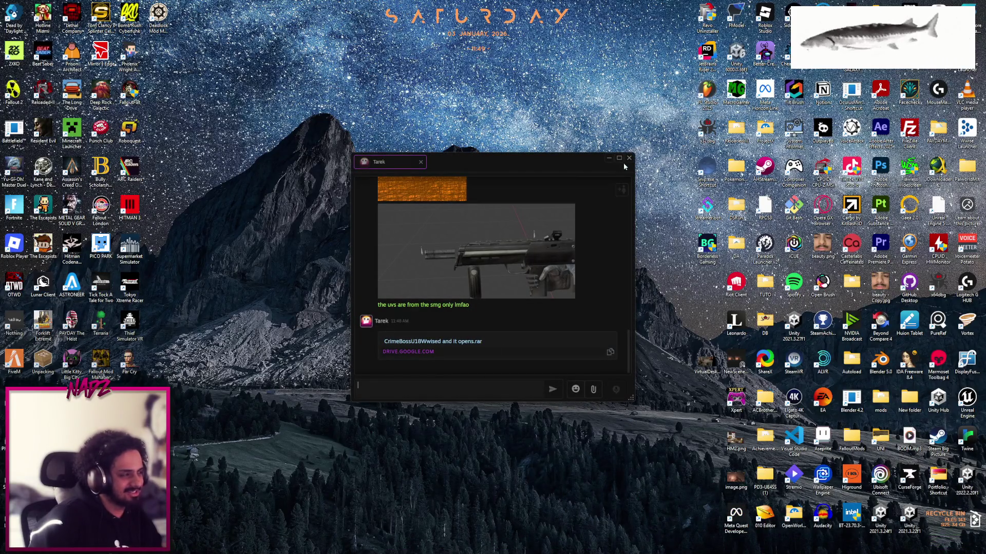
pyautogui.click(630, 159)
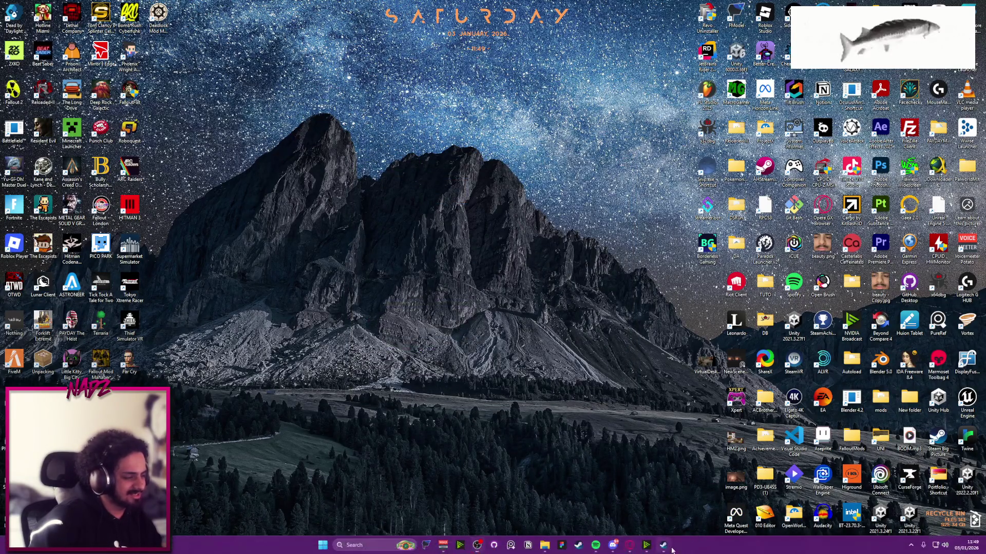
pyautogui.moveTo(663, 546)
pyautogui.click(695, 506)
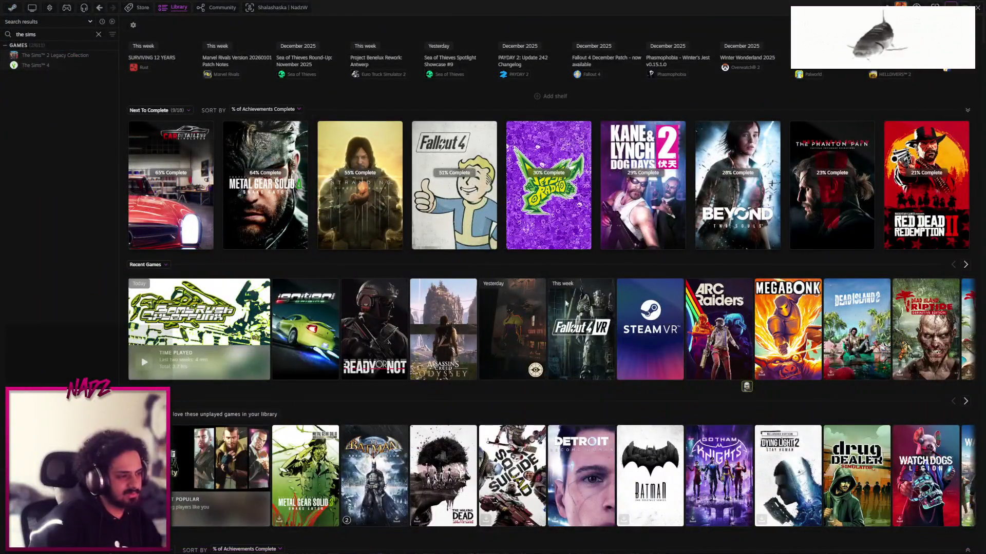
# Launch ARC Raiders from its Steam page, hide the friend chats, and switch to Opera
pyautogui.click(719, 329)
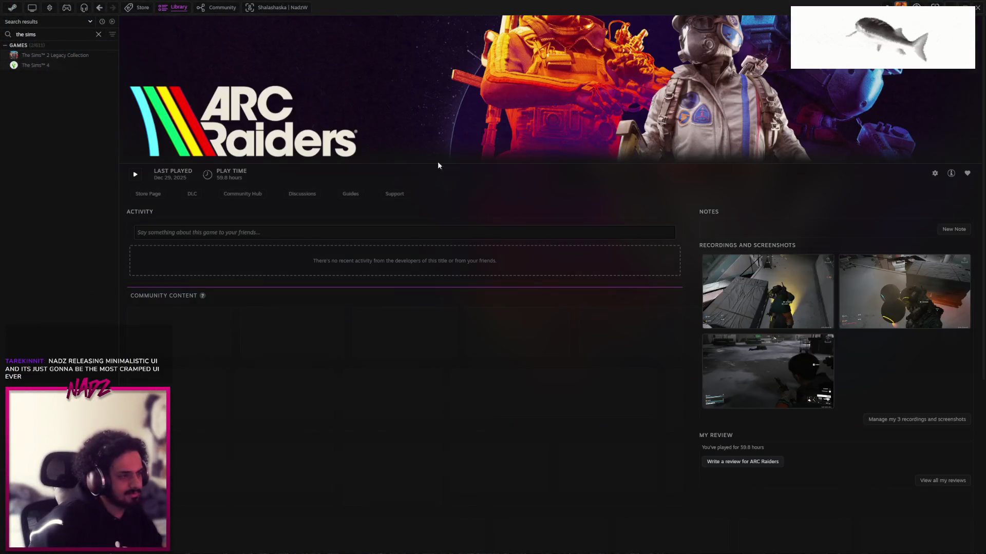
pyautogui.click(140, 173)
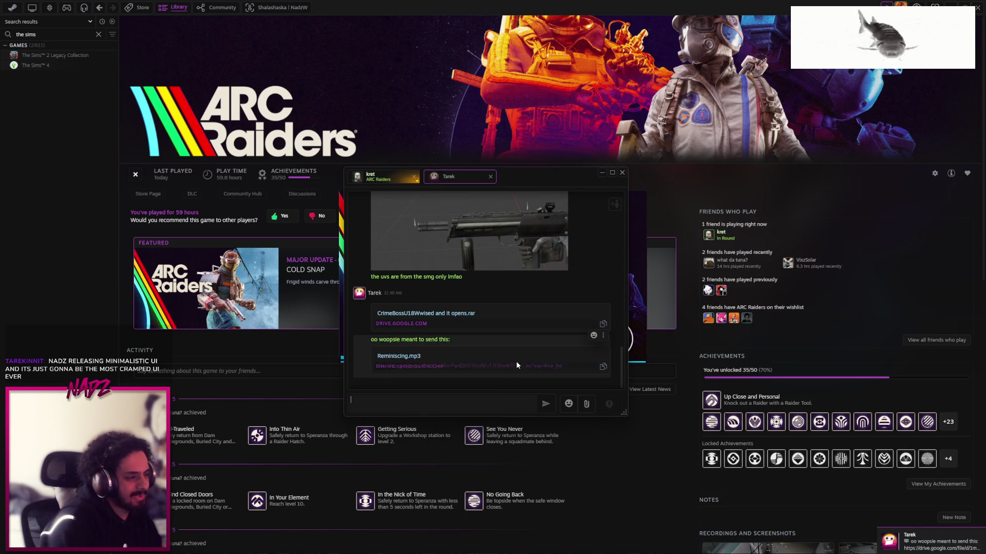
pyautogui.click(602, 174)
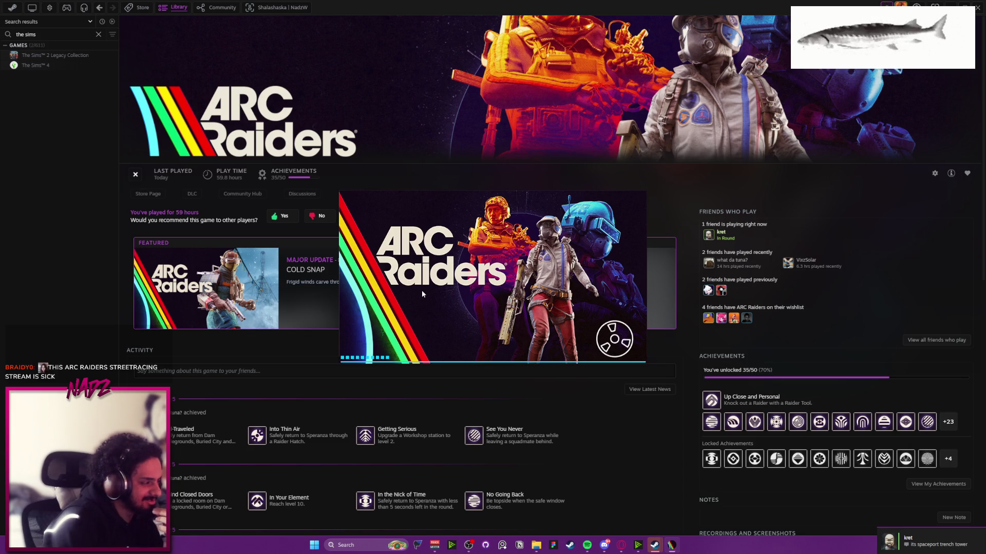
pyautogui.click(959, 532)
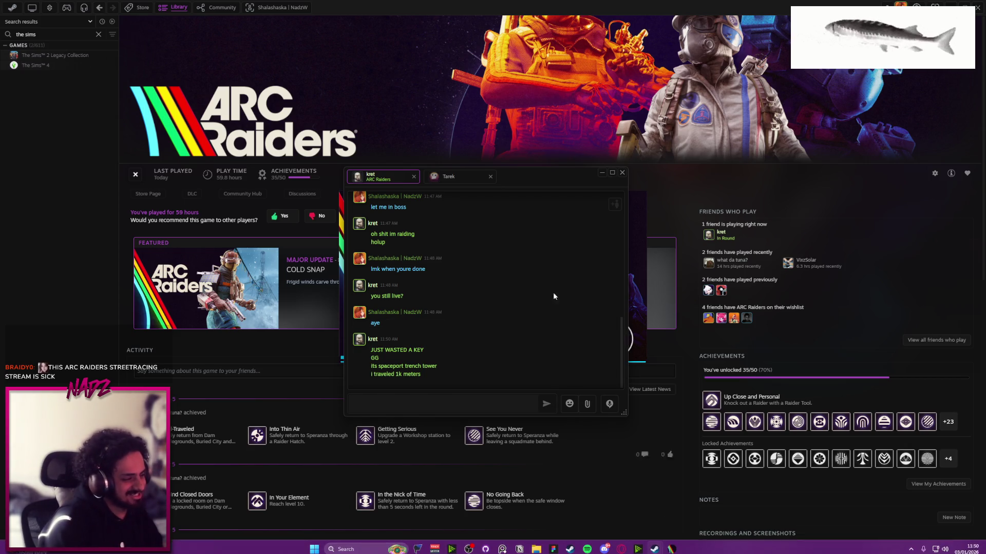
pyautogui.click(654, 543)
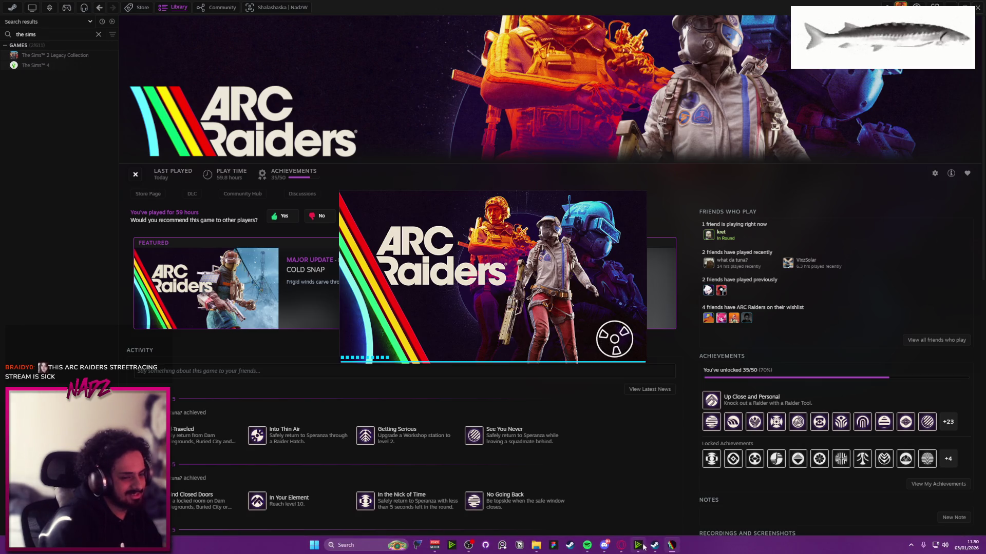
pyautogui.click(628, 547)
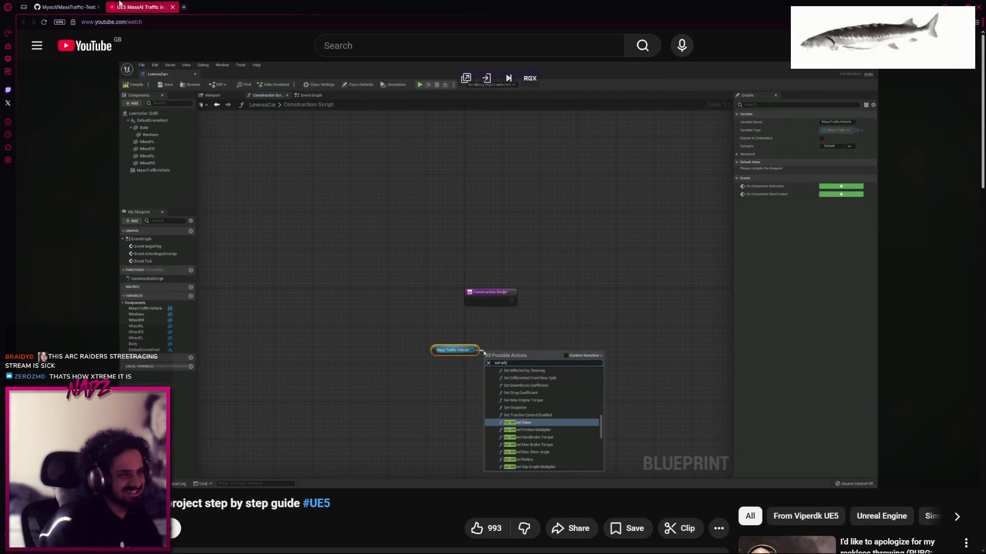
# Open a new Opera window and go to twitch.tv
pyautogui.hotkey('ctrl', 'n')
pyautogui.write('ue5 zonegraph')
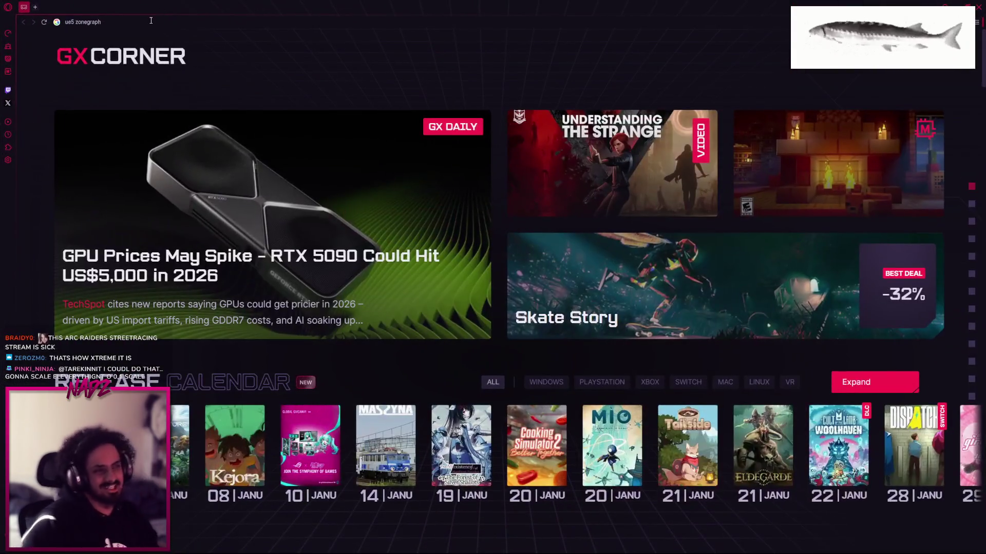
pyautogui.click(151, 20)
pyautogui.write('twit')
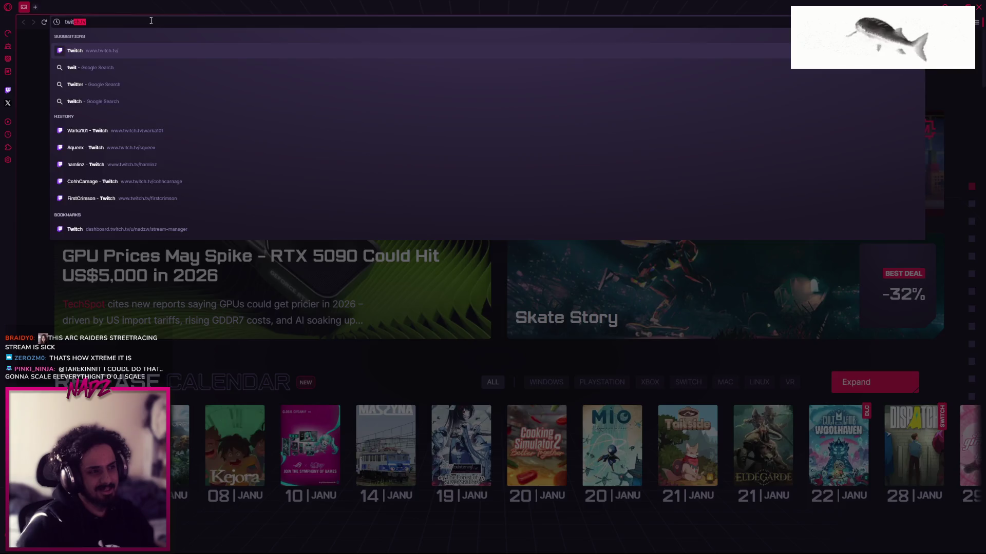
pyautogui.press('Return')
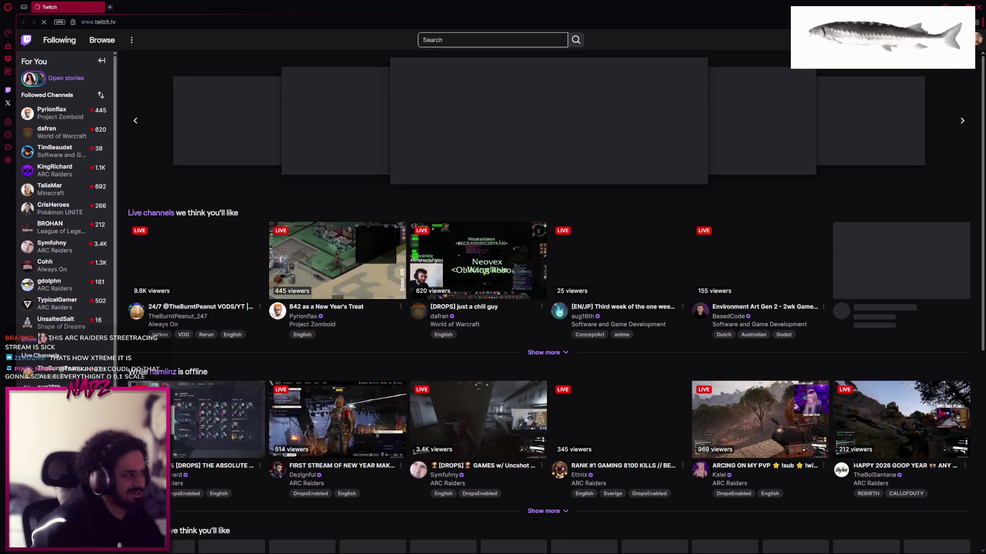
# Go to the Creator Dashboard from the avatar menu and open Stream Manager
pyautogui.click(977, 40)
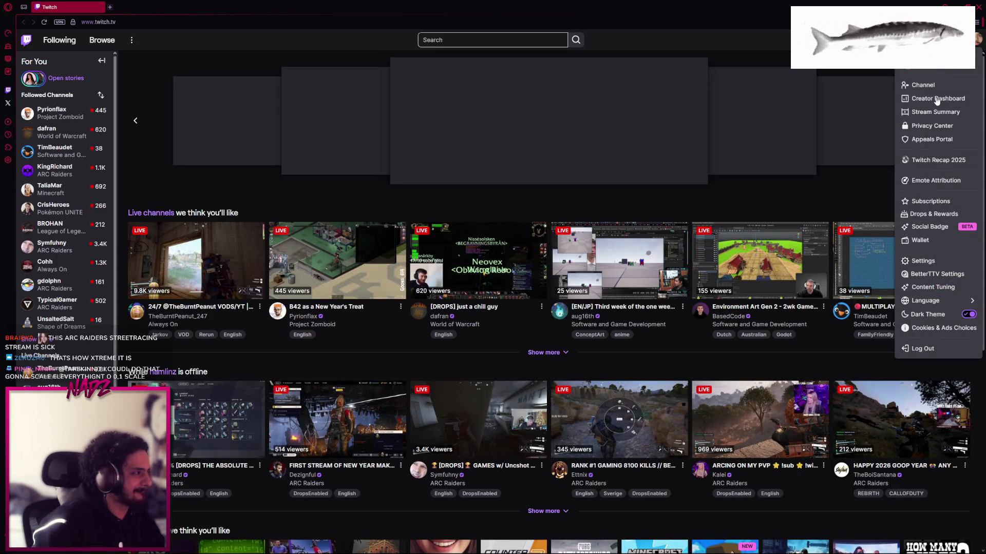
pyautogui.hotkey('alt', 'Tab')
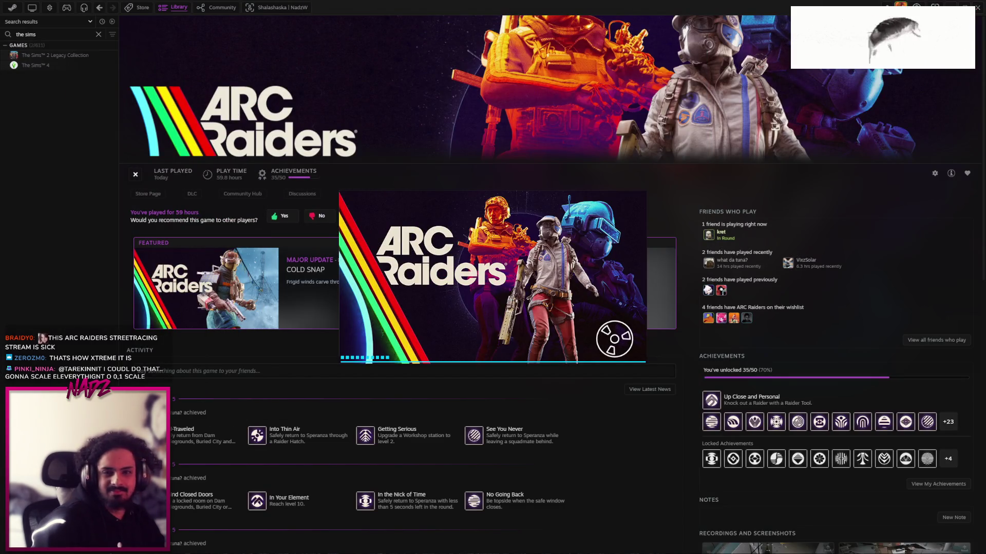
pyautogui.hotkey('alt', 'Tab')
pyautogui.click(52, 86)
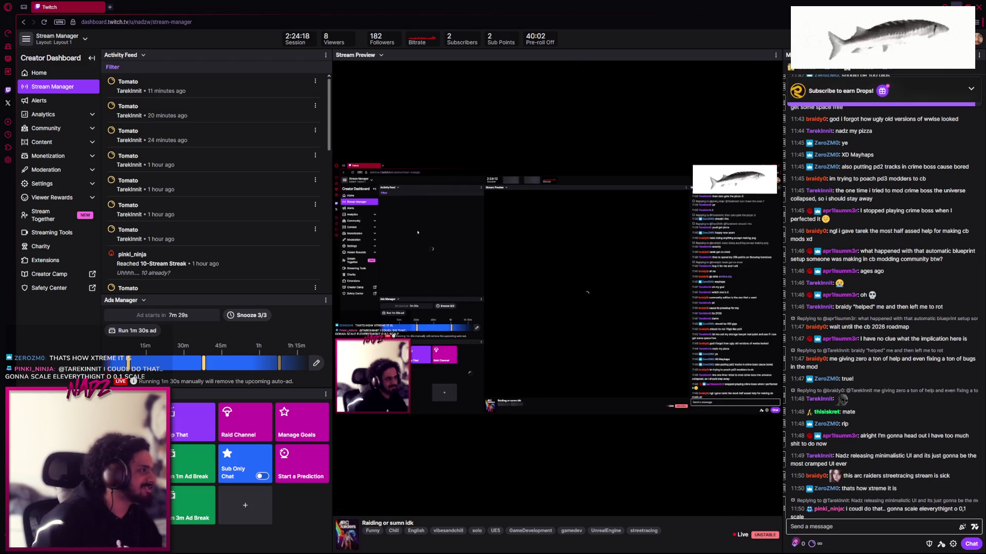
# Switch from the browser back to ARC Raiders as it loads into the main lobby
pyautogui.hotkey('alt', 'Tab')
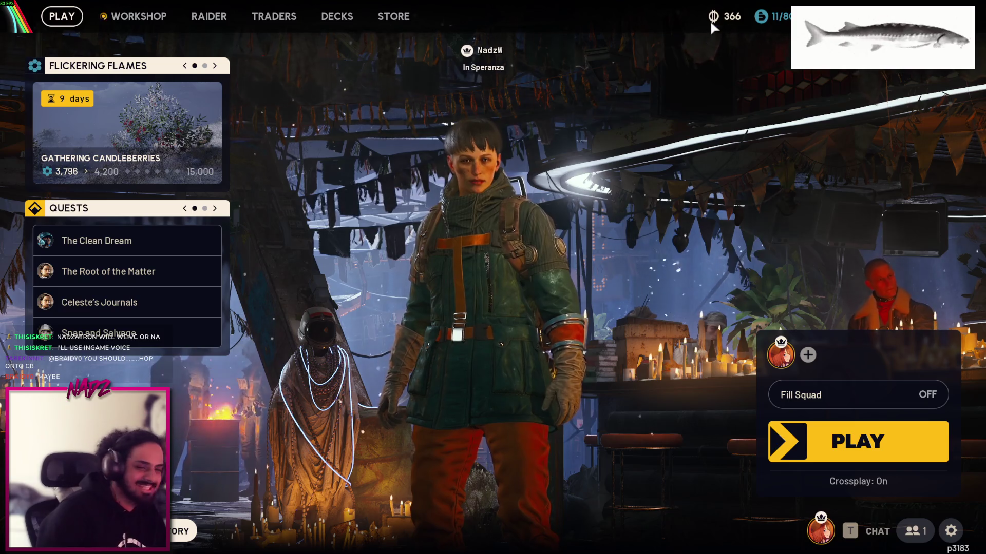
pyautogui.moveTo(712, 20)
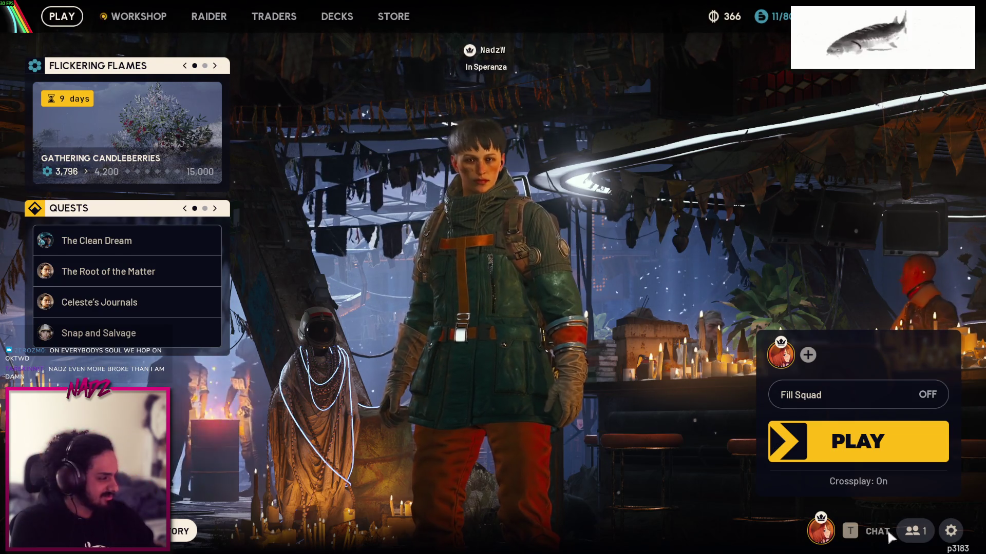
pyautogui.click(913, 531)
pyautogui.rightClick(539, 121)
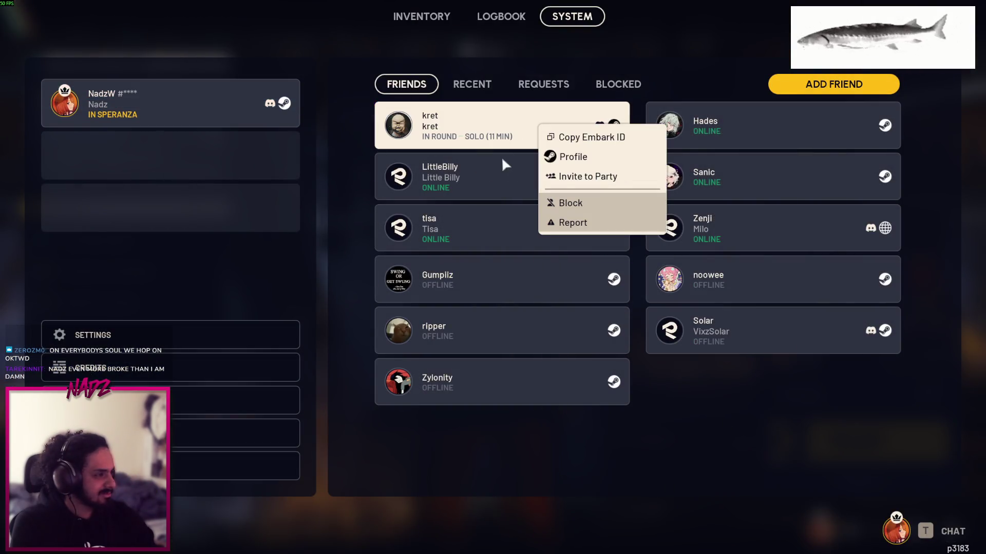
pyautogui.click(711, 432)
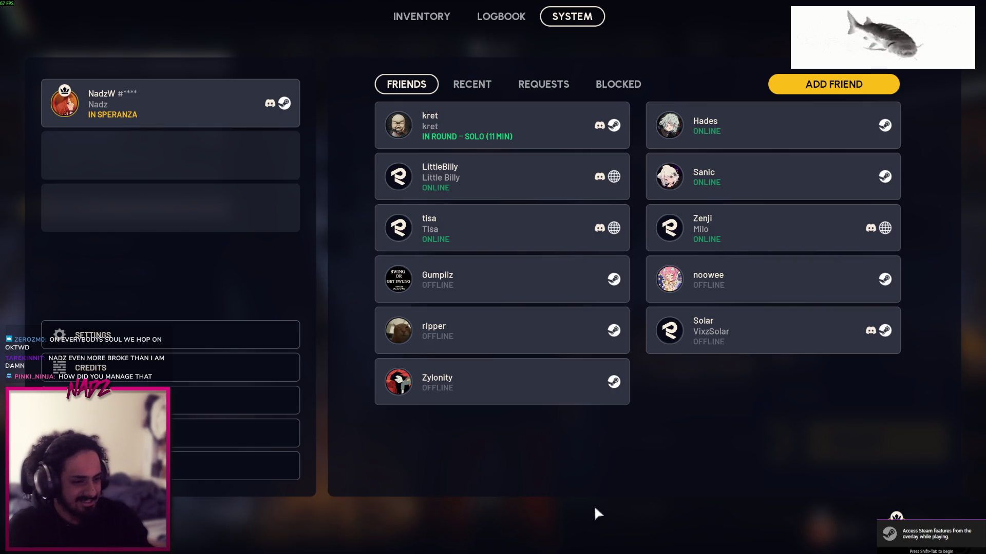
pyautogui.press('Escape')
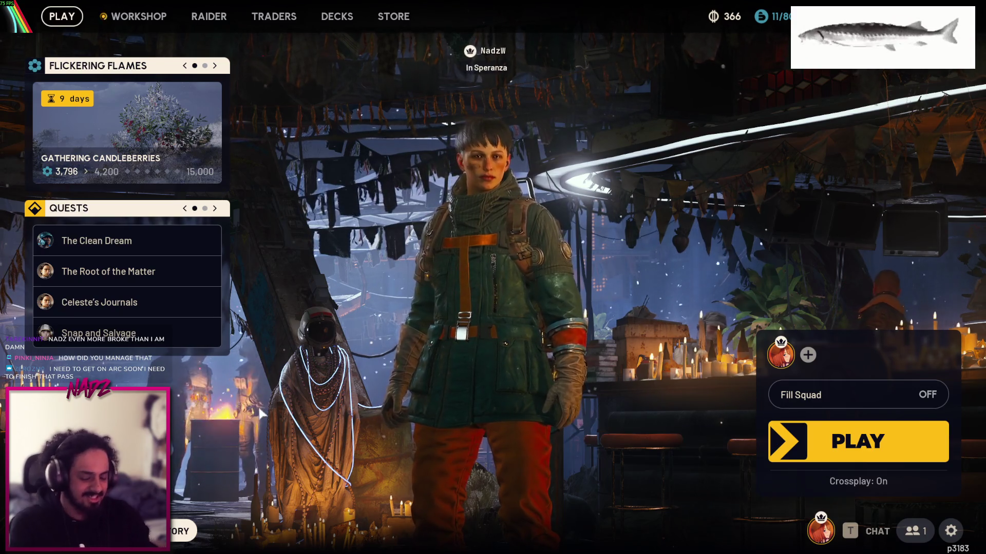
pyautogui.press('Escape')
pyautogui.click(123, 370)
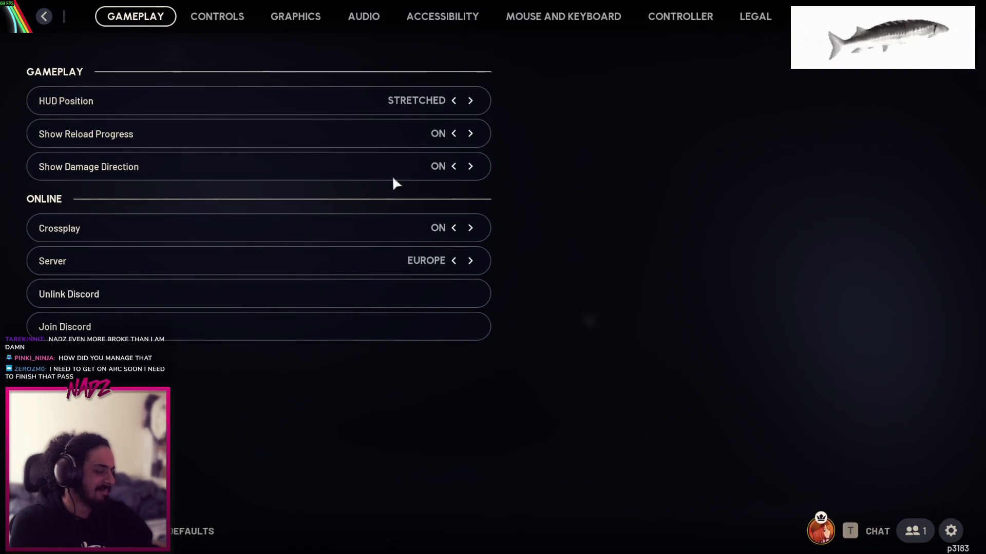
# Review the Controls, Graphics and Audio settings tabs, then close Settings back to the Speranza lobby
pyautogui.click(215, 17)
pyautogui.click(301, 17)
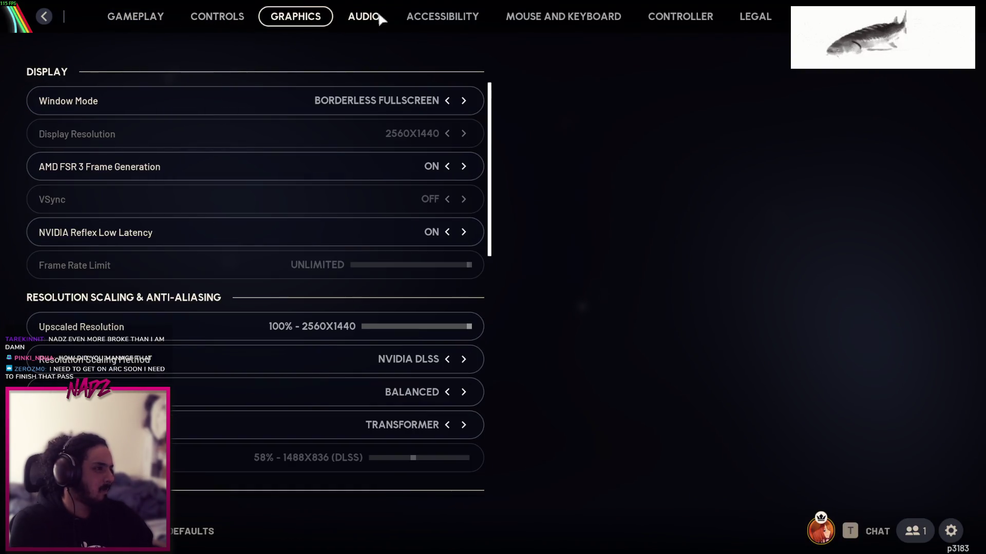
pyautogui.click(379, 16)
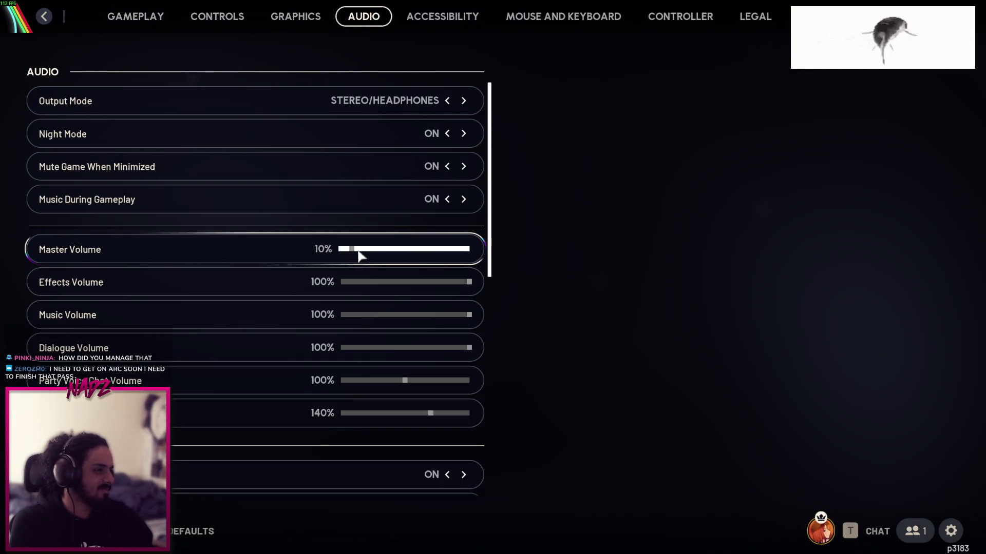
pyautogui.press('Escape')
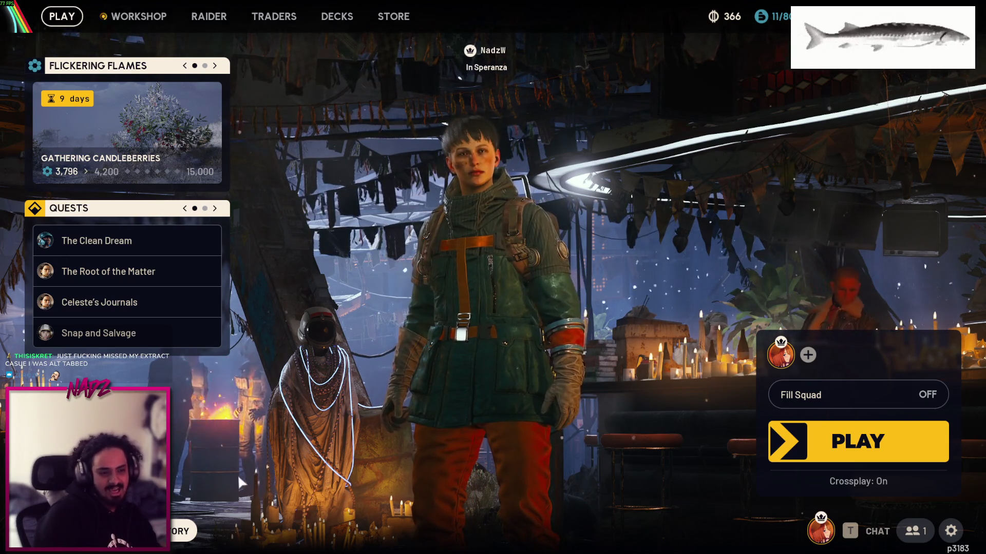
pyautogui.press('Tab')
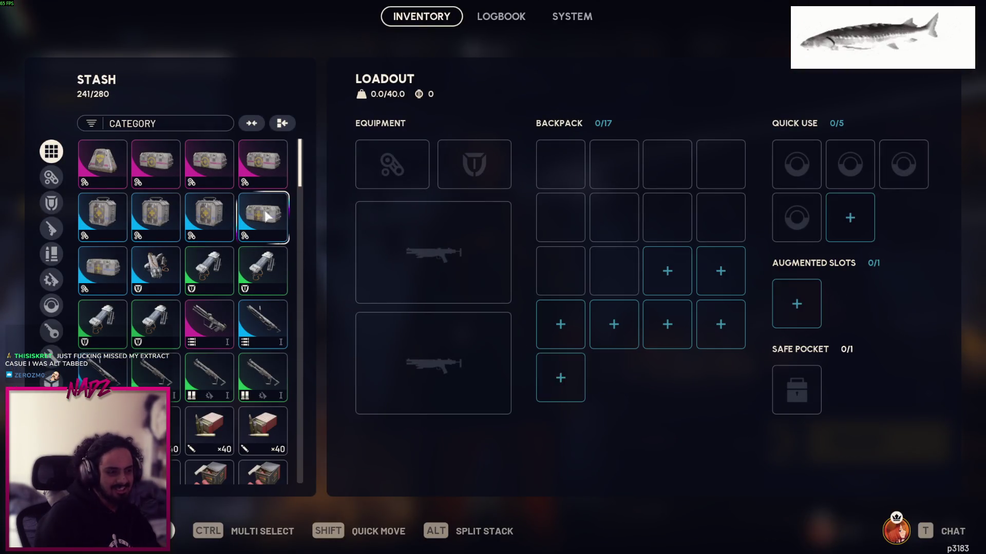
pyautogui.moveTo(302, 165)
pyautogui.mouseDown()
pyautogui.moveTo(298, 465)
pyautogui.moveTo(295, 122)
pyautogui.mouseUp()
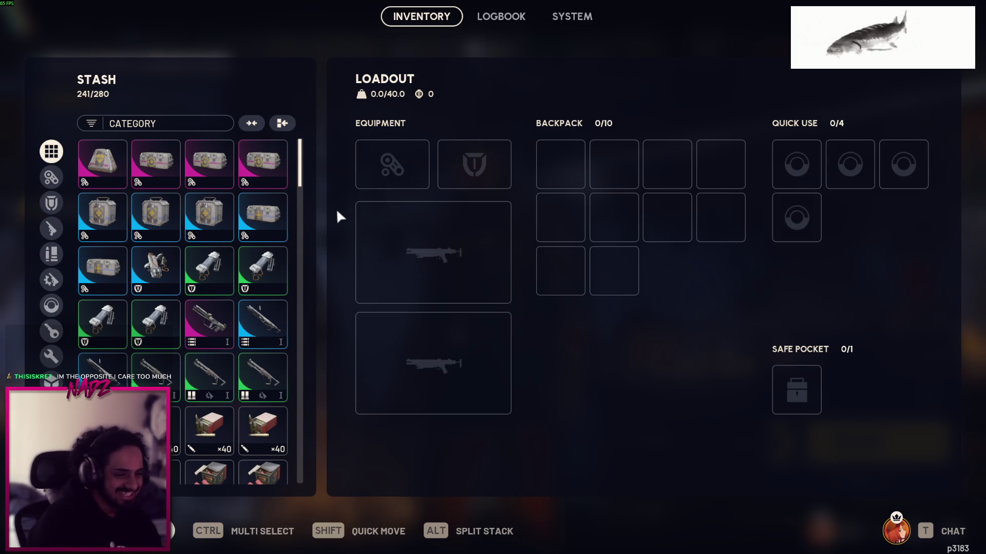
pyautogui.scroll(-1, 302, 175)
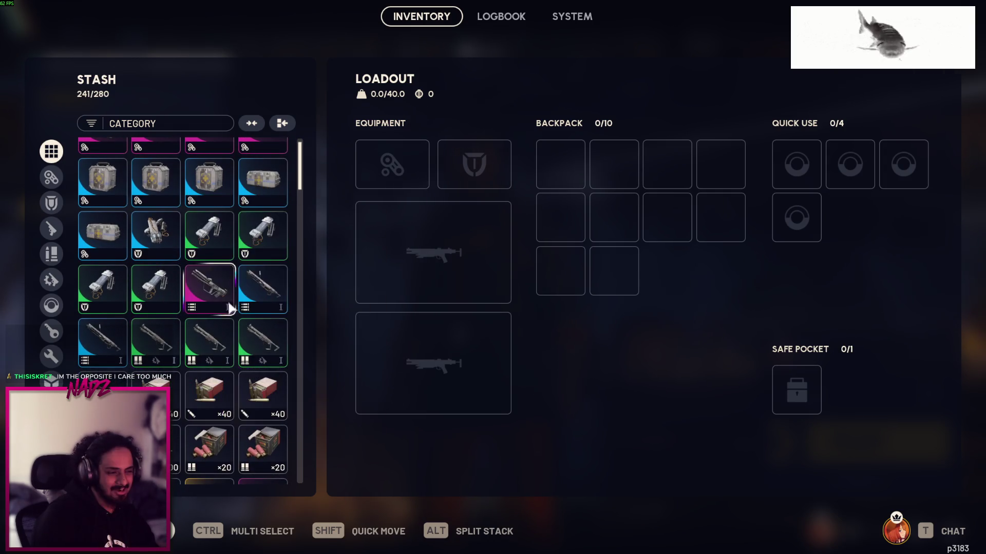
pyautogui.scroll(1, 304, 172)
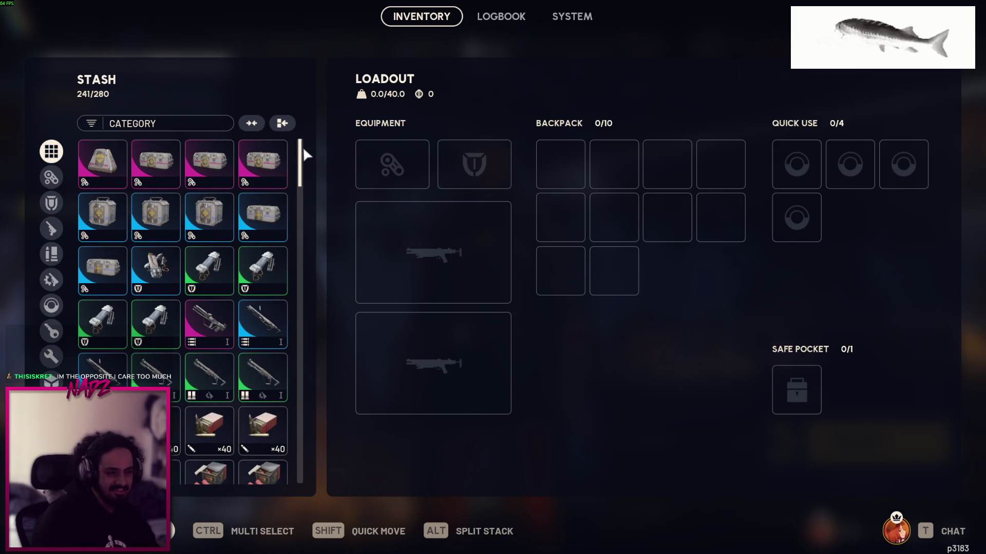
pyautogui.scroll(-6, 310, 199)
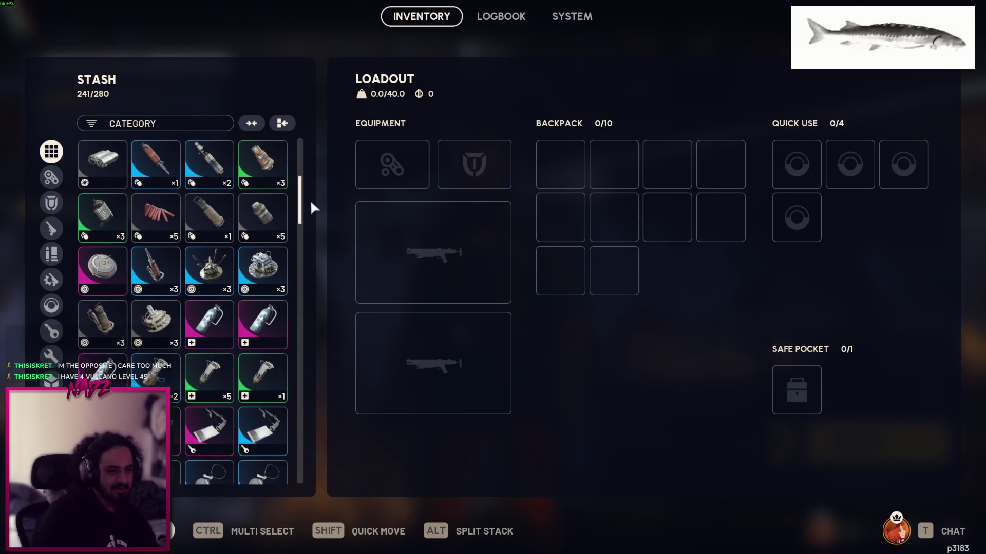
pyautogui.scroll(-4, 312, 205)
pyautogui.scroll(-6, 314, 227)
pyautogui.moveTo(299, 254); pyautogui.dragTo(306, 133)
pyautogui.press('Escape')
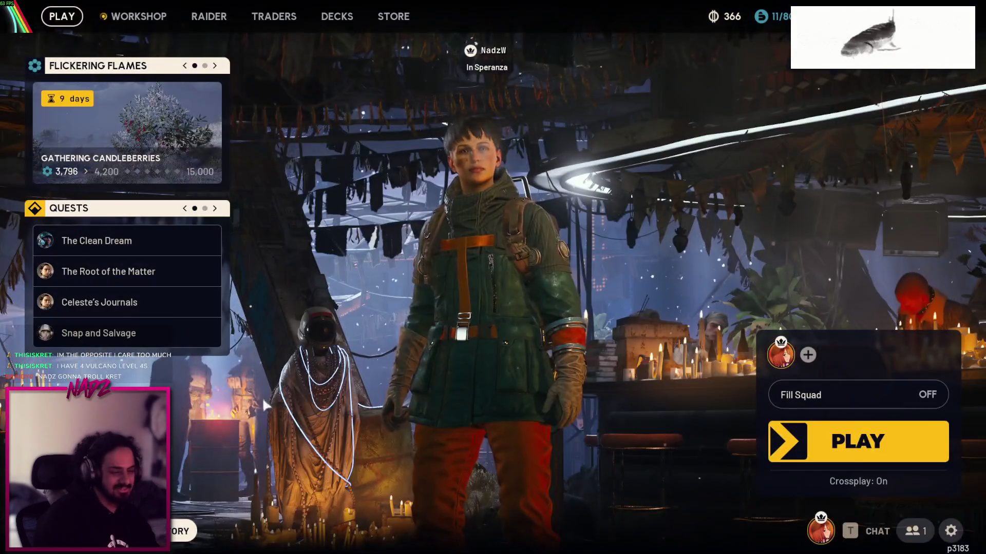
# Dismiss the friends menu and party chat, then accept the friend's party invitation
pyautogui.press('Escape')
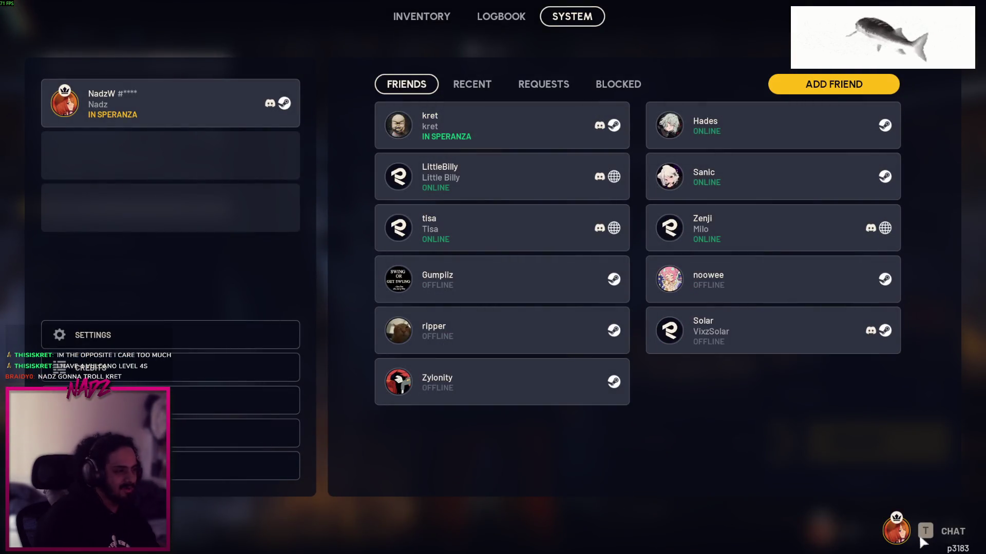
pyautogui.press('t')
pyautogui.click(584, 470)
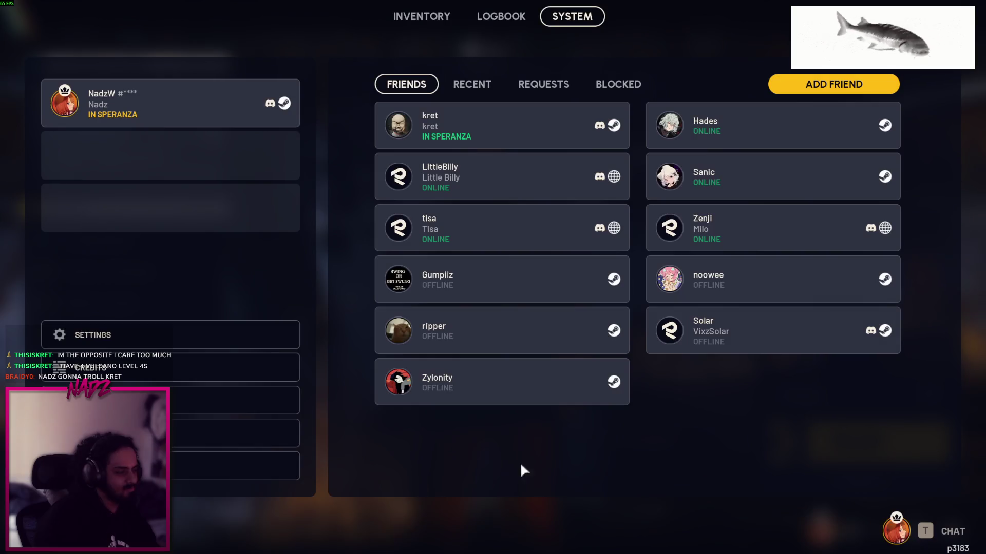
pyautogui.press('Escape')
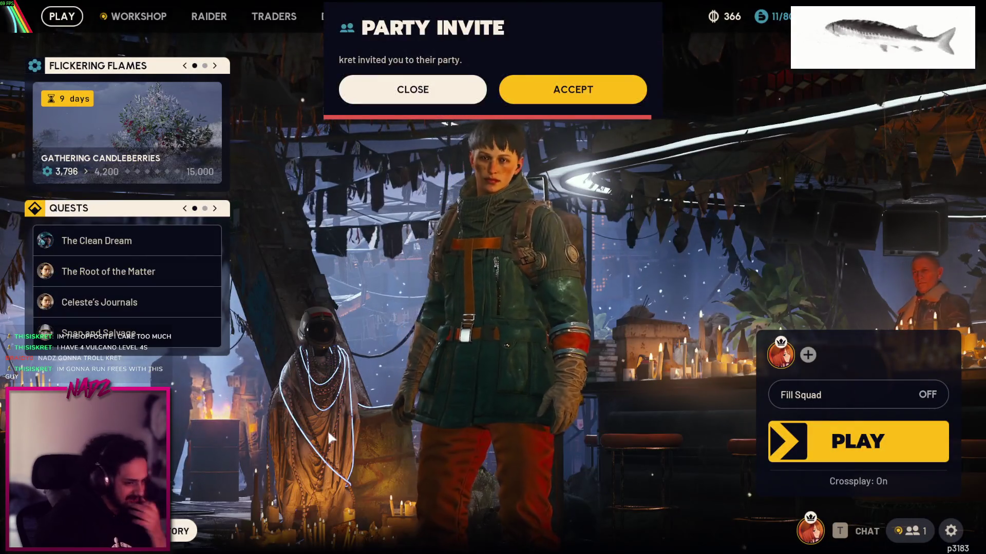
pyautogui.click(570, 88)
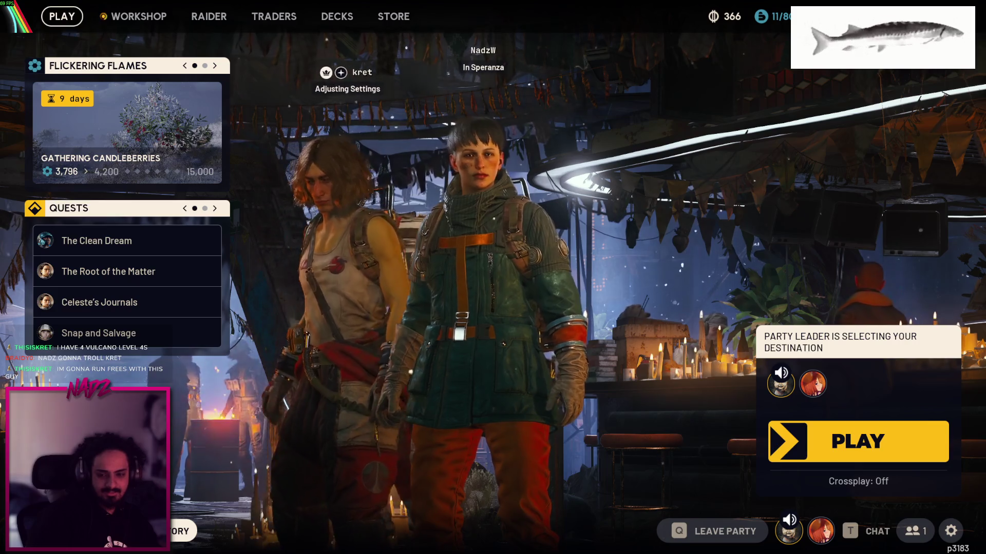
# Run a start/stop Microphone Test in the Audio settings, then close Settings
pyautogui.press('Escape')
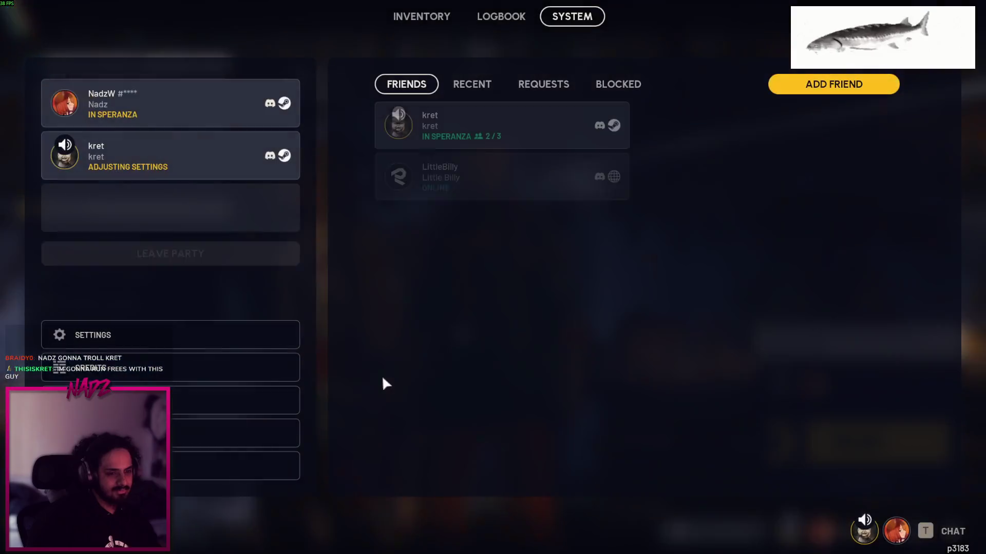
pyautogui.click(137, 336)
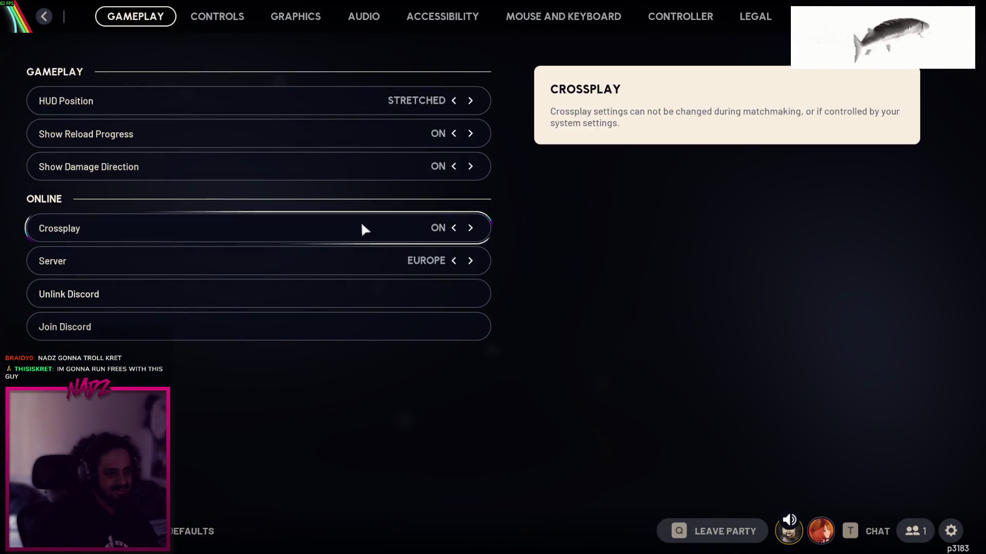
pyautogui.click(365, 17)
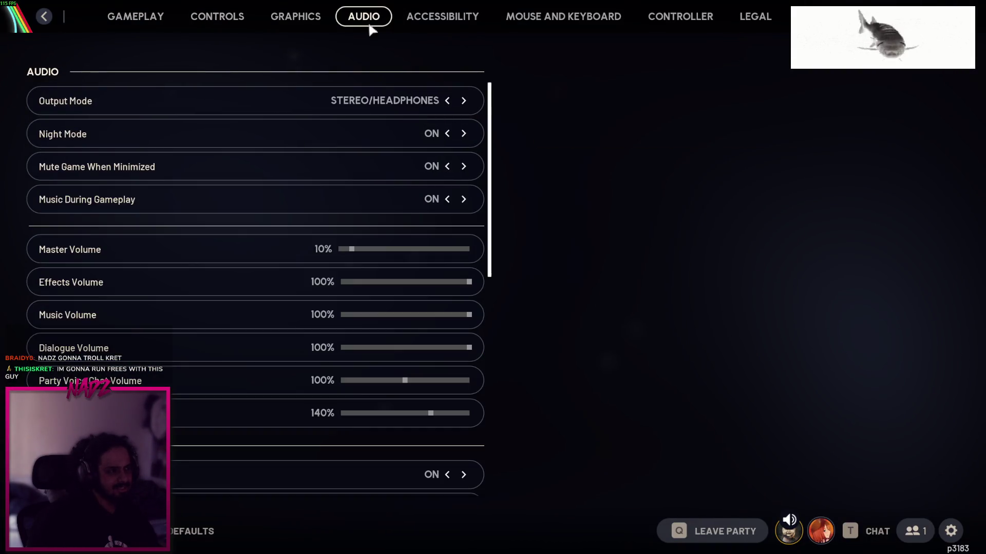
pyautogui.scroll(-2, 495, 154)
pyautogui.scroll(2, 497, 113)
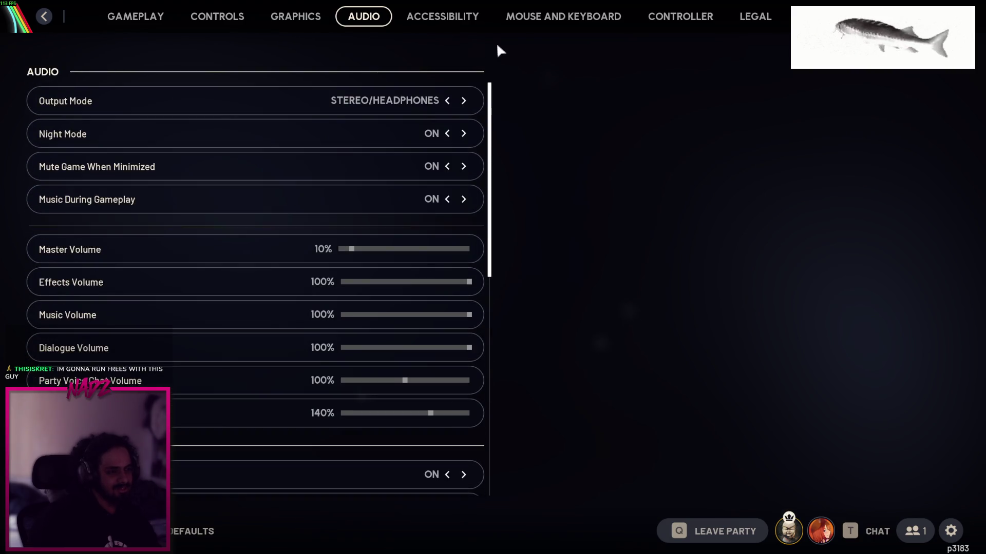
pyautogui.scroll(-5, 490, 218)
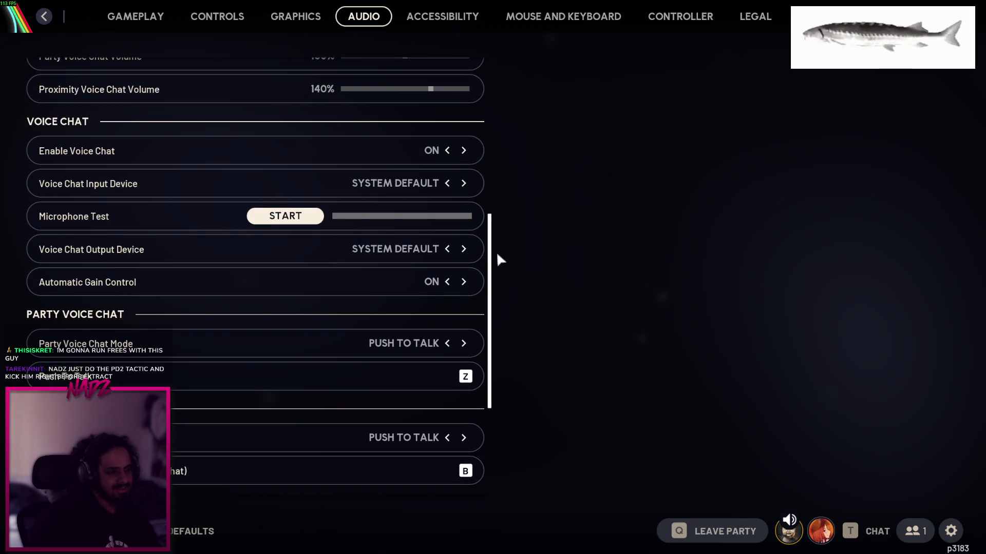
pyautogui.click(293, 220)
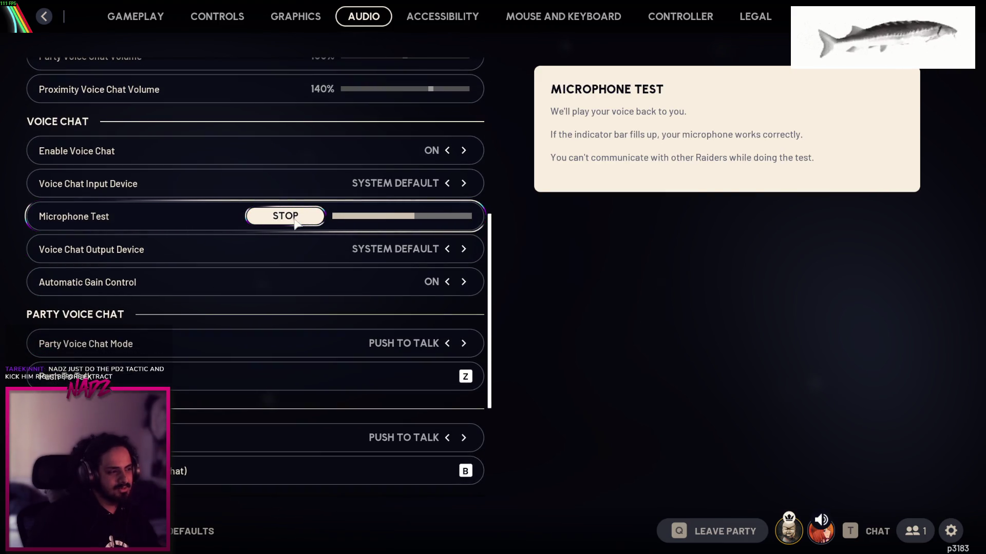
pyautogui.click(295, 218)
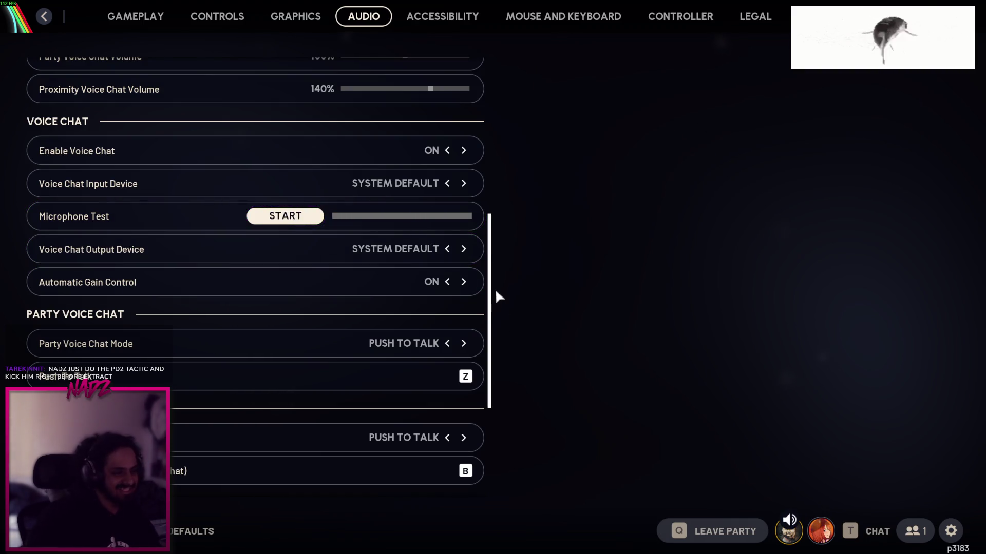
pyautogui.press('Escape')
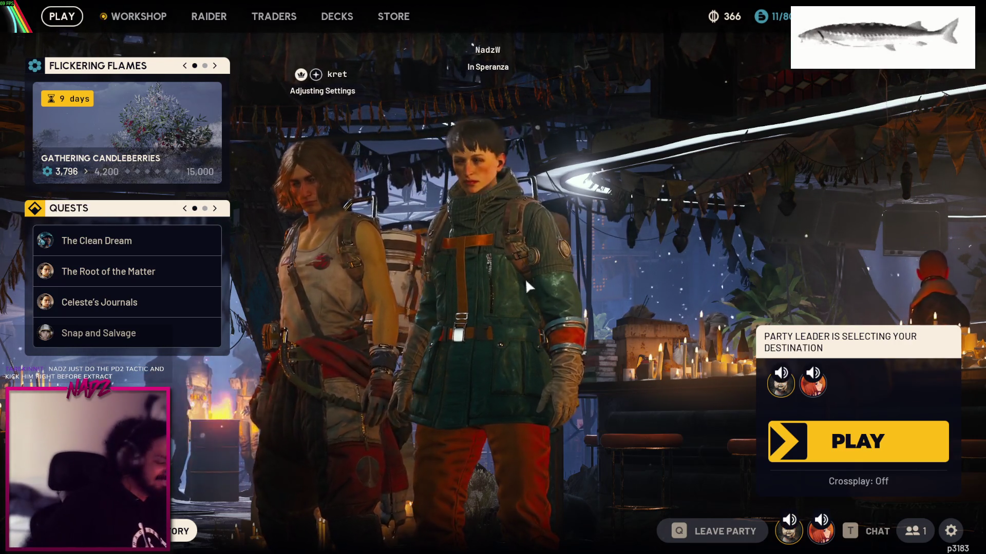
# Set Party Voice Chat Mode to Open Microphone in the Audio settings, then close Settings
pyautogui.press('Escape')
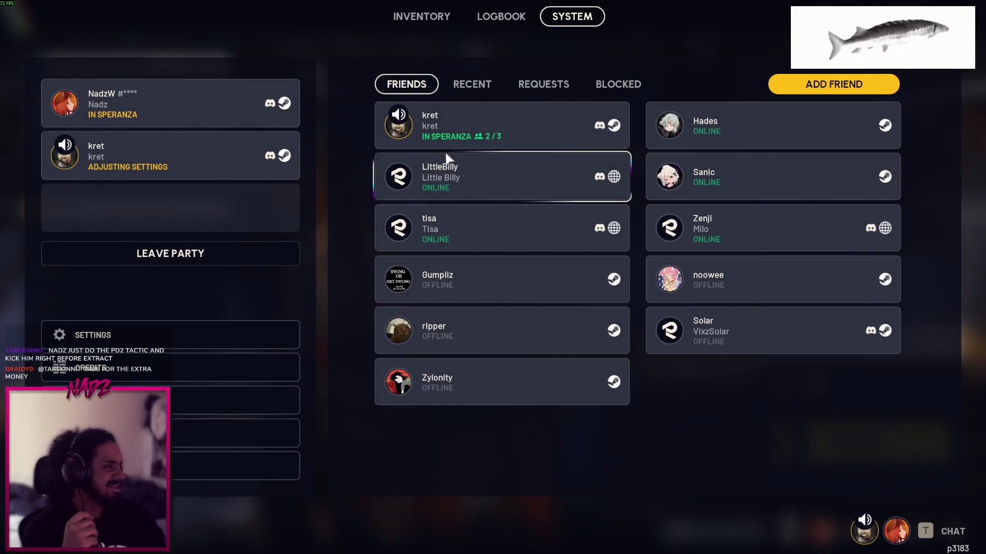
pyautogui.click(154, 336)
pyautogui.click(359, 18)
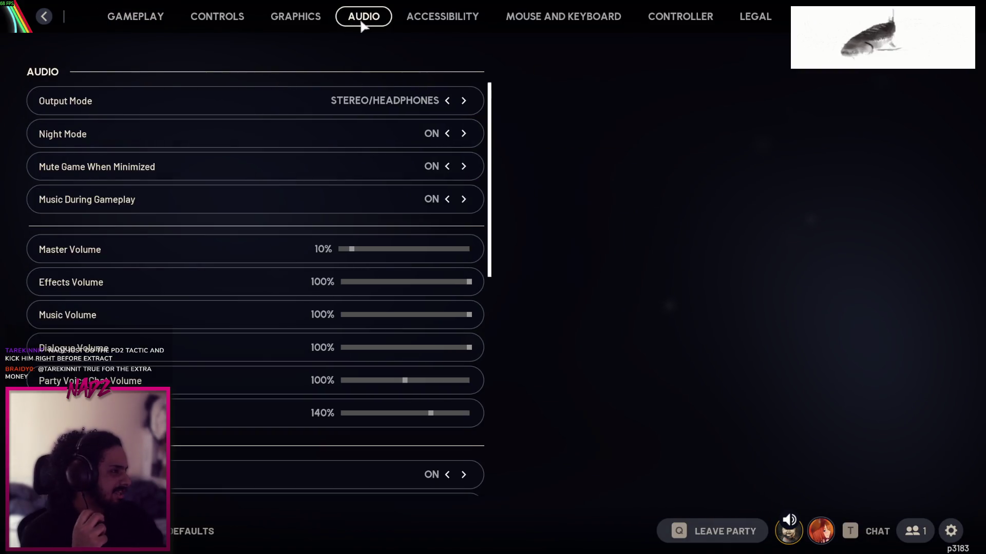
pyautogui.moveTo(485, 214); pyautogui.dragTo(504, 337)
pyautogui.moveTo(397, 259)
pyautogui.scroll(-1, 398, 279)
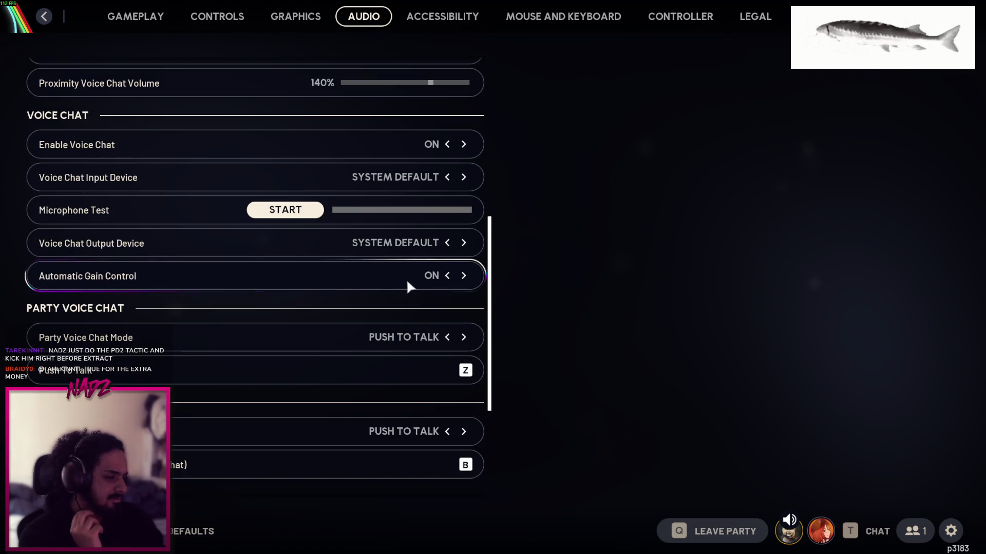
pyautogui.scroll(-1, 467, 339)
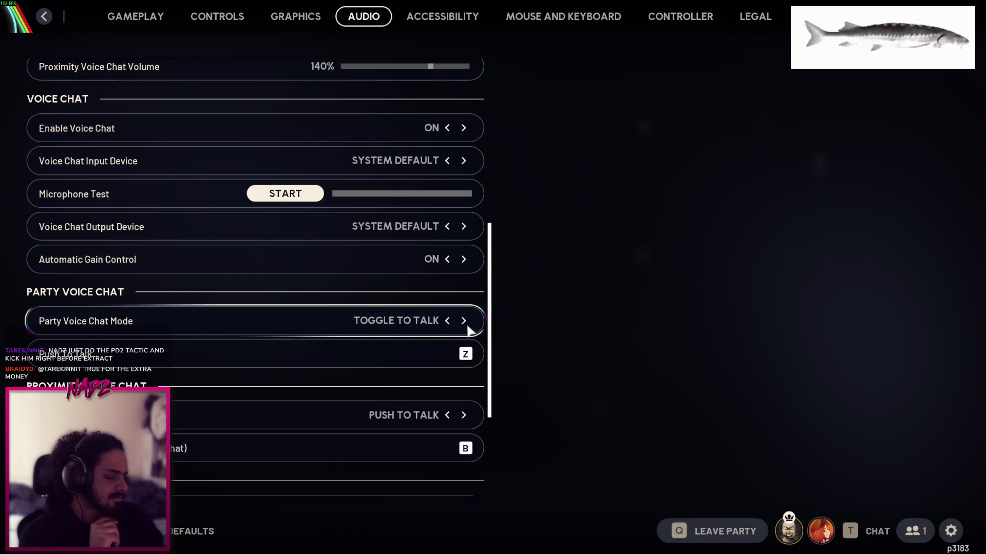
pyautogui.scroll(-2, 459, 328)
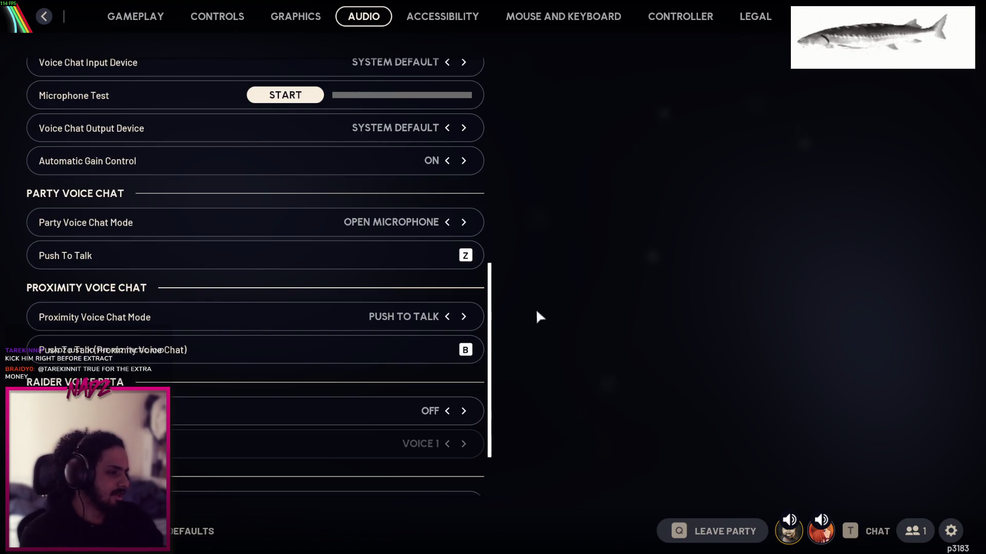
pyautogui.press('Escape')
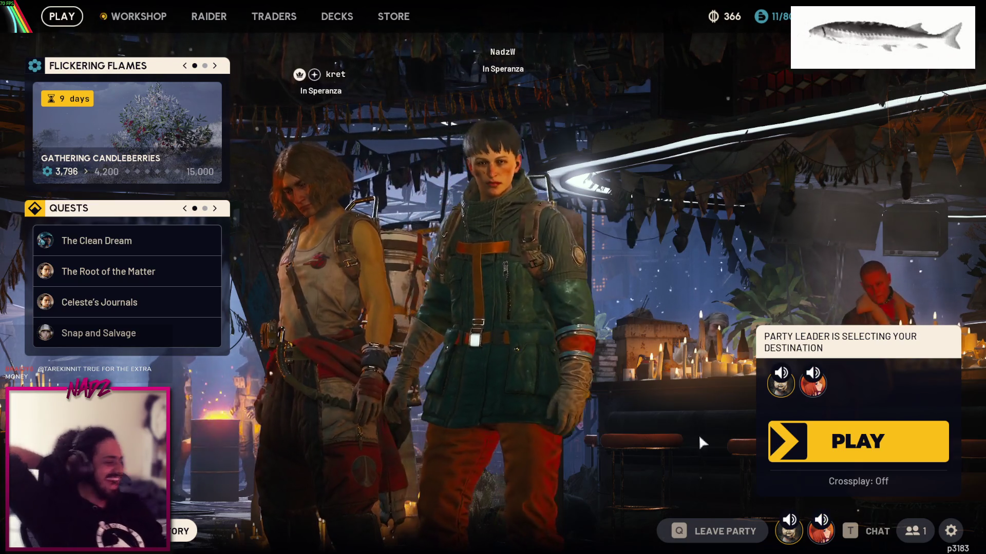
# In the Audio settings, step the Voice Chat Input Device forward and back
pyautogui.click(944, 527)
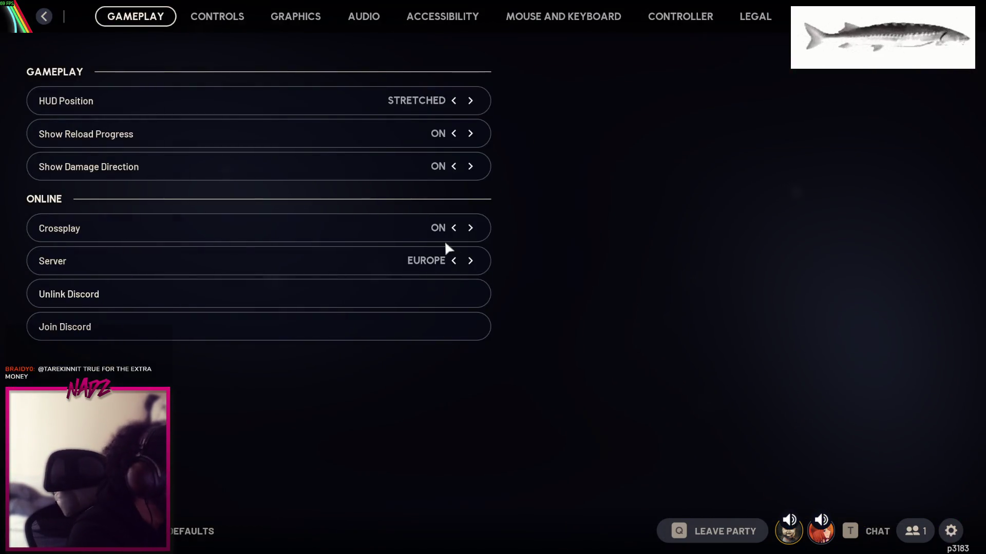
pyautogui.click(382, 16)
pyautogui.moveTo(488, 208); pyautogui.dragTo(494, 339)
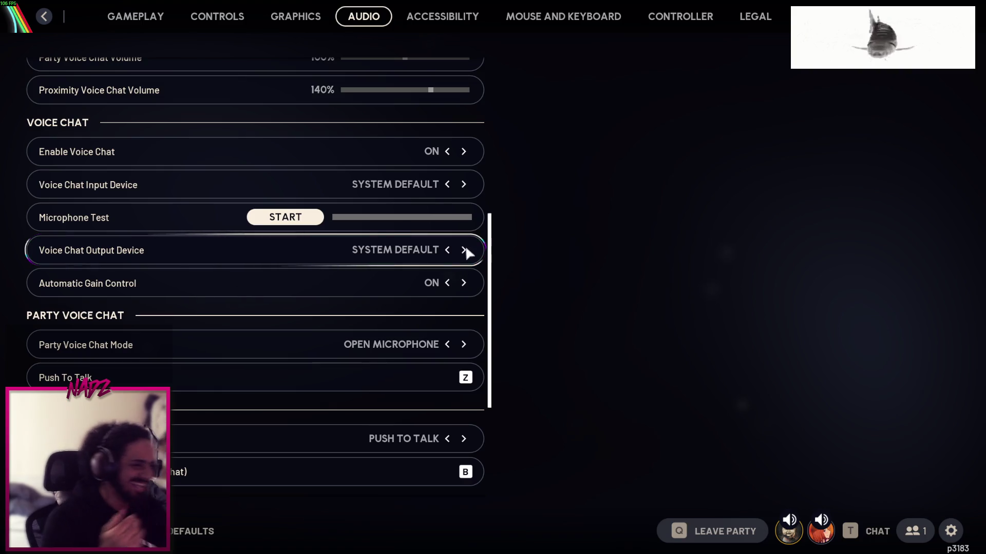
pyautogui.click(464, 185)
pyautogui.click(464, 185)
pyautogui.click(448, 184)
pyautogui.click(448, 184)
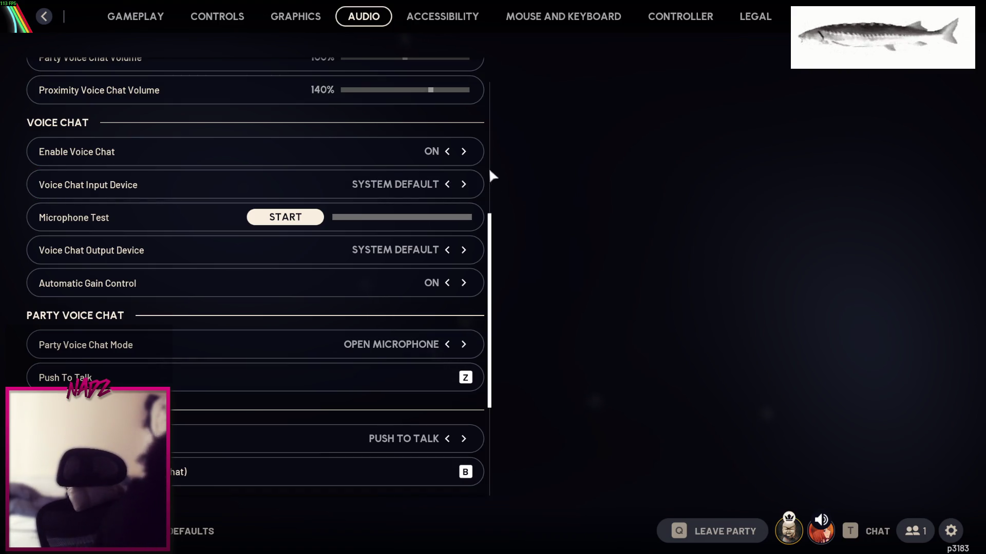
# Cycle the Voice Chat Input Device to Microphone (NVIDIA Broadcast) and leave Settings
pyautogui.click(464, 184)
pyautogui.click(465, 184)
pyautogui.click(465, 183)
pyautogui.click(464, 184)
pyautogui.click(463, 184)
pyautogui.click(464, 184)
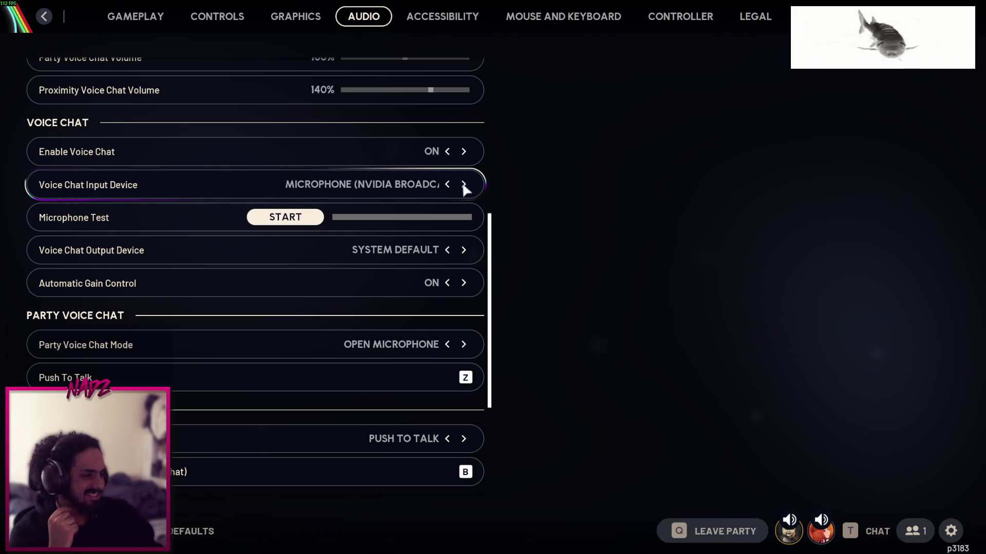
pyautogui.click(44, 18)
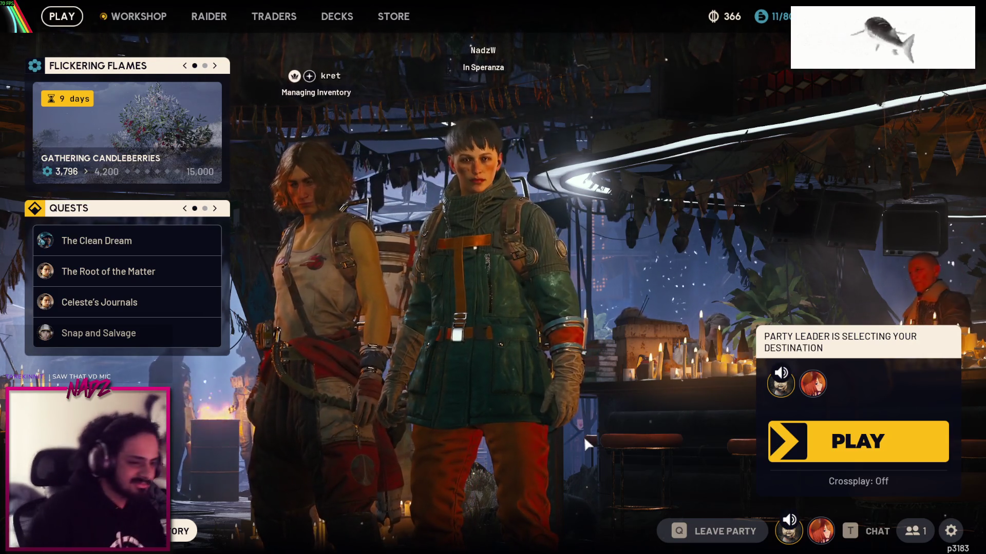
pyautogui.click(950, 531)
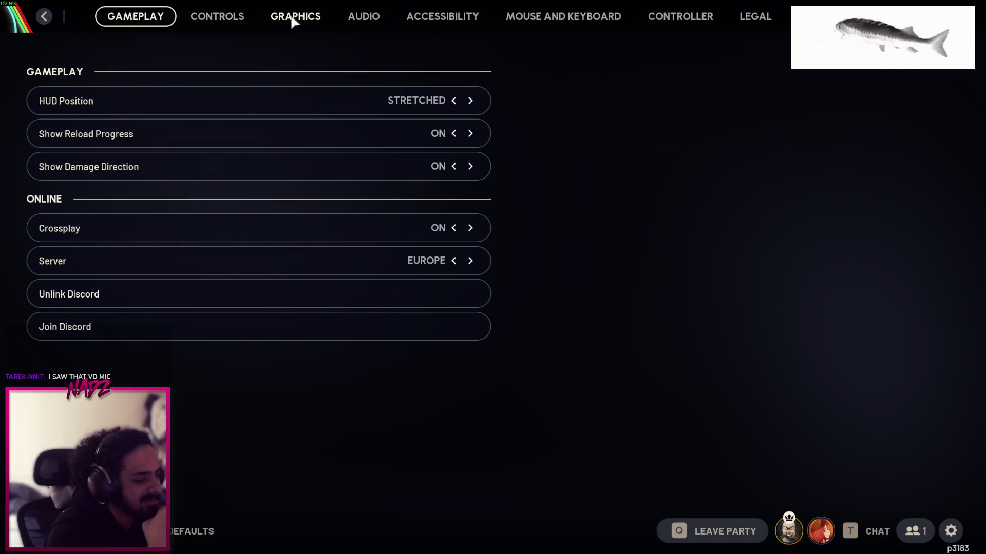
pyautogui.click(363, 16)
pyautogui.scroll(-5, 358, 228)
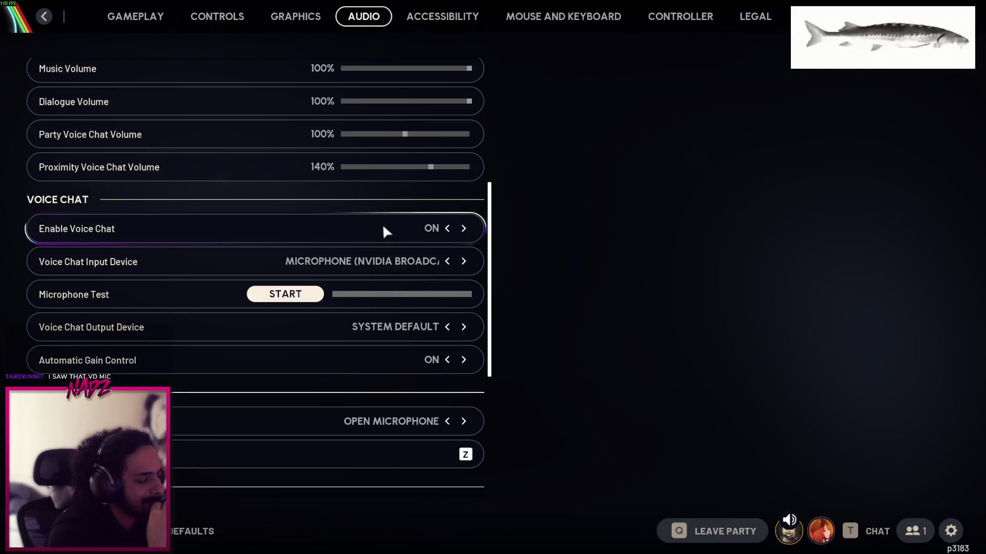
pyautogui.click(302, 232)
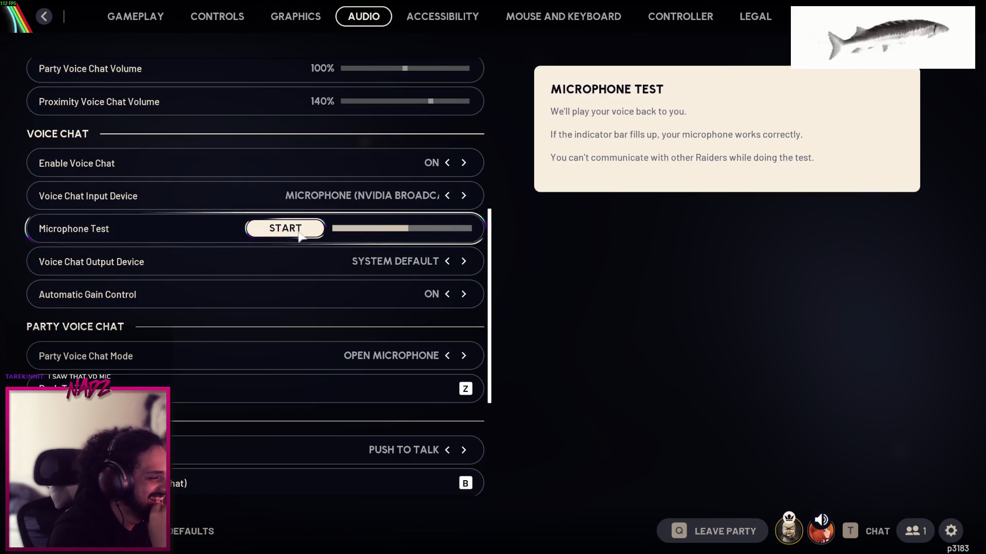
pyautogui.scroll(-3, 406, 231)
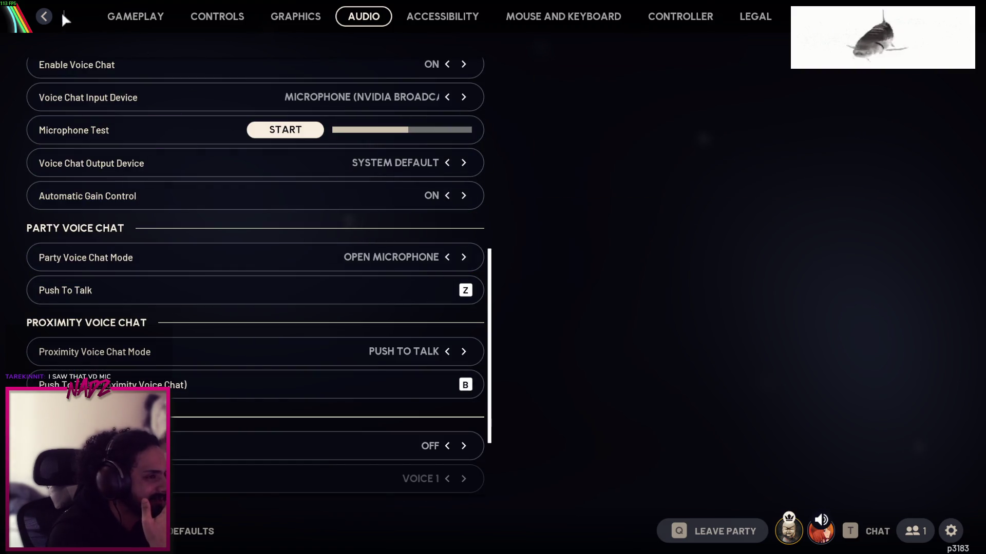
pyautogui.click(44, 16)
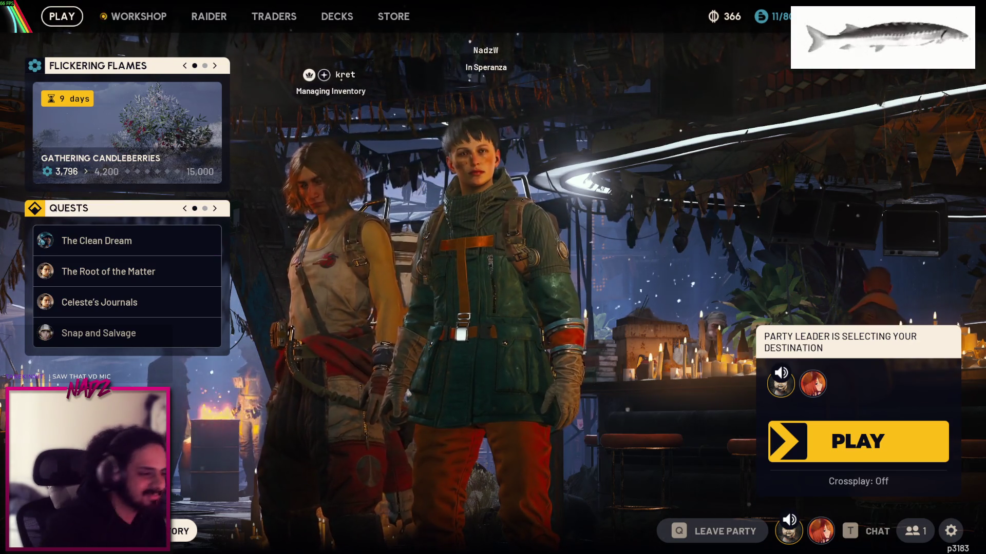
pyautogui.press('super')
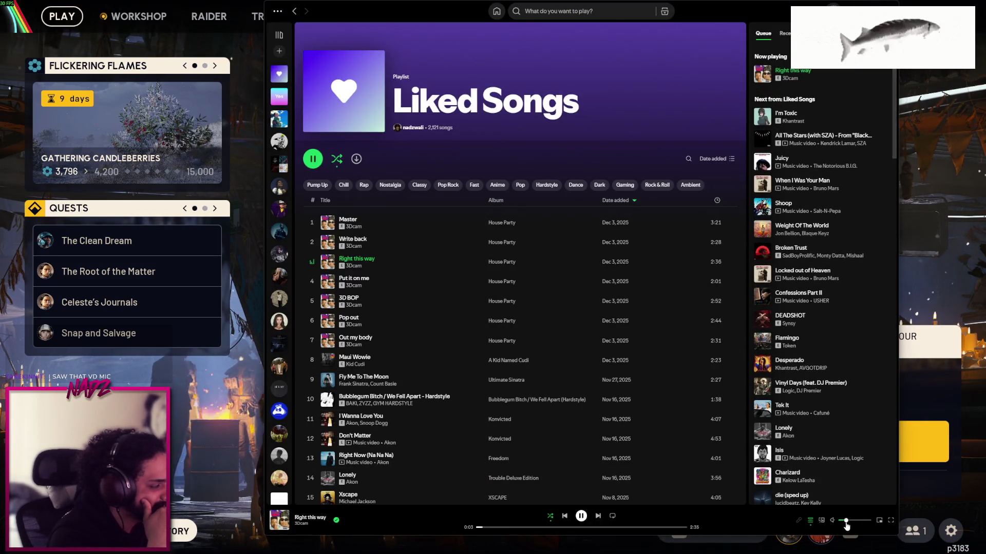
pyautogui.hotkey('alt', 'Tab')
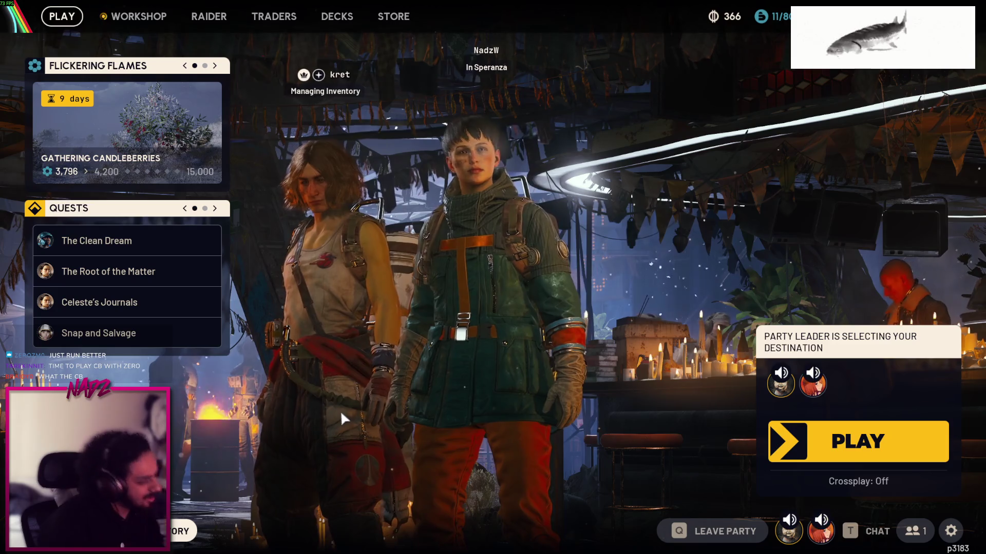
pyautogui.press('Tab')
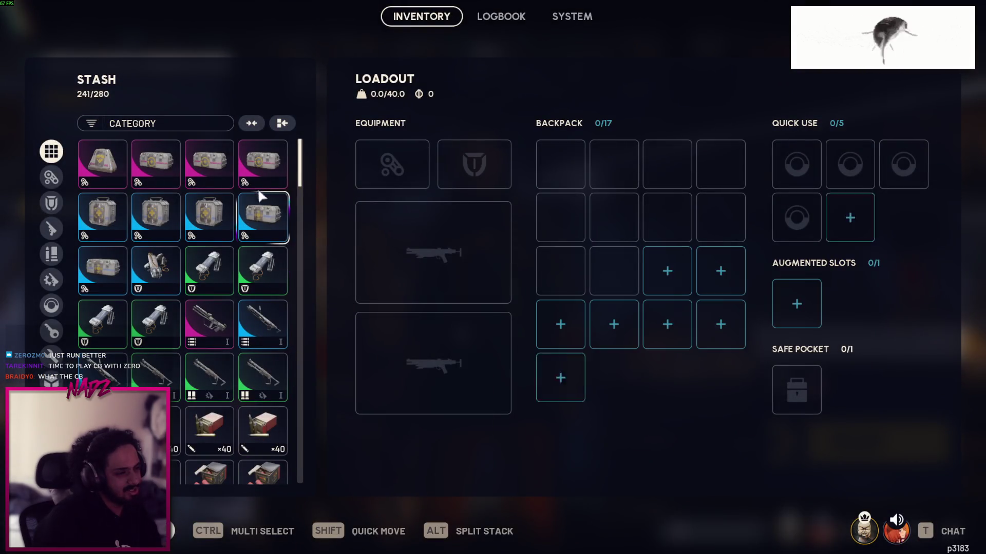
pyautogui.scroll(-3, 300, 174)
pyautogui.scroll(-3, 300, 174)
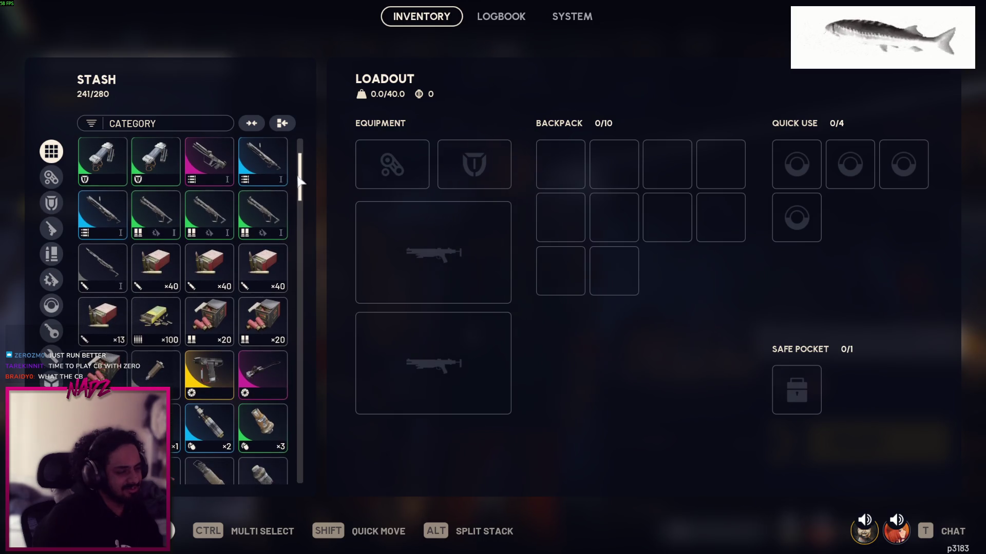
pyautogui.scroll(3, 301, 177)
pyautogui.scroll(2, 301, 173)
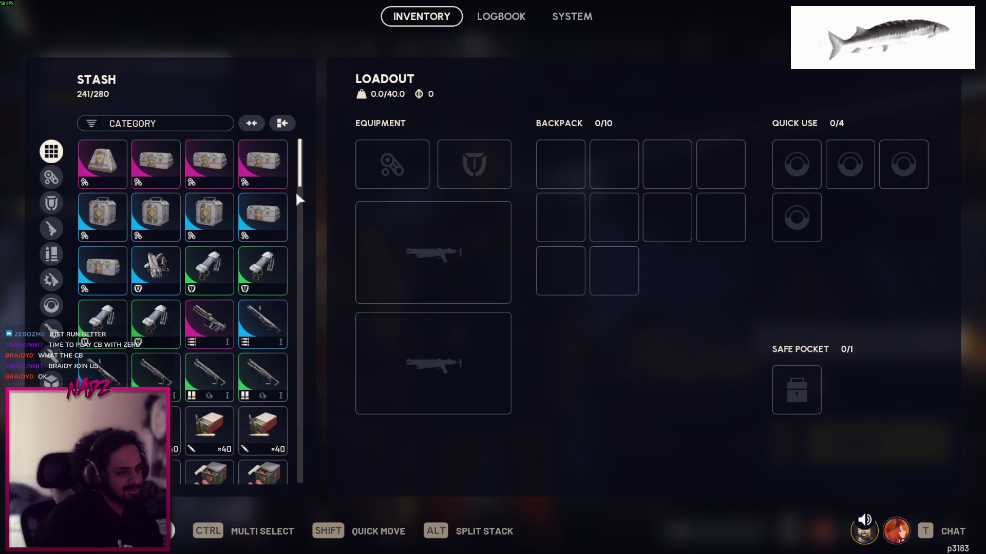
pyautogui.moveTo(303, 198)
pyautogui.mouseDown()
pyautogui.moveTo(323, 390)
pyautogui.moveTo(288, 203)
pyautogui.moveTo(300, 187)
pyautogui.mouseUp()
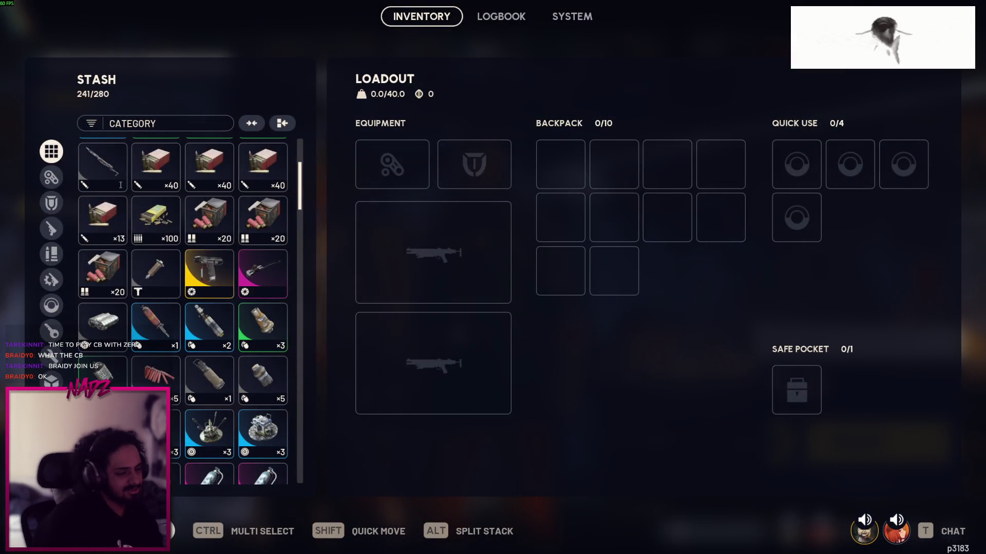
pyautogui.press('Escape')
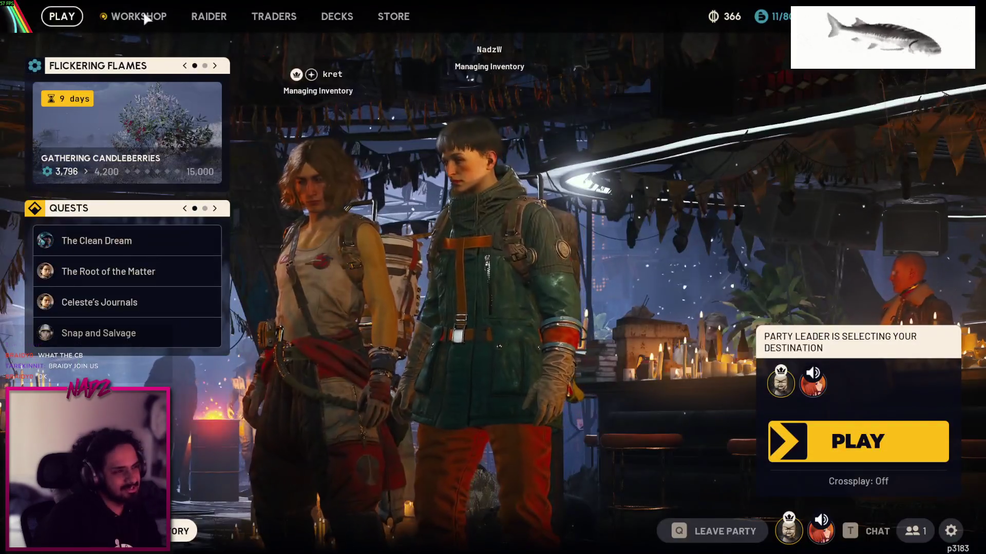
# Browse the Workshop's Gunsmith blueprints, checking the Equalizer's crafting requirements
pyautogui.click(146, 15)
pyautogui.click(393, 462)
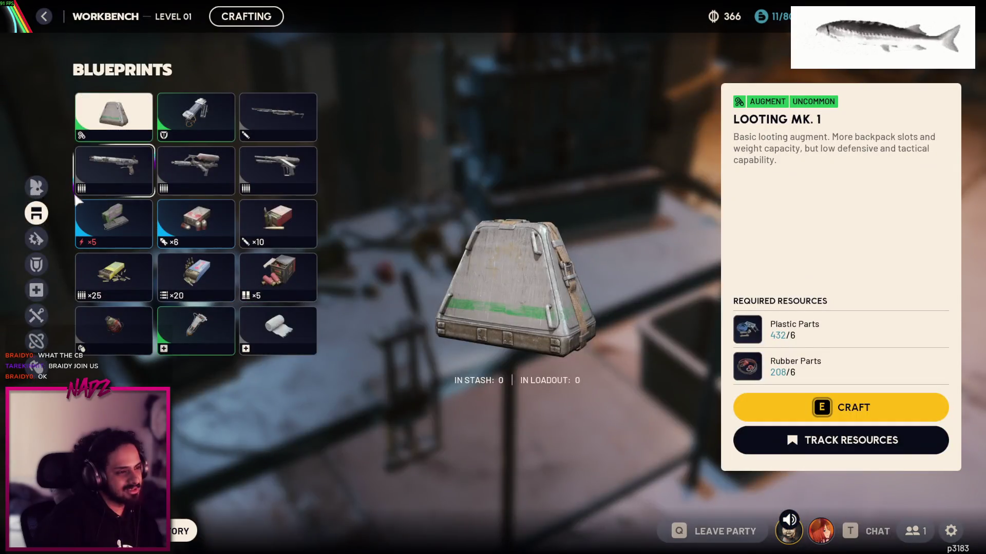
pyautogui.click(36, 238)
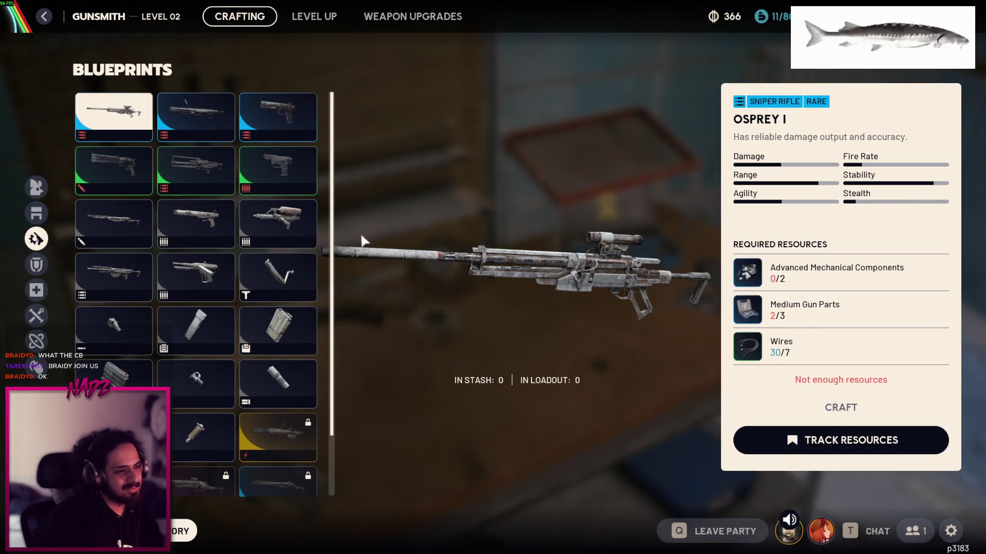
pyautogui.scroll(-2, 308, 252)
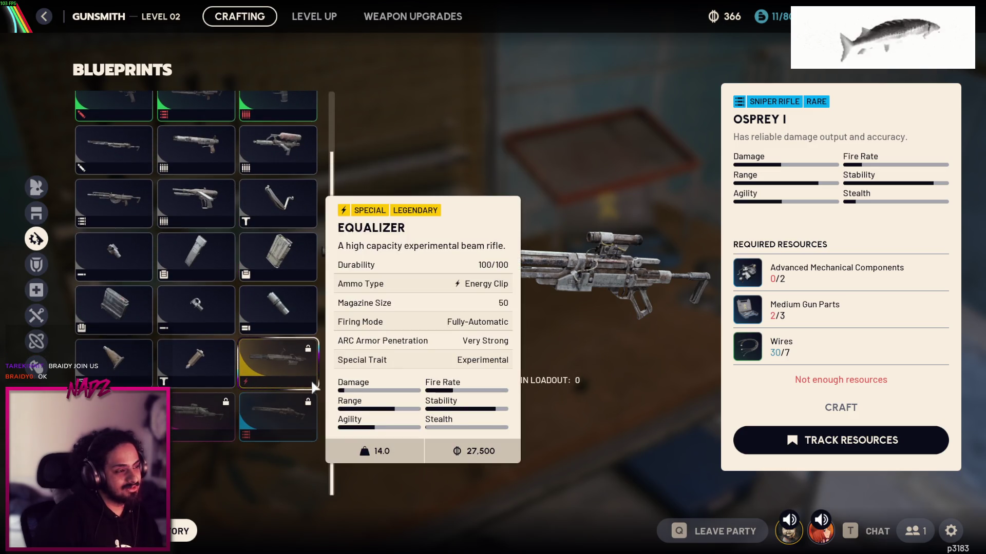
pyautogui.scroll(1, 307, 378)
pyautogui.click(297, 387)
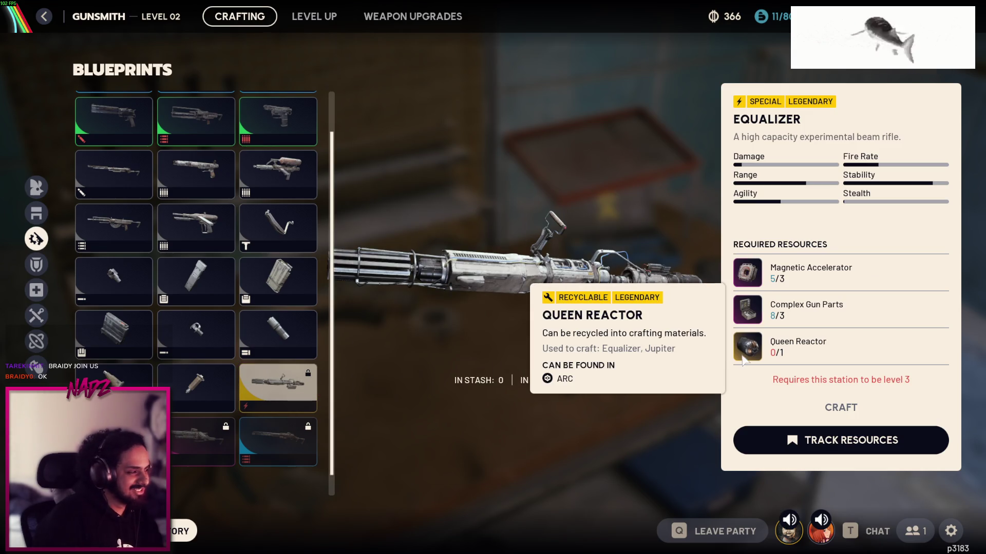
pyautogui.scroll(-1, 294, 382)
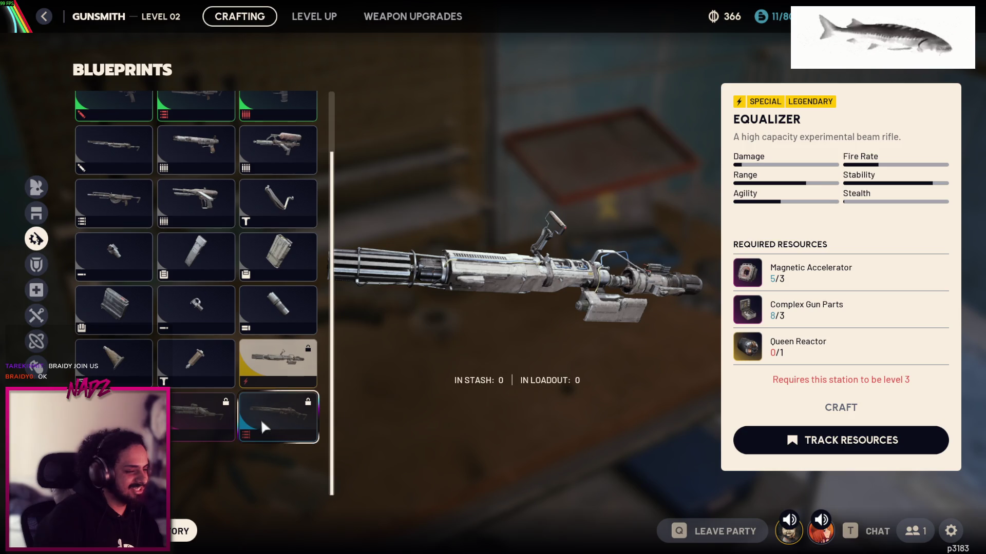
pyautogui.press('Escape')
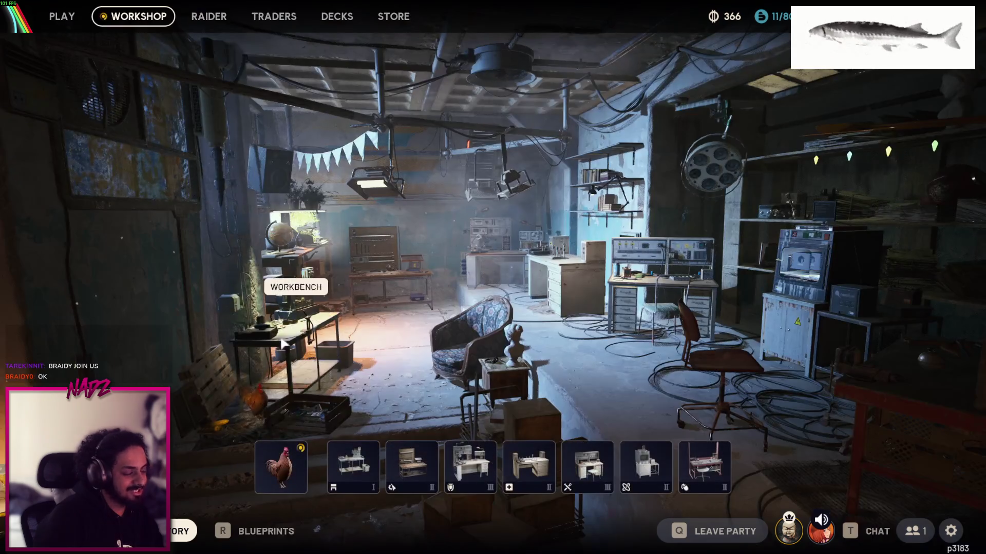
# Claim the loot from Scrappy the rooster's collection box and return to the Play lobby
pyautogui.click(280, 475)
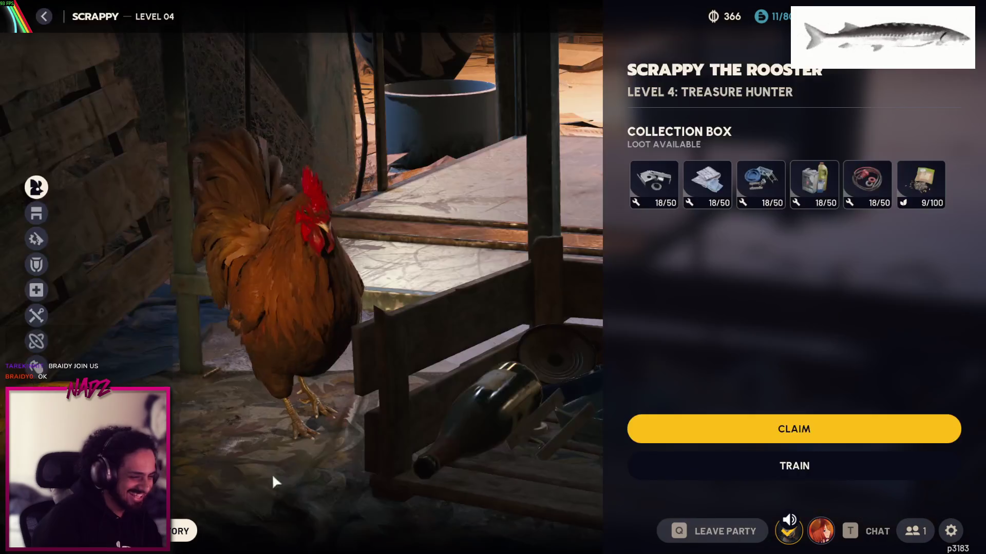
pyautogui.click(726, 433)
pyautogui.press('Escape')
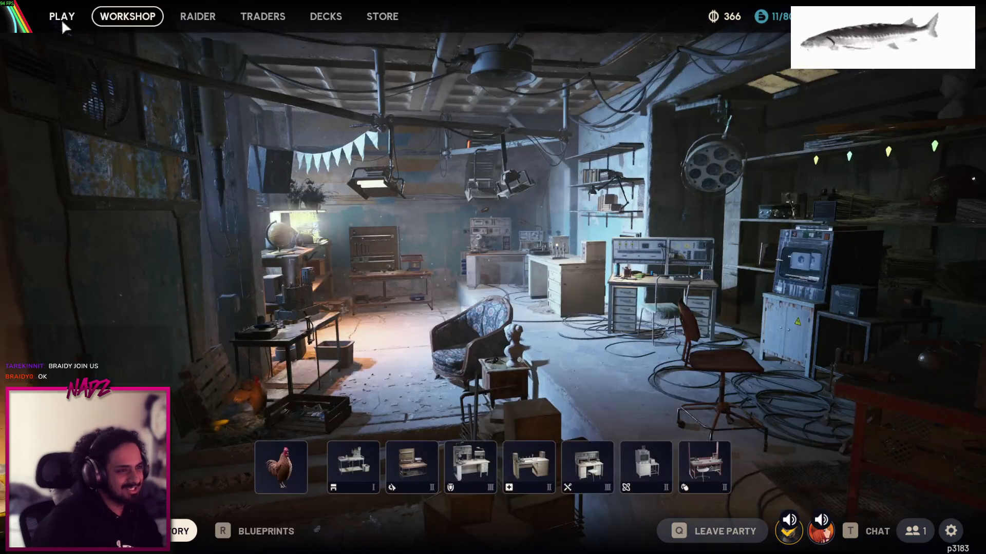
pyautogui.press('Escape')
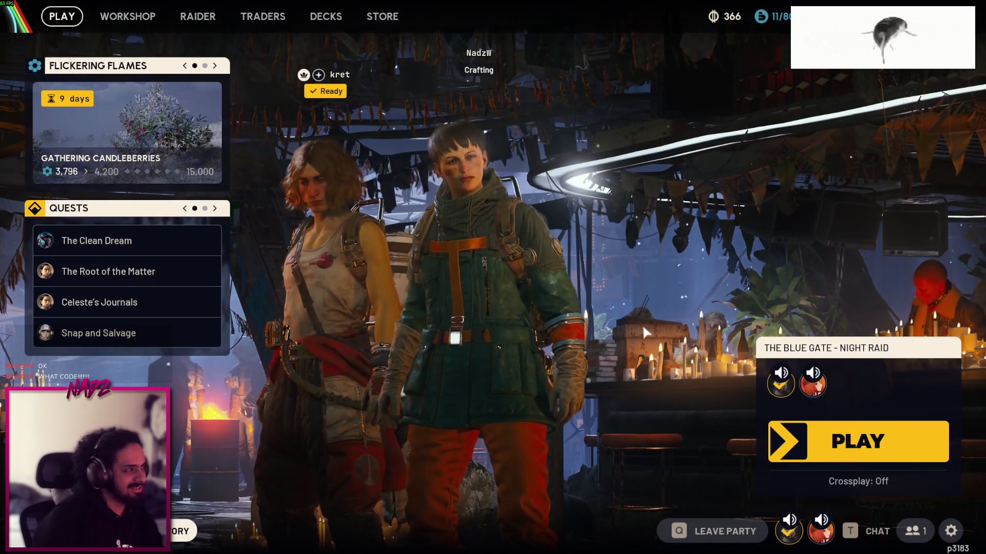
# Choose a Free Loadout and ready up for The Blue Gate night raid
pyautogui.click(858, 442)
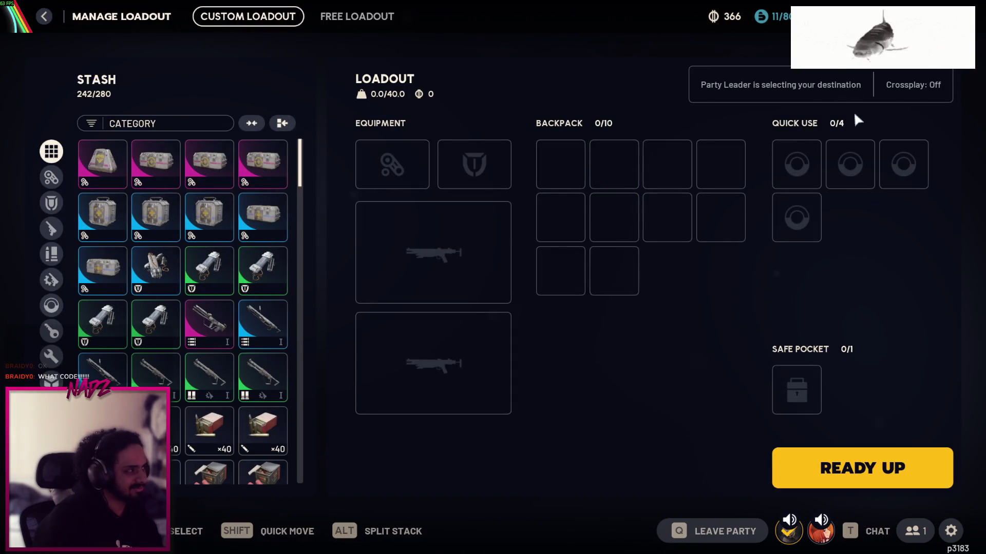
pyautogui.click(356, 15)
pyautogui.click(848, 457)
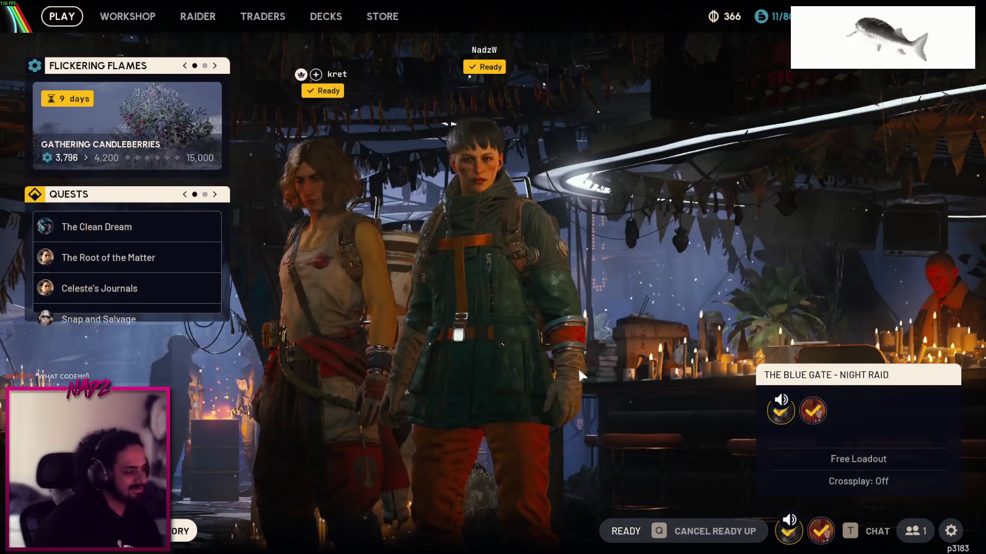
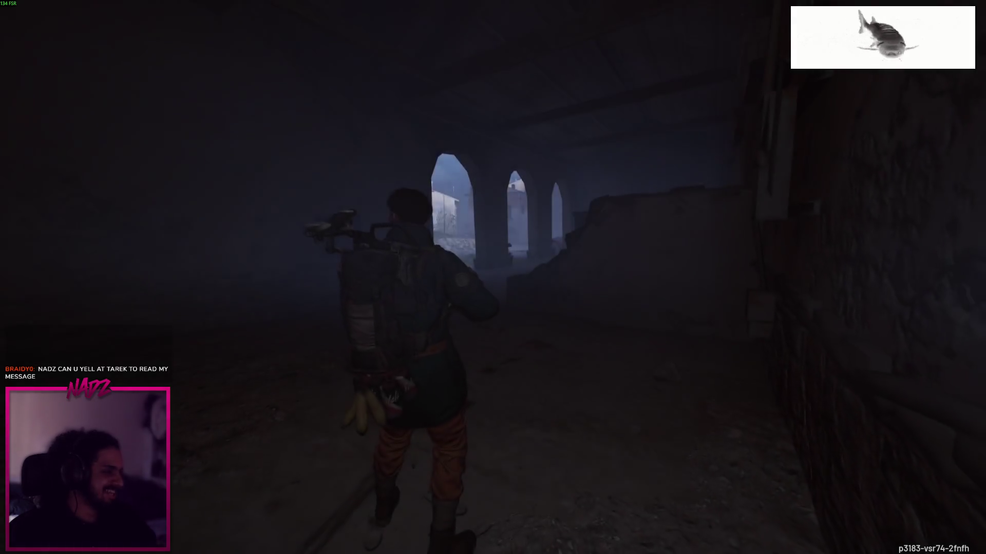
# Switch off the flashlight and run with the teammate through the lit arches into the village
pyautogui.press('f')
pyautogui.press('w')
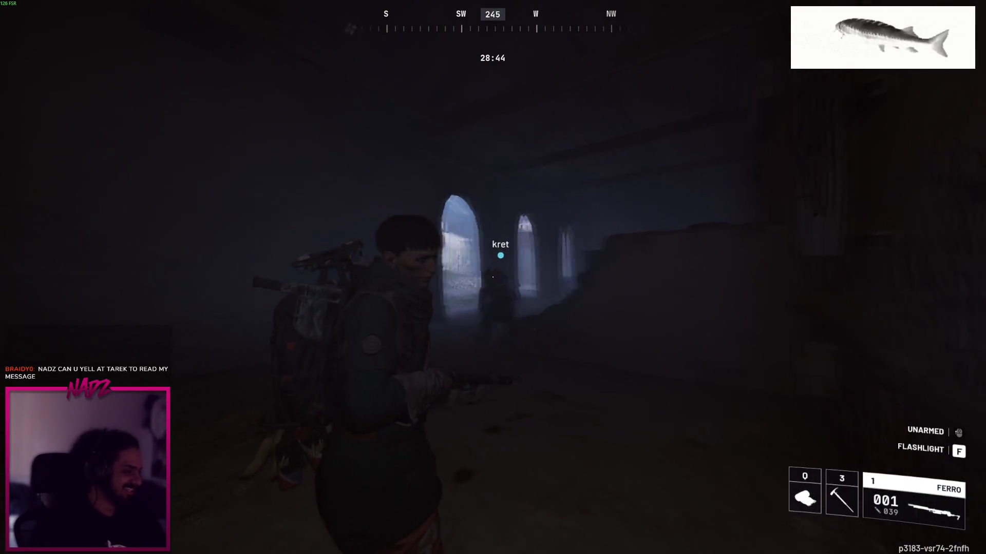
pyautogui.press('w')
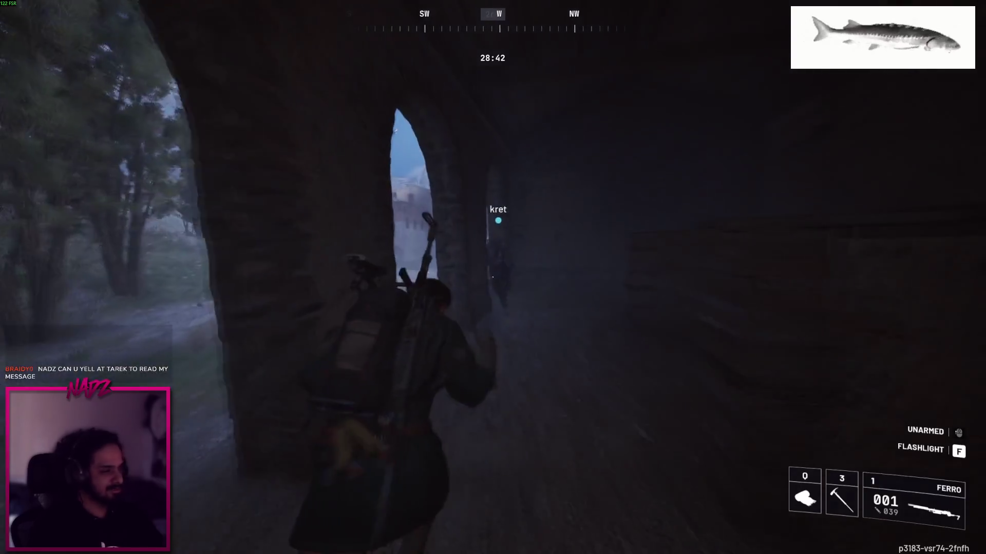
pyautogui.press('w')
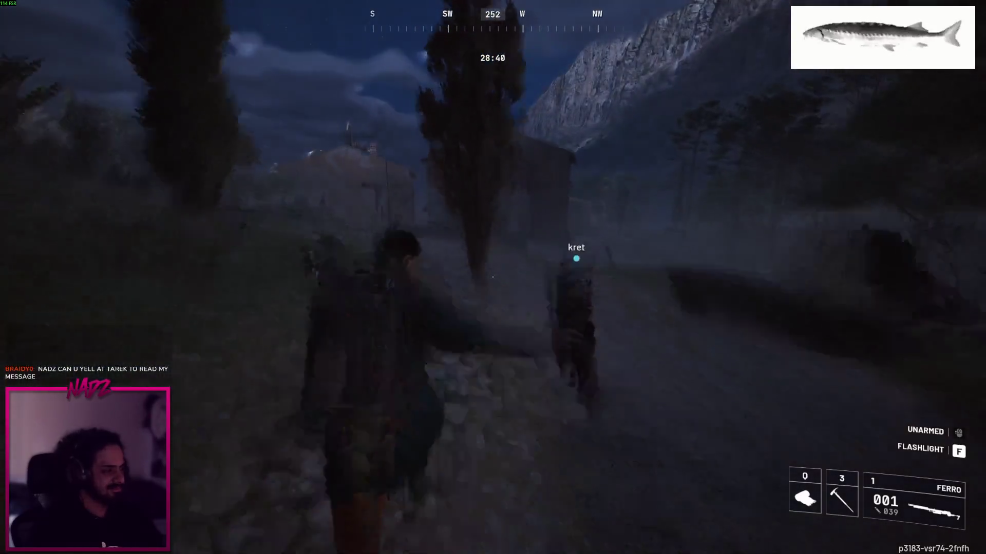
pyautogui.press('w')
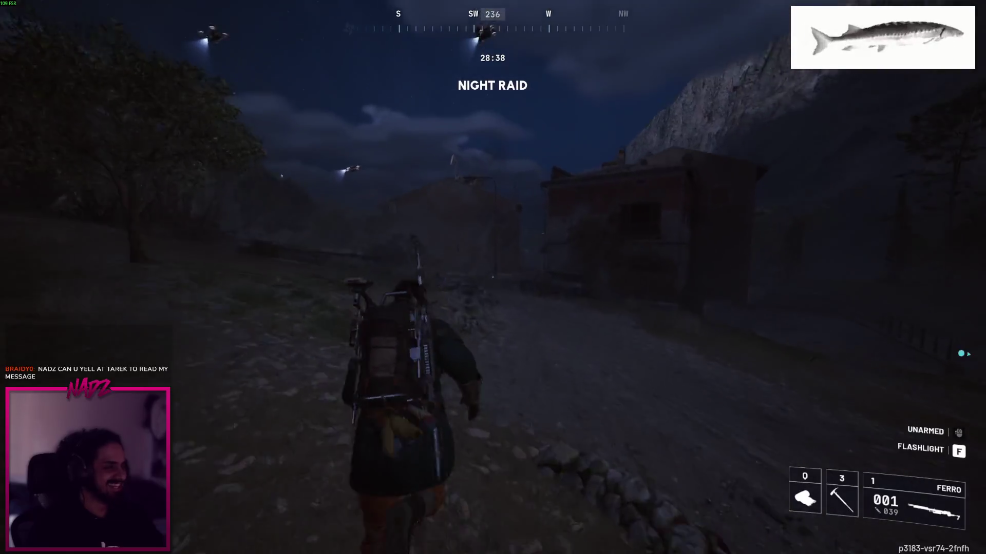
pyautogui.press('w')
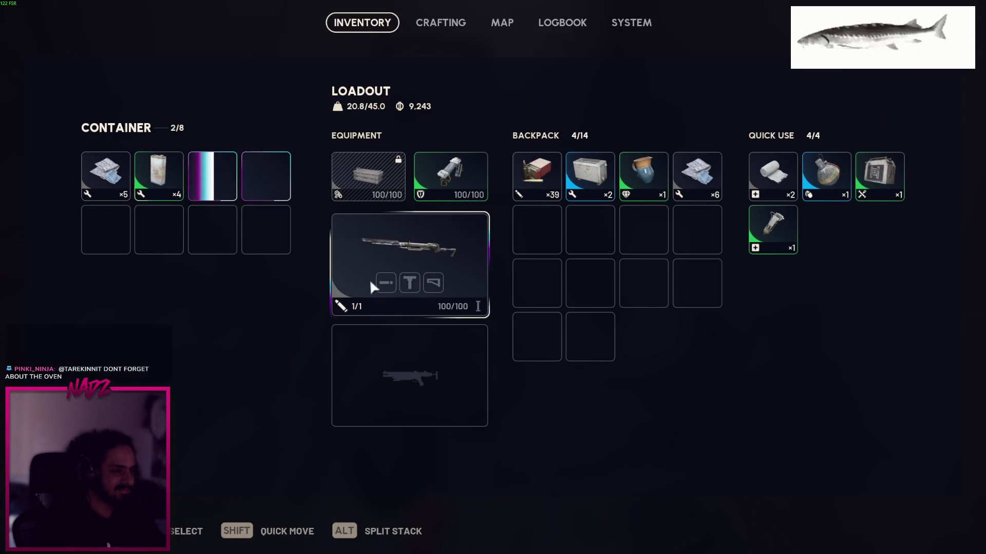
# Reopen the container and move the Wolfpack Blueprint into the backpack
pyautogui.press('Tab')
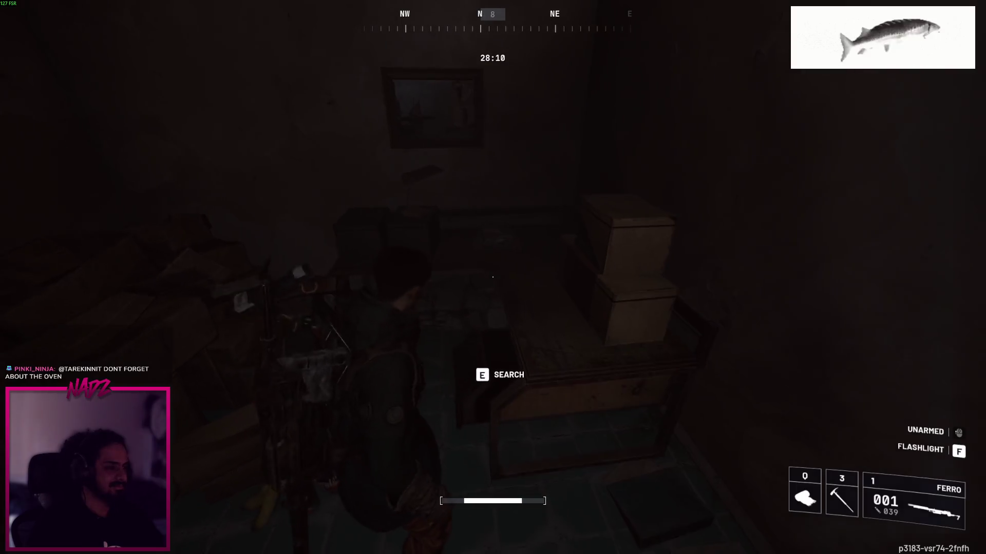
pyautogui.press('e')
pyautogui.moveTo(275, 177)
pyautogui.moveTo(275, 178)
pyautogui.mouseDown()
pyautogui.moveTo(581, 251)
pyautogui.moveTo(572, 237)
pyautogui.mouseUp()
# Check the inventory and ping the Wolfpack Blueprint to the team
pyautogui.press('Tab')
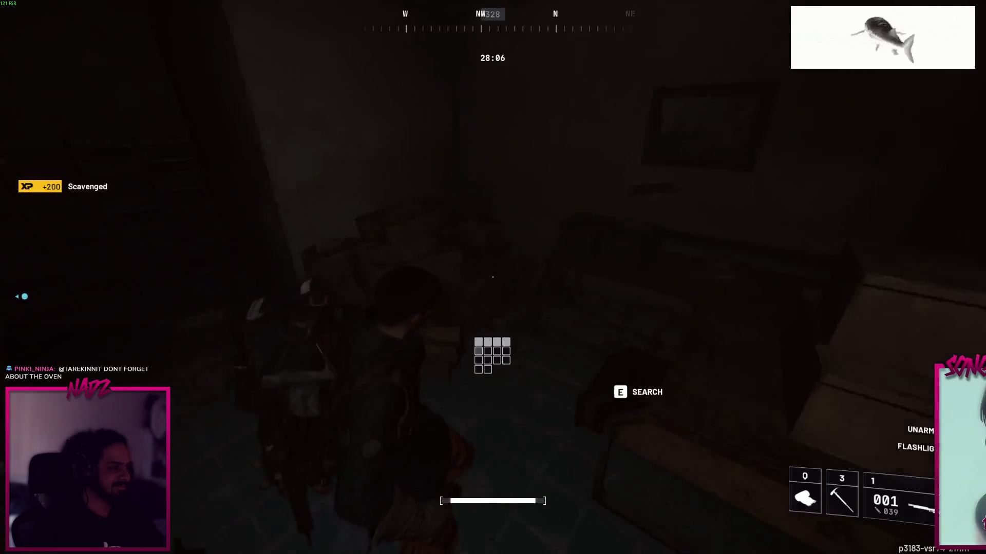
pyautogui.press('Tab')
pyautogui.press('Tab')
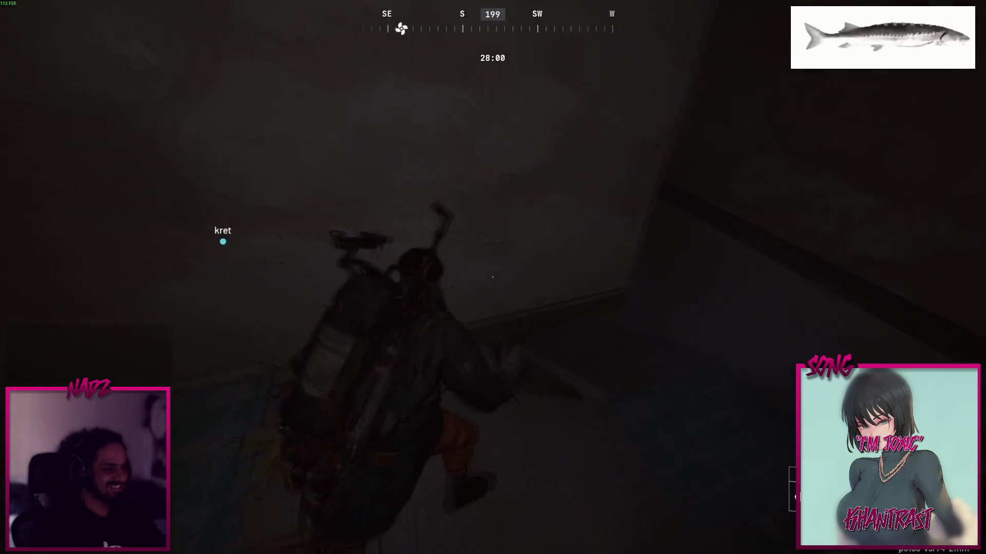
pyautogui.press('Tab')
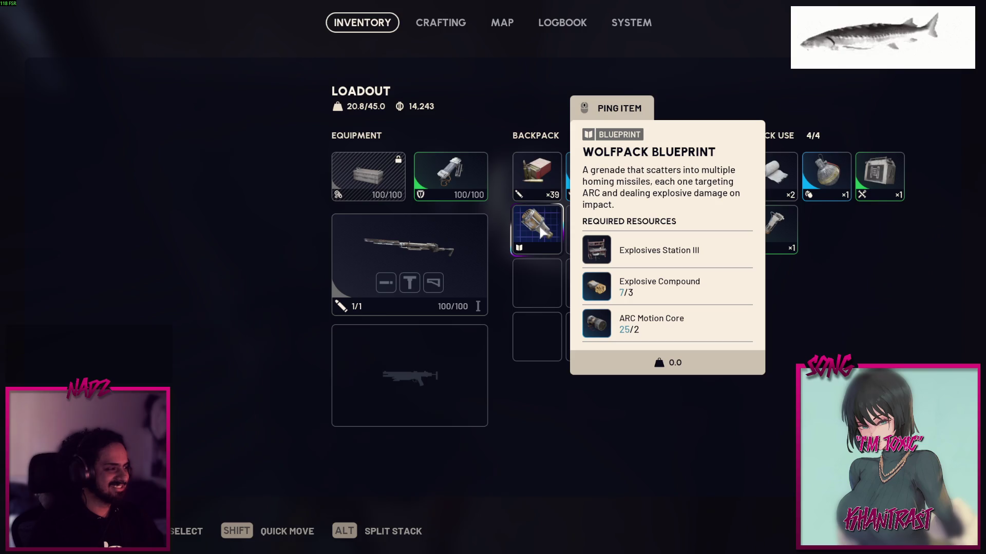
pyautogui.press('Tab')
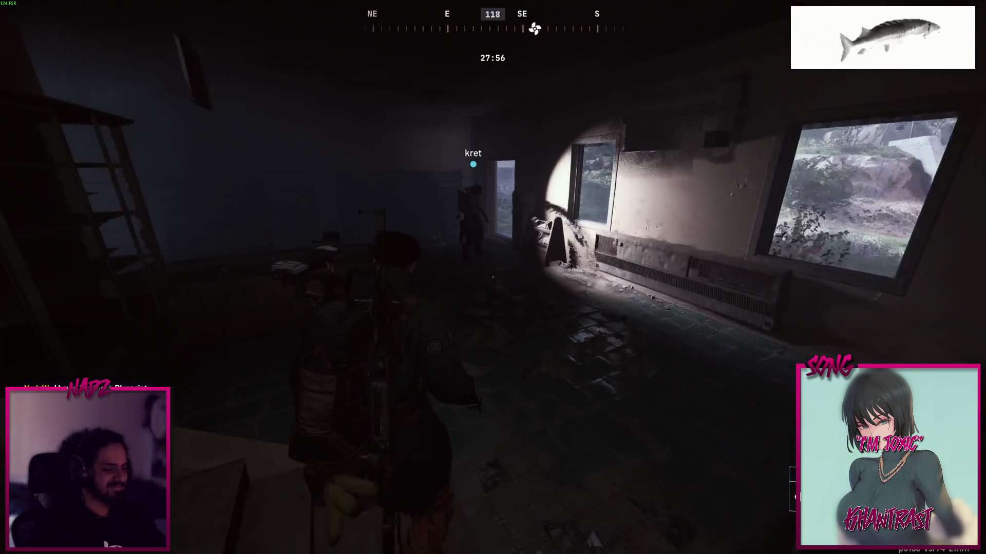
pyautogui.press('Tab')
pyautogui.middleClick(550, 224)
pyautogui.press('Tab')
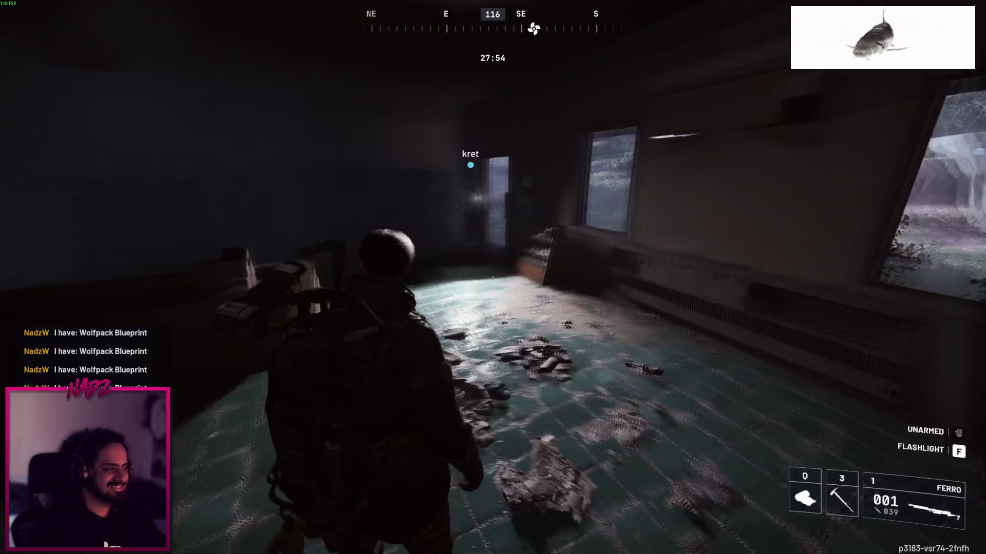
# Run out past the teammate, under the overhang, and into the next dark building
pyautogui.press('w')
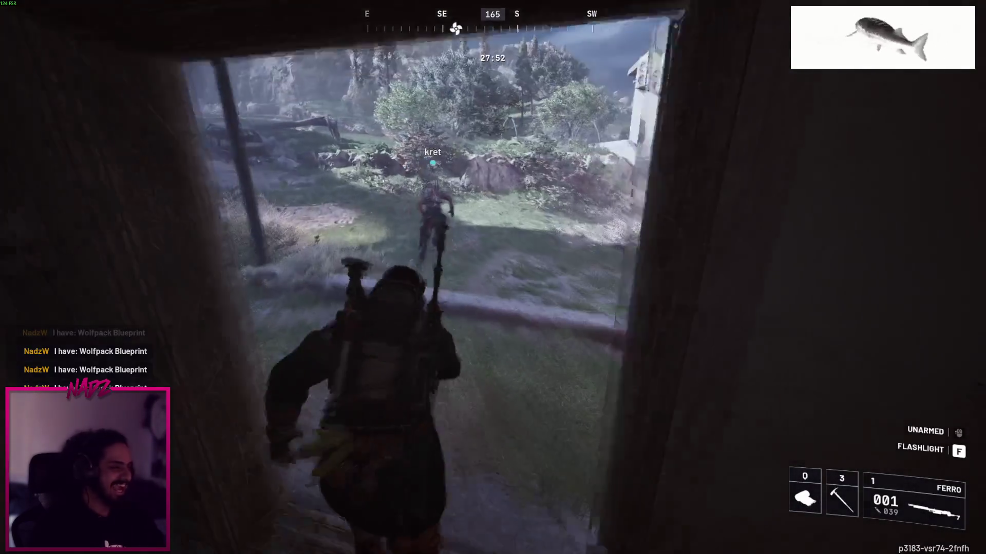
pyautogui.press('w')
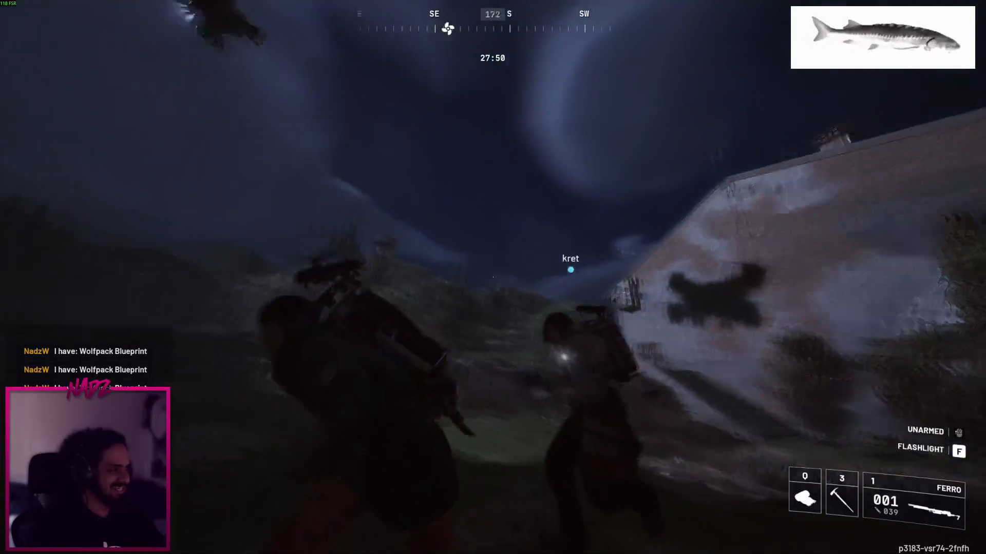
pyautogui.press('w')
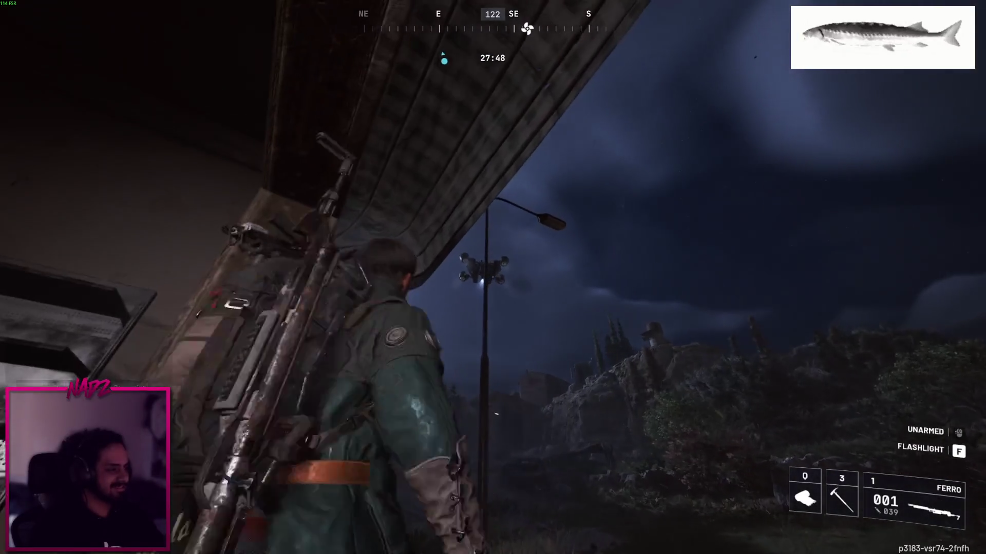
pyautogui.press('w')
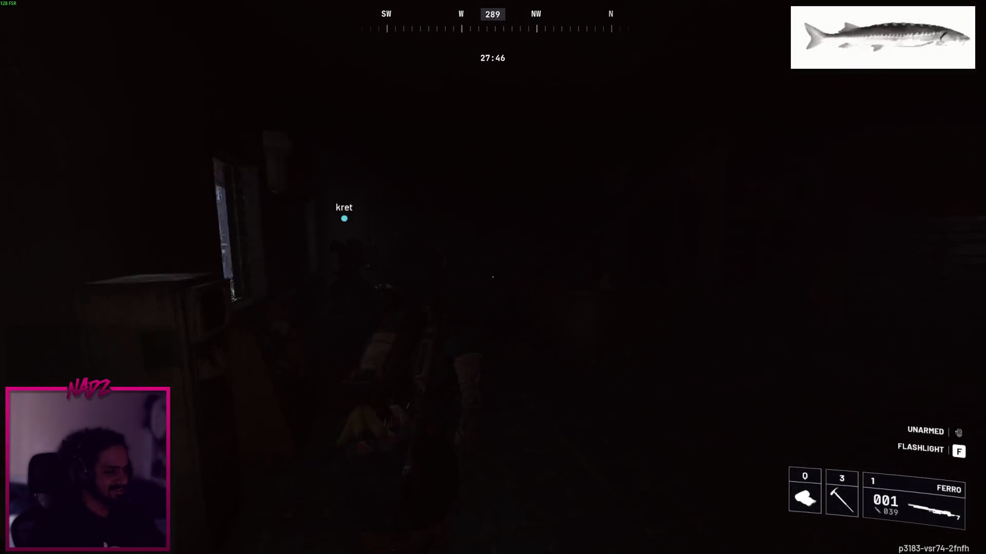
# Equip the FERRO rifle, head toward the windows, and briefly check the map
pyautogui.press('1')
pyautogui.press('w')
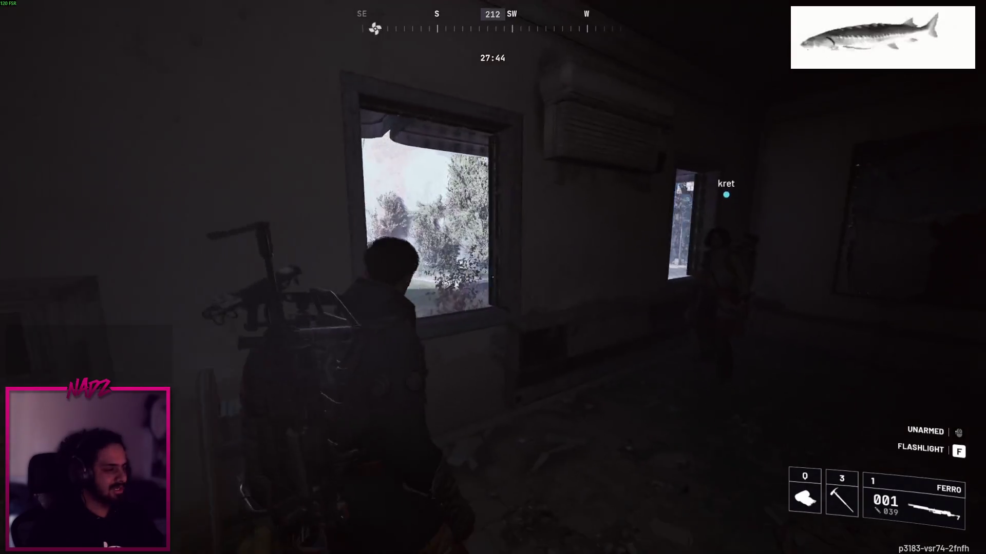
pyautogui.press('w')
pyautogui.press('m')
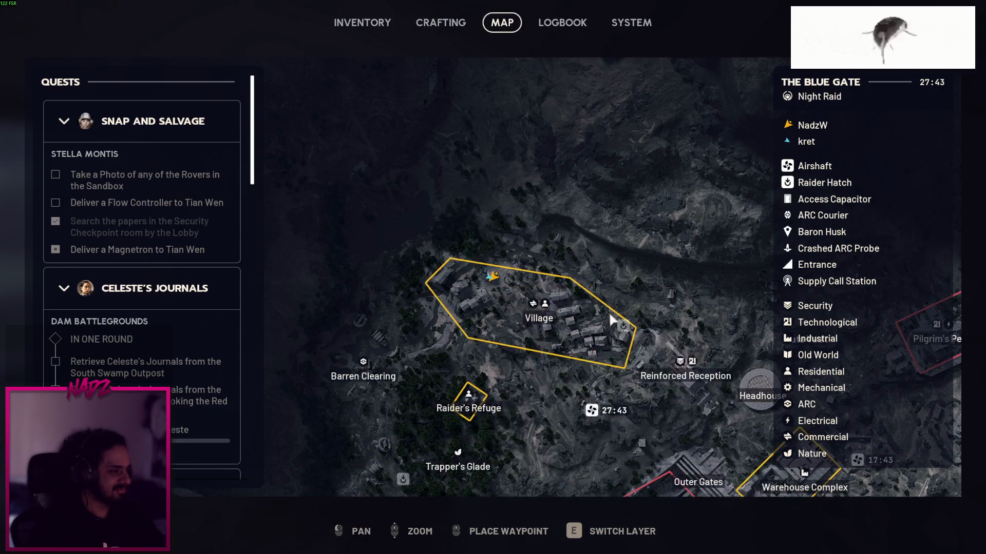
pyautogui.press('m')
# Aim the rifle at the flying drone from the doorway, then back into the room
pyautogui.press('w')
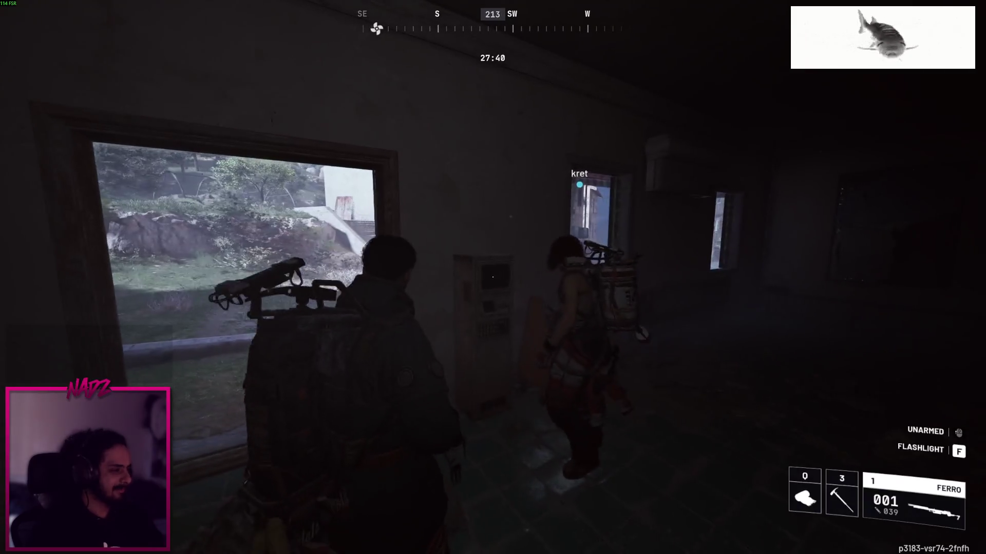
pyautogui.press('w')
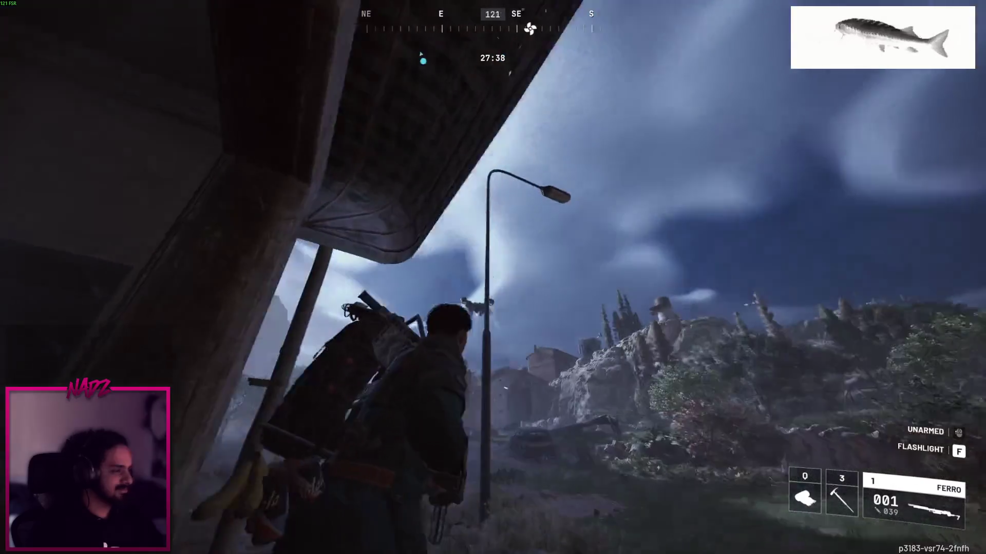
pyautogui.rightClick(493, 277)
pyautogui.press('s')
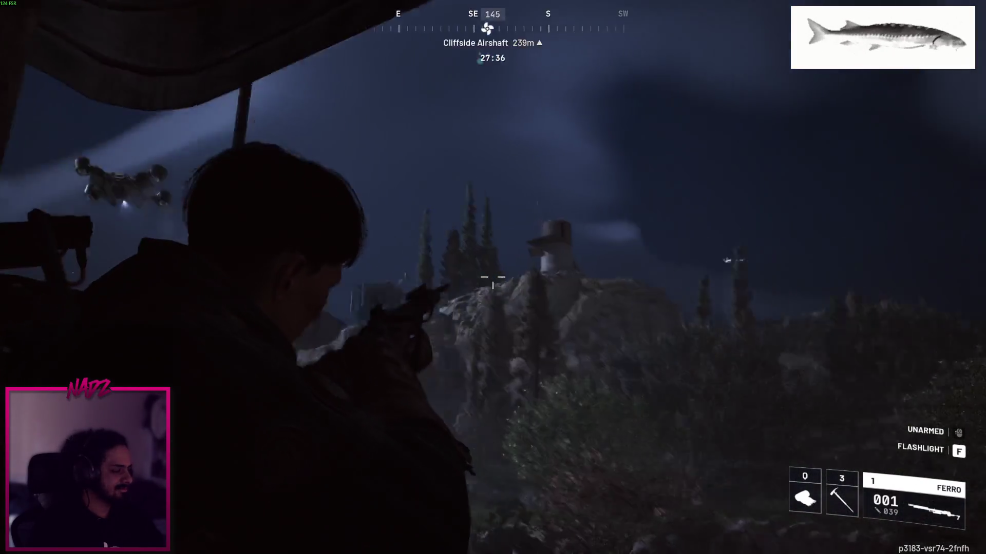
pyautogui.press('w')
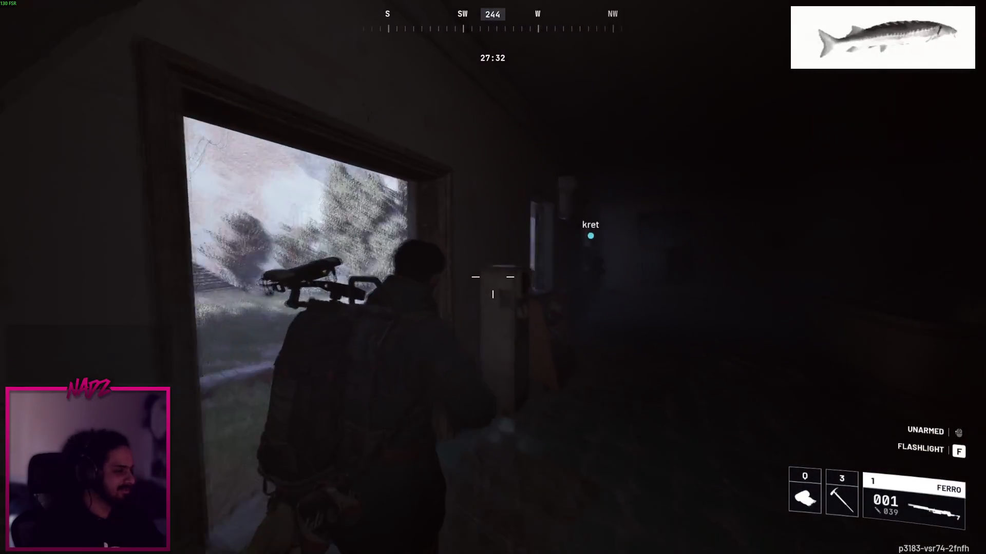
# Vault out the window and run down the street past the red car into the bushes
pyautogui.press('space')
pyautogui.press('w')
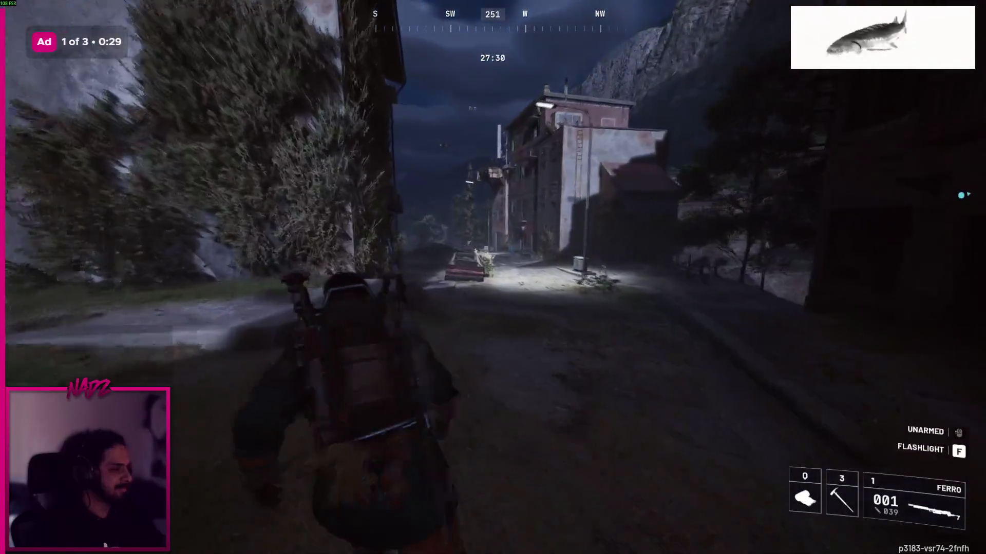
pyautogui.press('w')
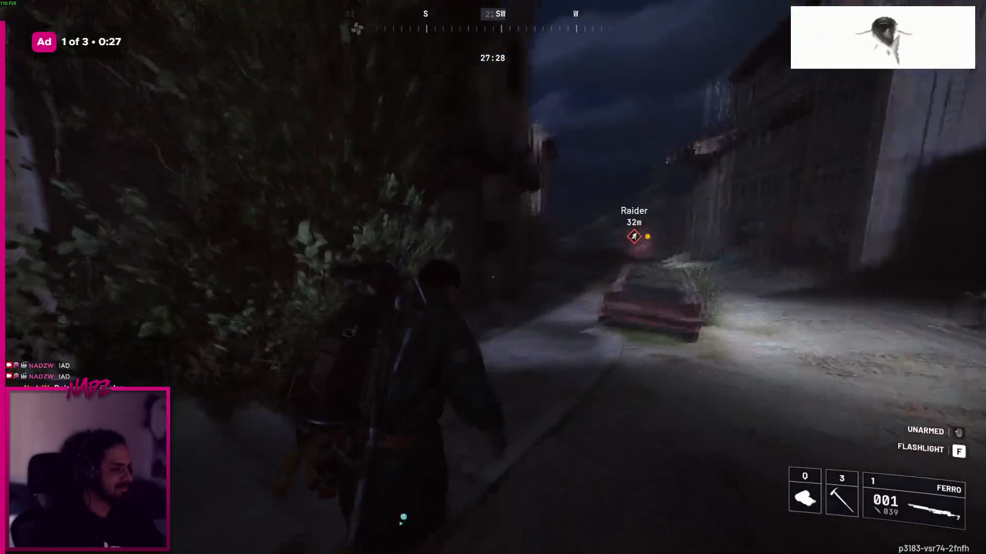
pyautogui.press('w')
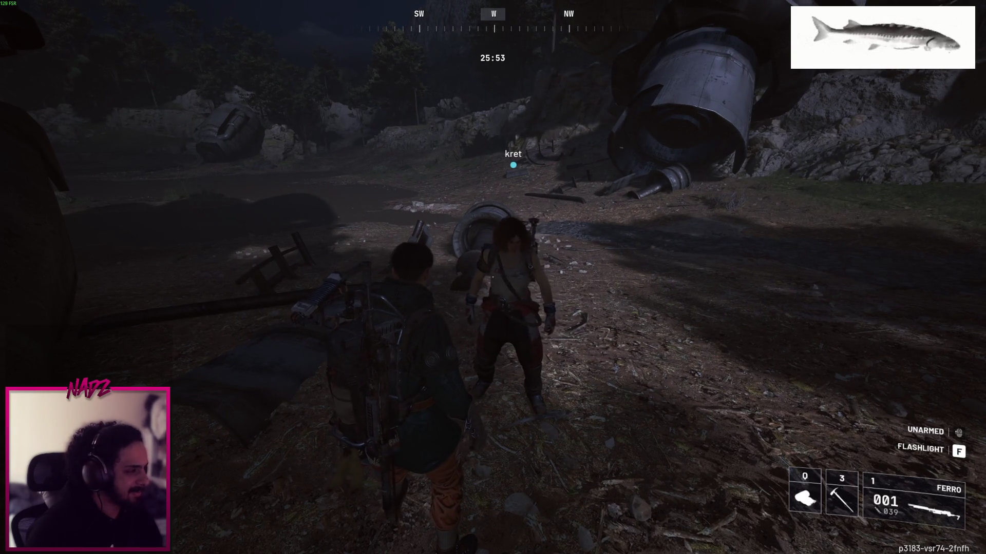
# Run past the crashed wreck and along the bending forest path toward the waypoint, past teammate kret
pyautogui.press('w')
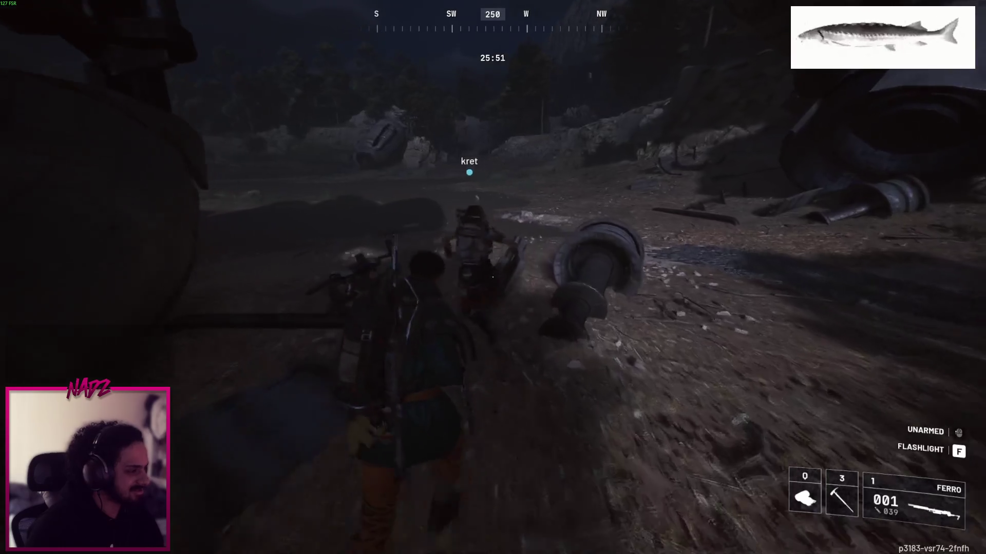
pyautogui.press('w')
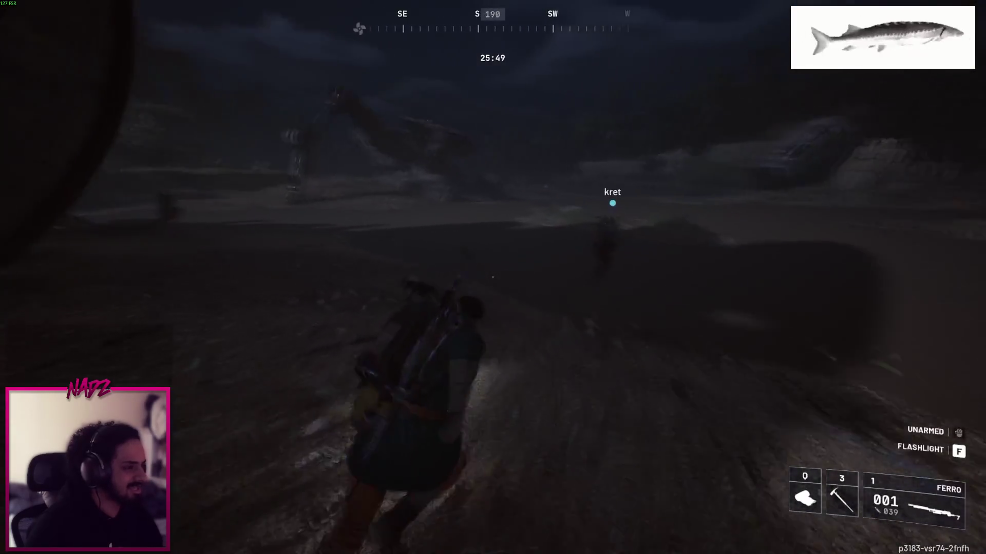
pyautogui.press('w')
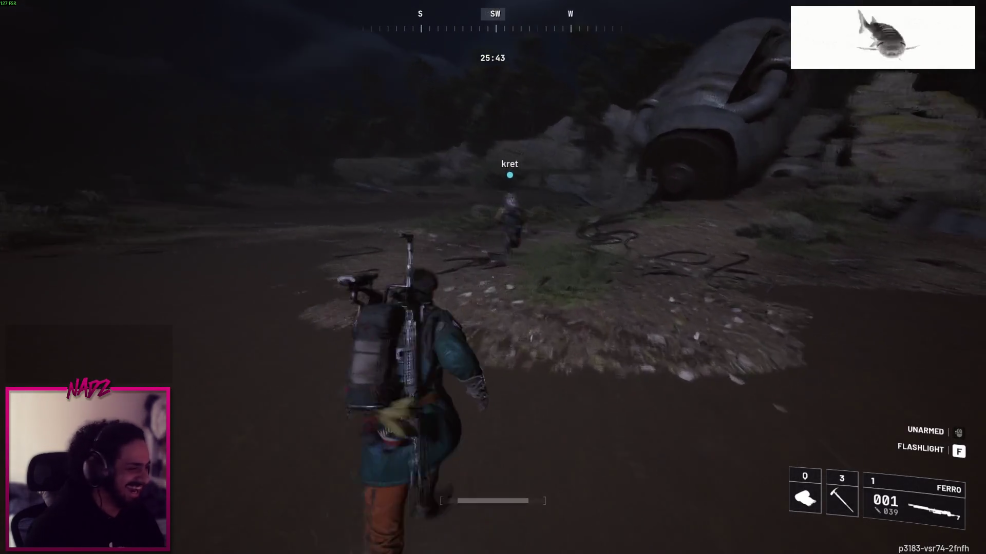
pyautogui.press('w')
pyautogui.press('w')
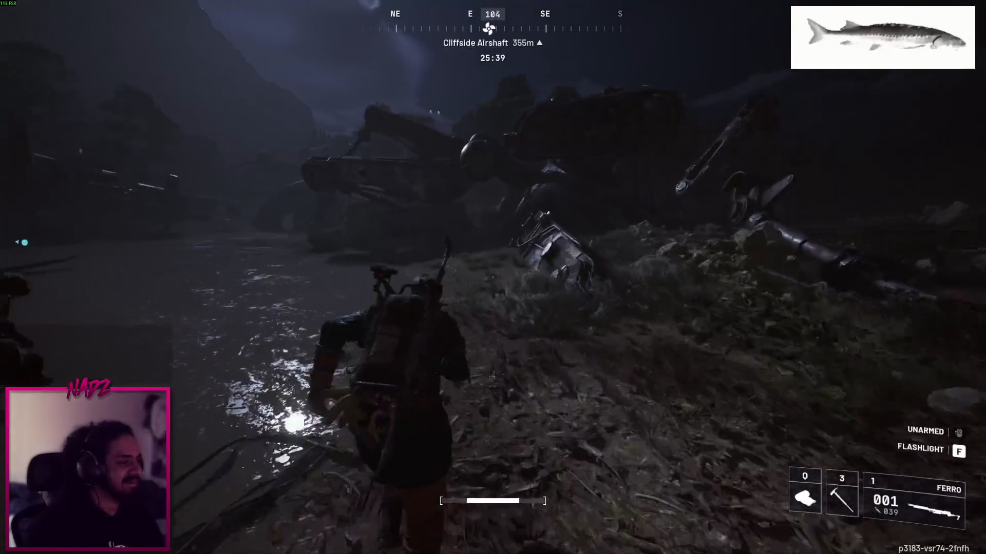
pyautogui.press('w')
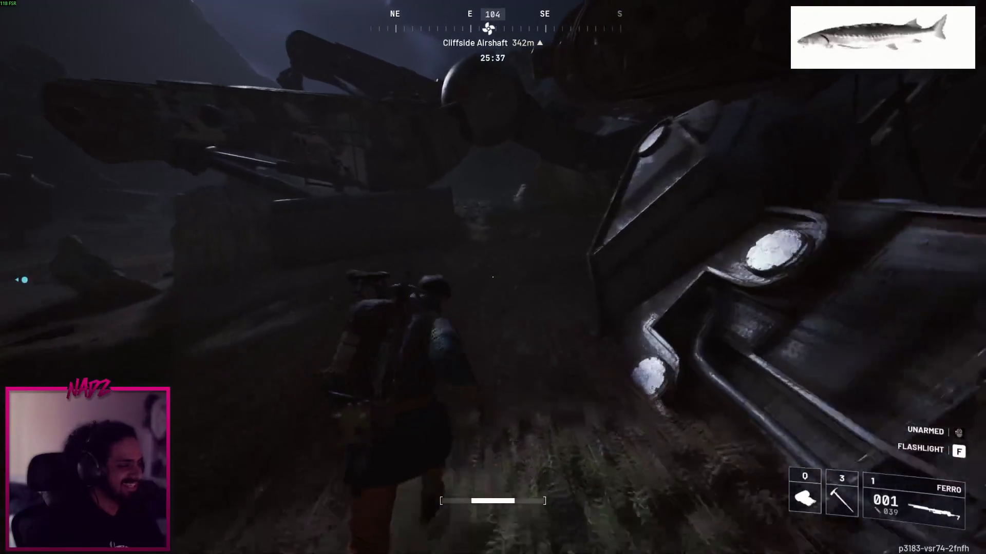
pyautogui.press('w')
pyautogui.press('w')
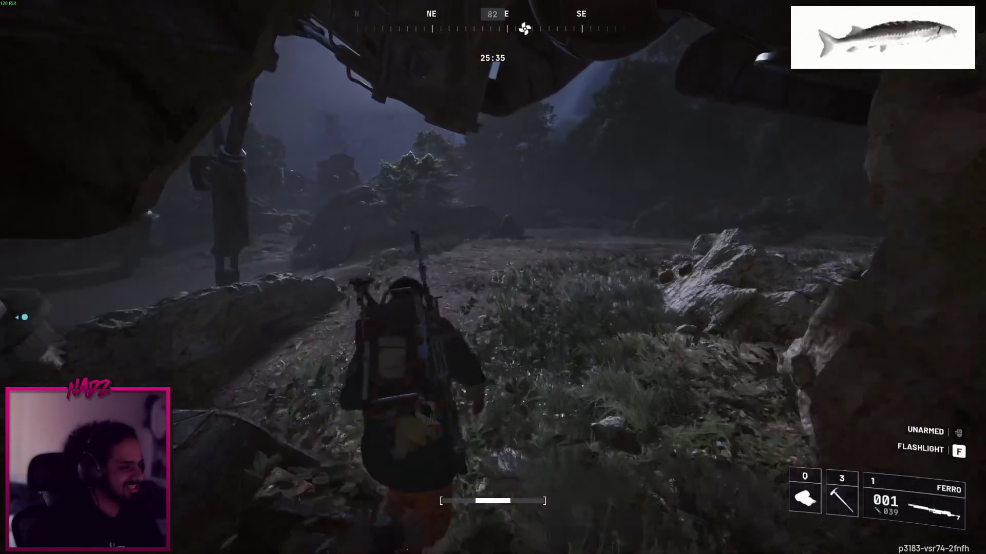
pyautogui.press('w')
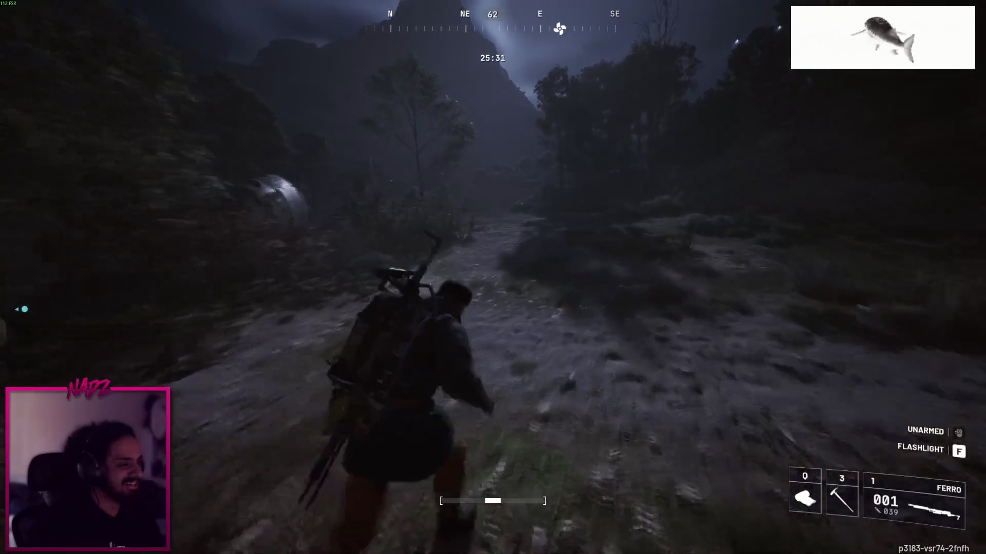
pyautogui.press('w')
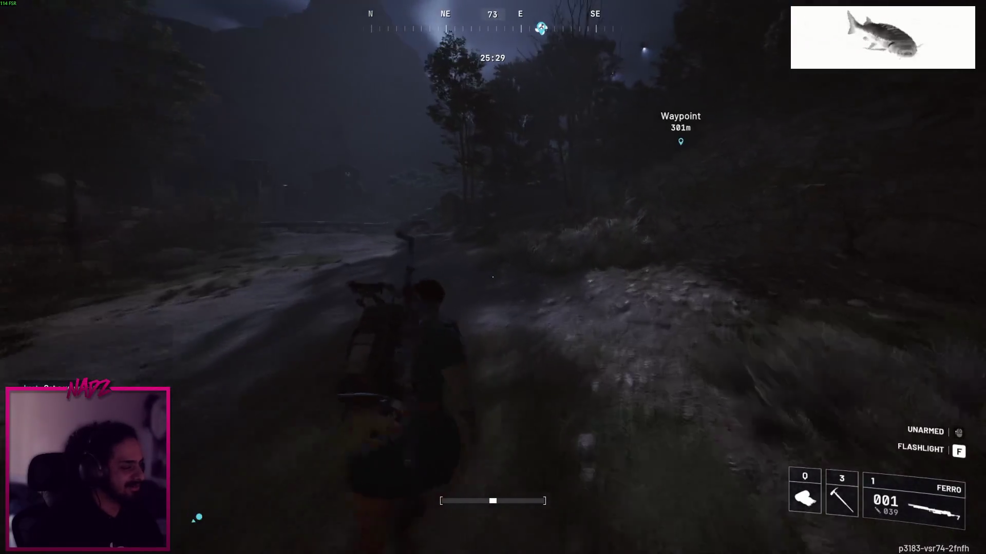
pyautogui.press('w')
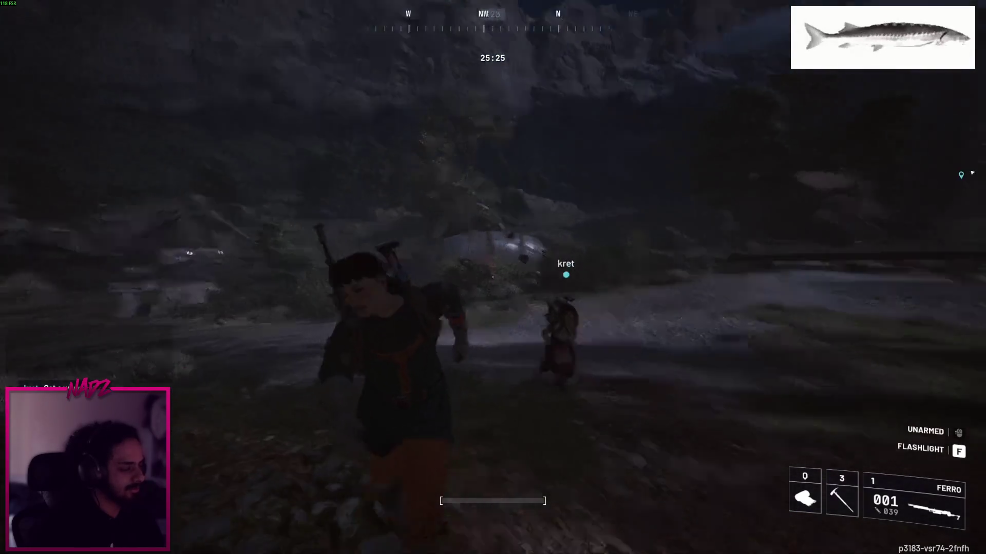
pyautogui.press('w')
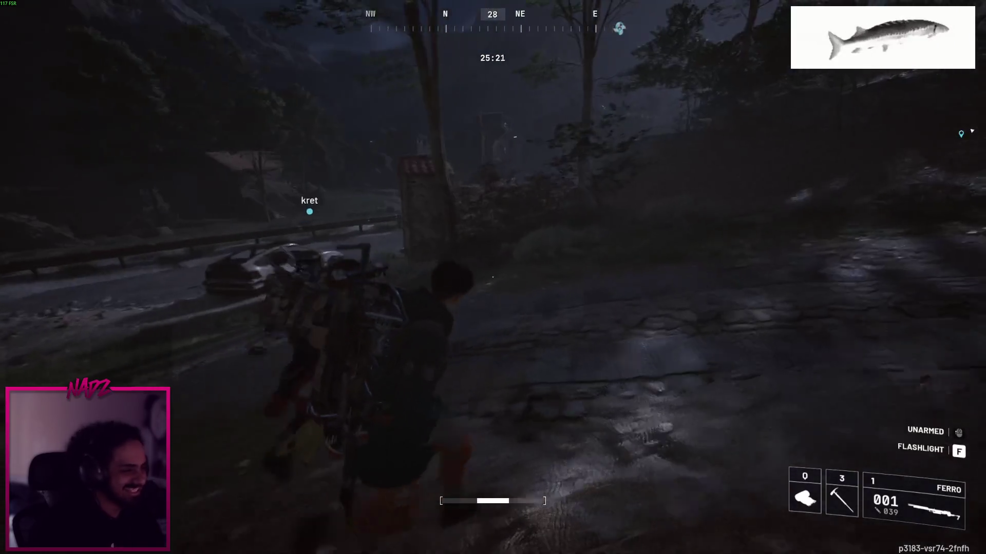
# Reach the brick shrine and loot its blueprint case, Medium Ammo and shotgun ammo
pyautogui.press('w')
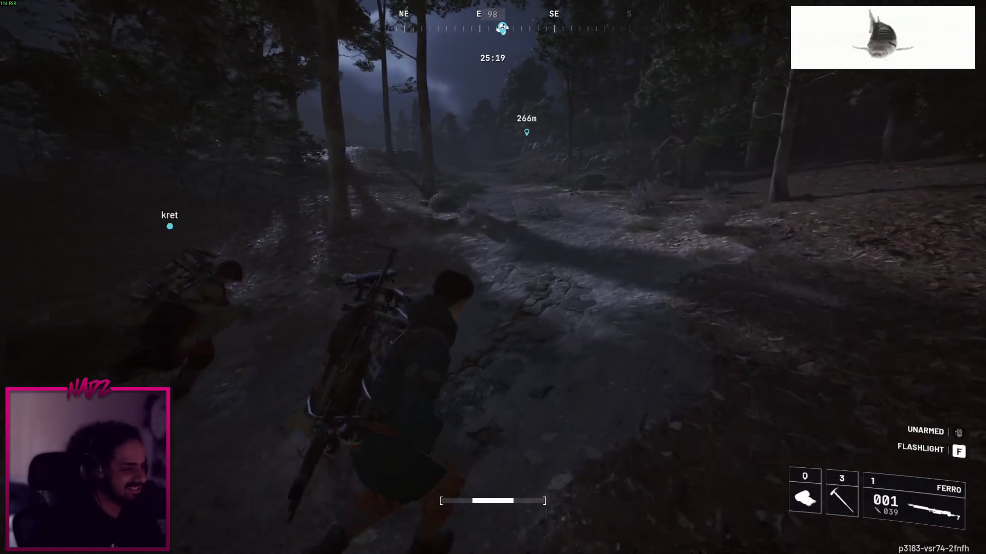
pyautogui.press('w')
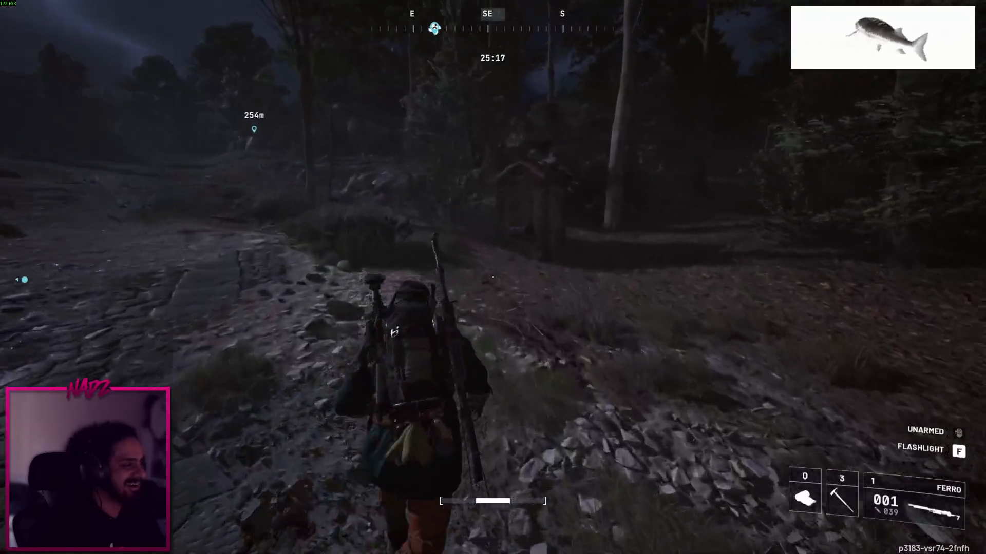
pyautogui.press('w')
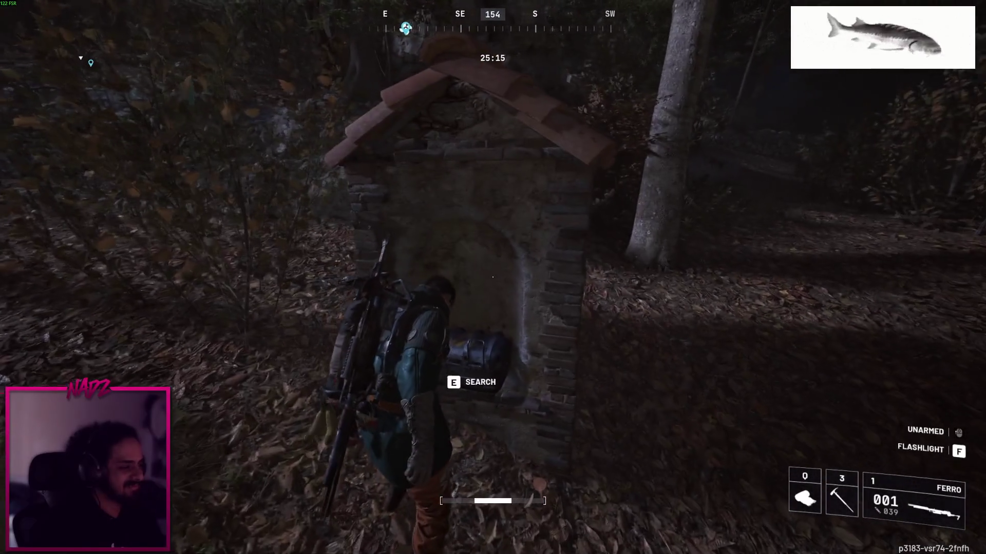
pyautogui.press('e')
pyautogui.keyDown('shift'); pyautogui.click(121, 182); pyautogui.keyUp('shift')
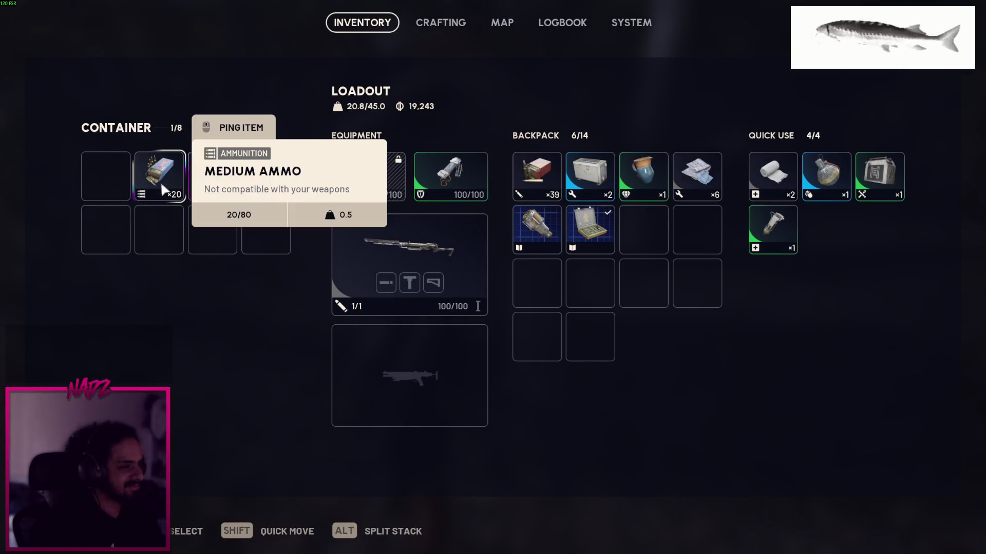
pyautogui.keyDown('shift'); pyautogui.click(160, 180); pyautogui.keyUp('shift')
pyautogui.keyDown('shift'); pyautogui.click(211, 176); pyautogui.keyUp('shift')
pyautogui.press('Escape')
# Follow kret down the forest path to the ruined building at Raider's Refuge
pyautogui.press('w')
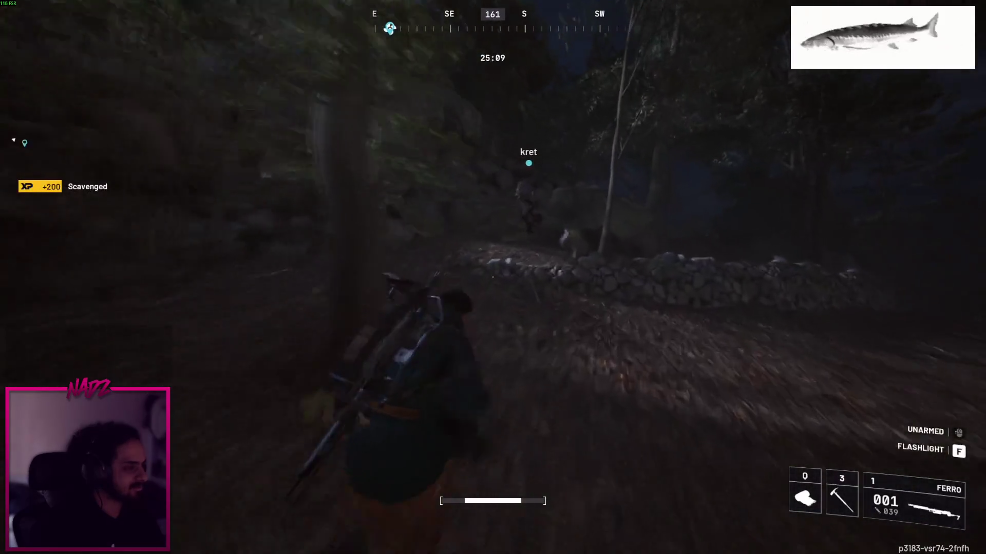
pyautogui.press('w')
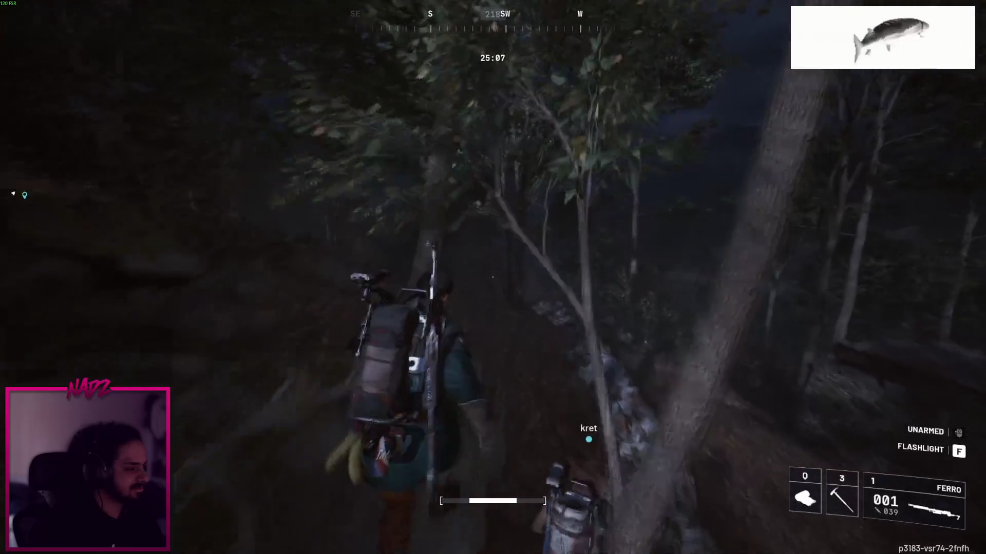
pyautogui.press('w')
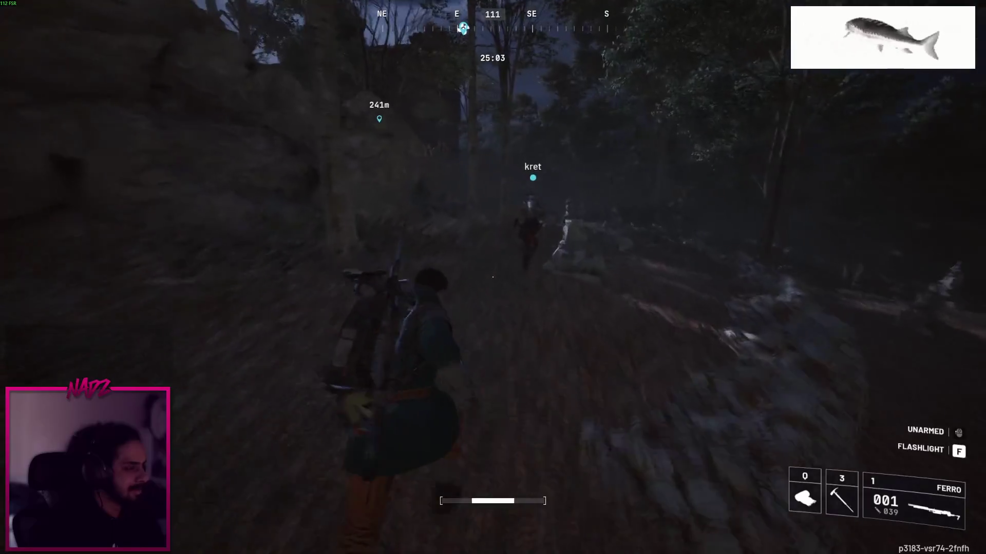
pyautogui.press('w')
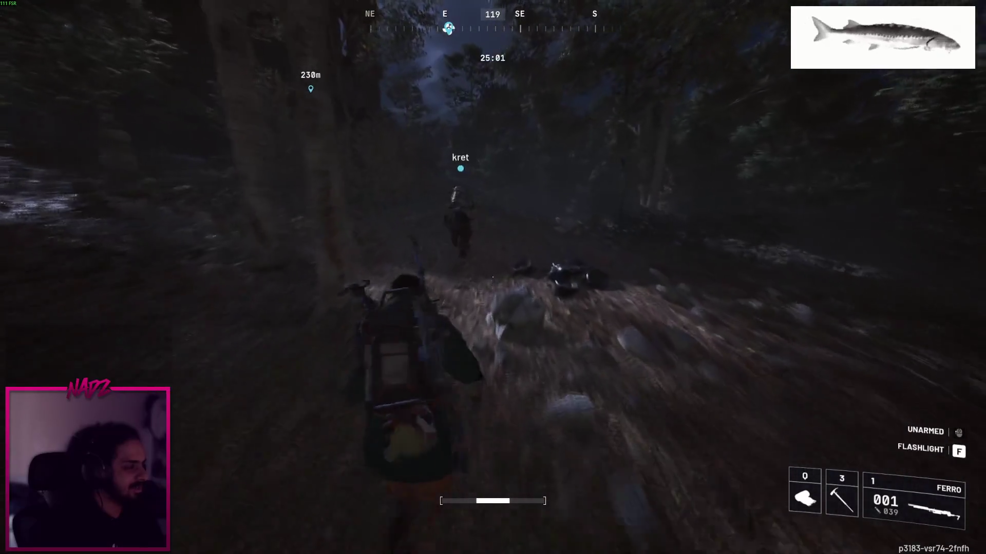
pyautogui.press('w')
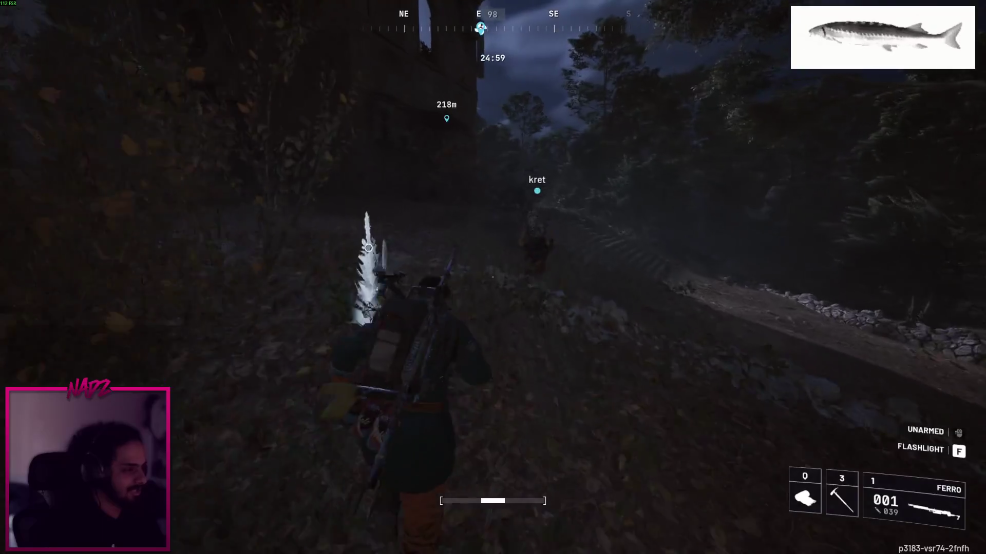
pyautogui.press('w')
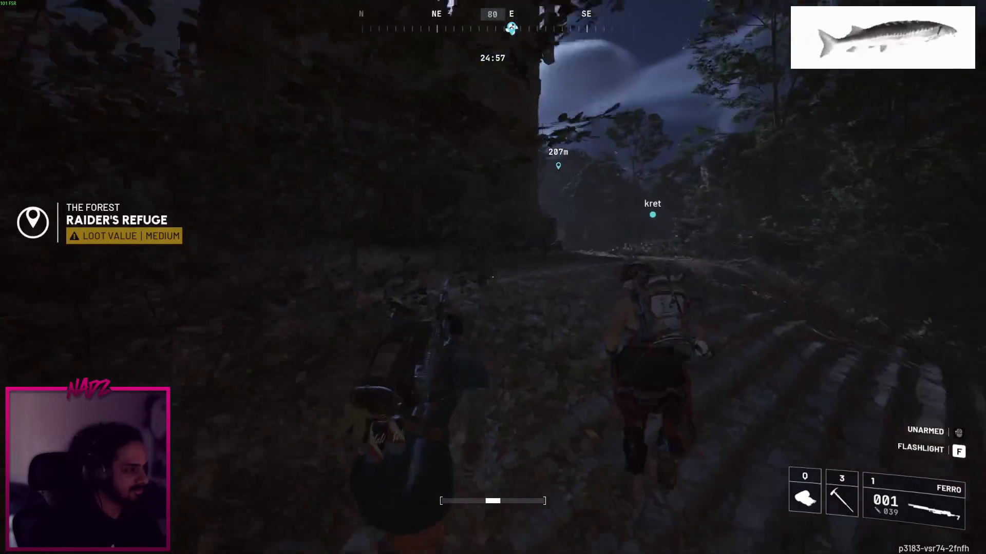
pyautogui.press('w')
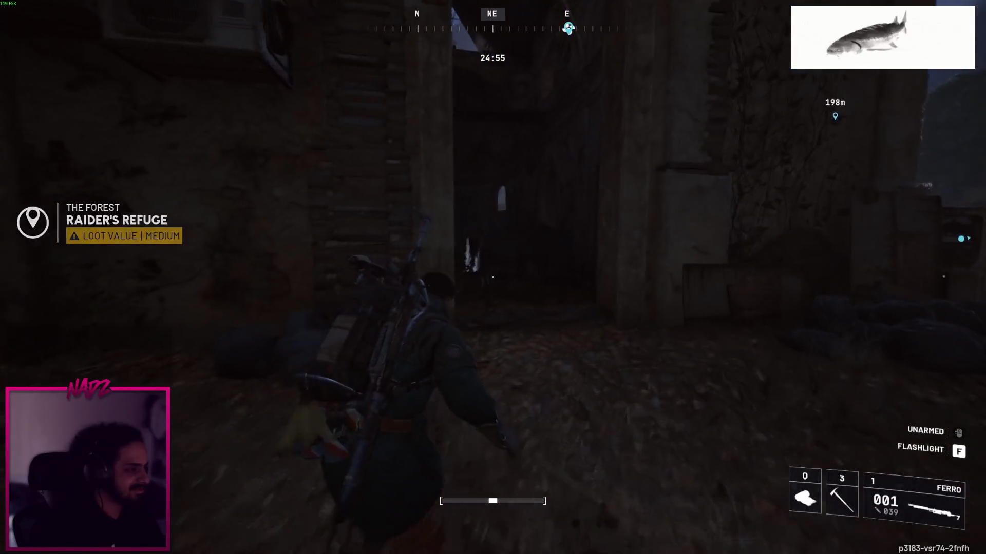
# Go through the ruins, start climbing the ladder inside, and check the map
pyautogui.press('w')
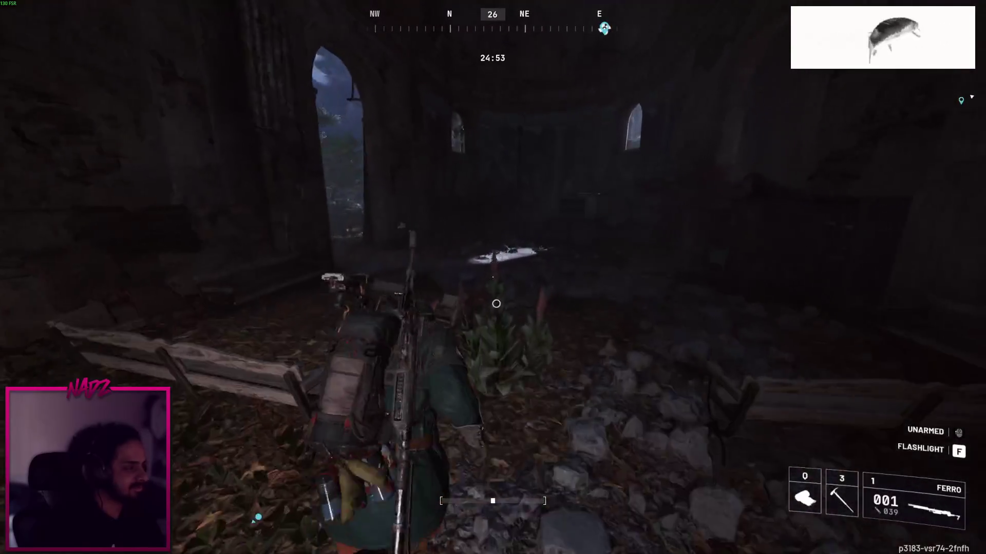
pyautogui.press('w')
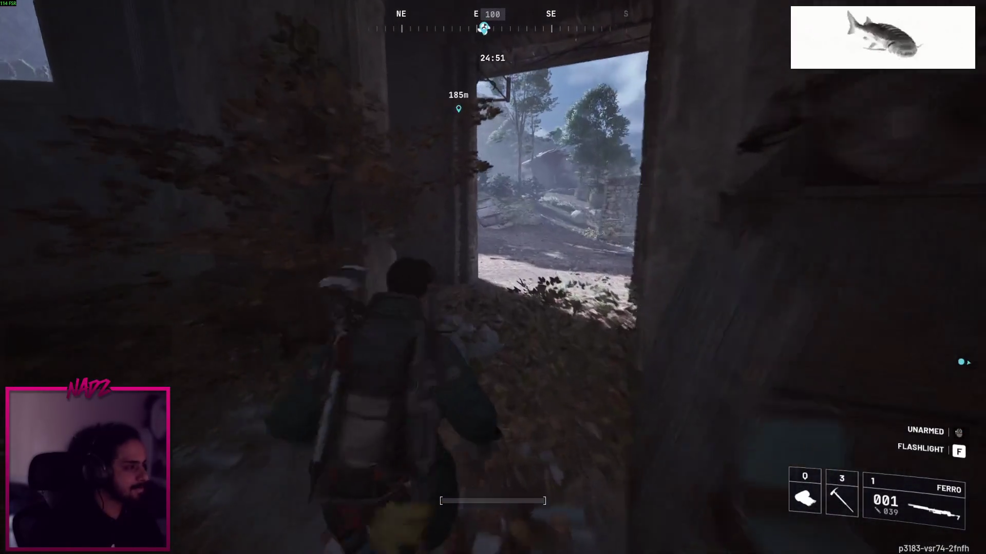
pyautogui.press('w')
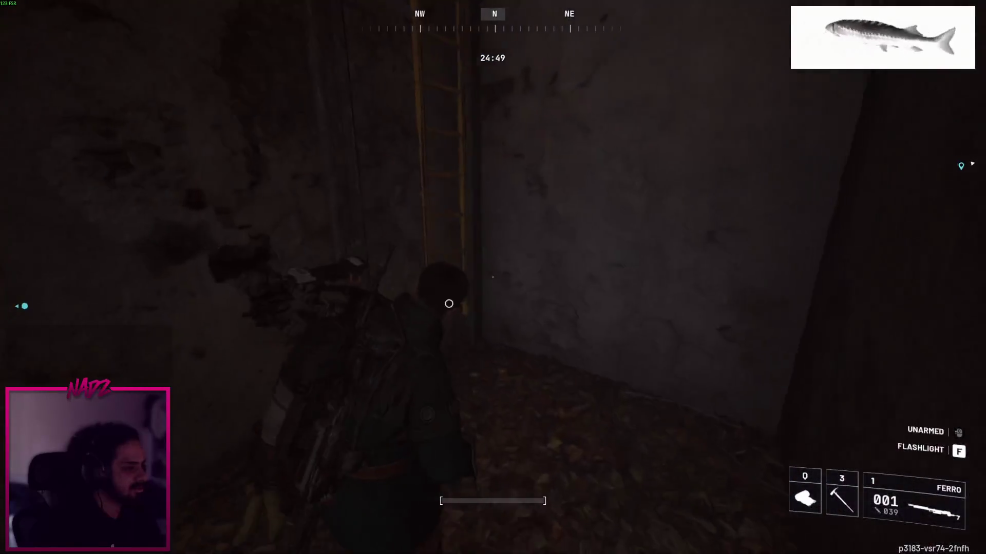
pyautogui.press('w')
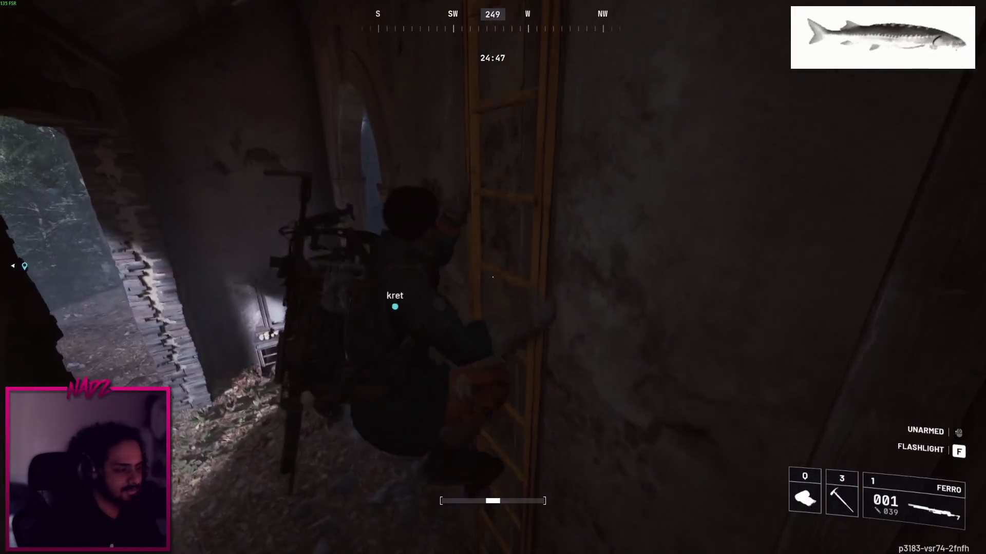
pyautogui.press('w')
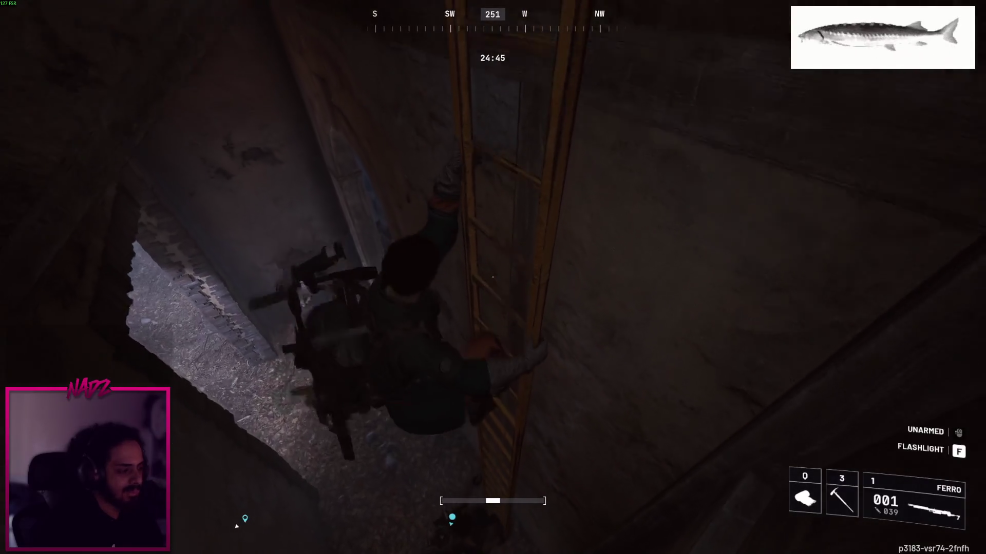
pyautogui.press('Tab')
pyautogui.press('m')
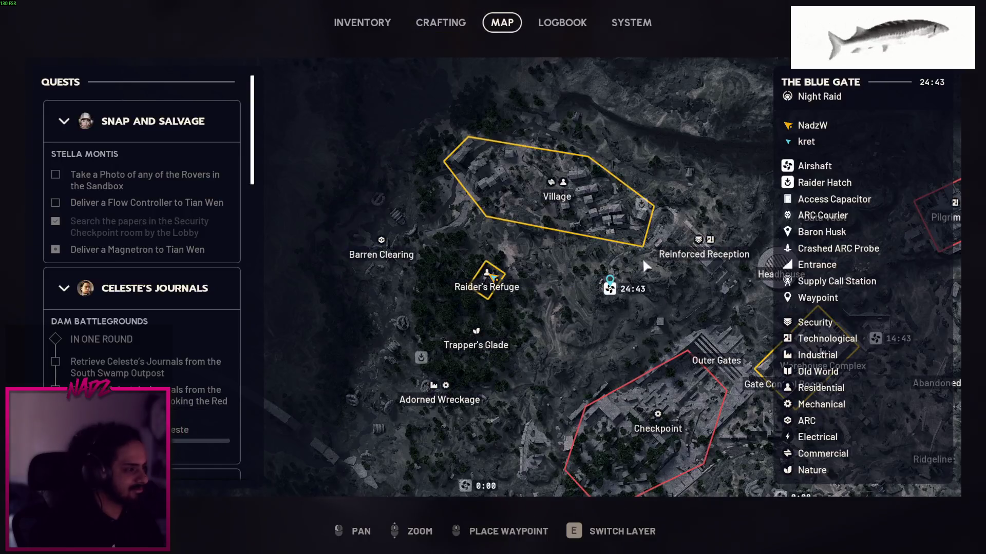
pyautogui.press('Tab')
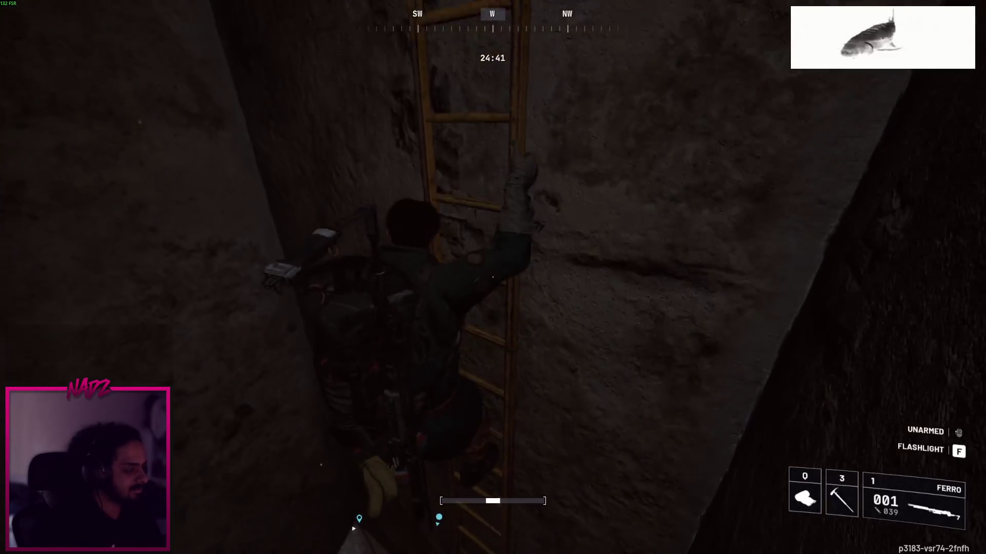
# Climb off the ladder onto the tiled roof, drop through its hole, and walk under the platform into the hall
pyautogui.press('w')
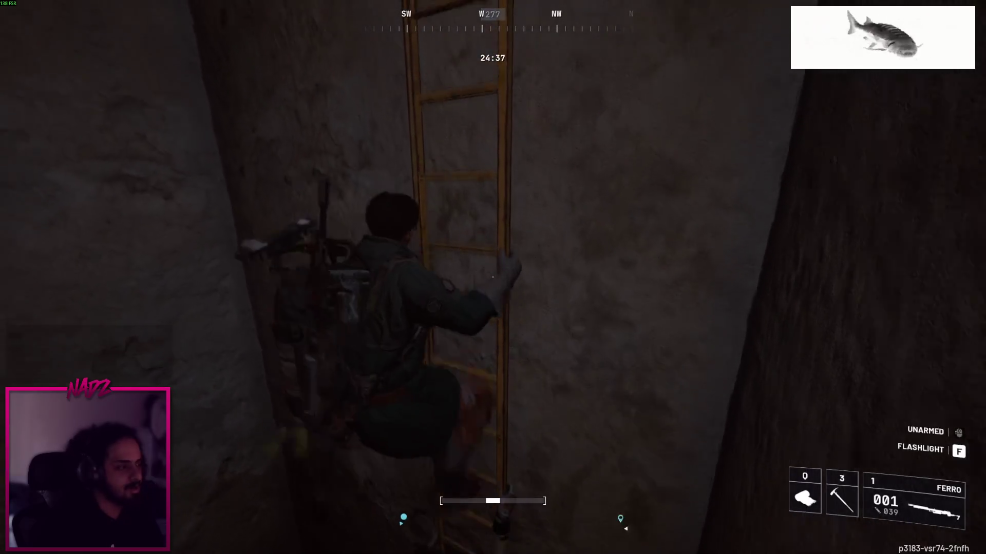
pyautogui.press('w')
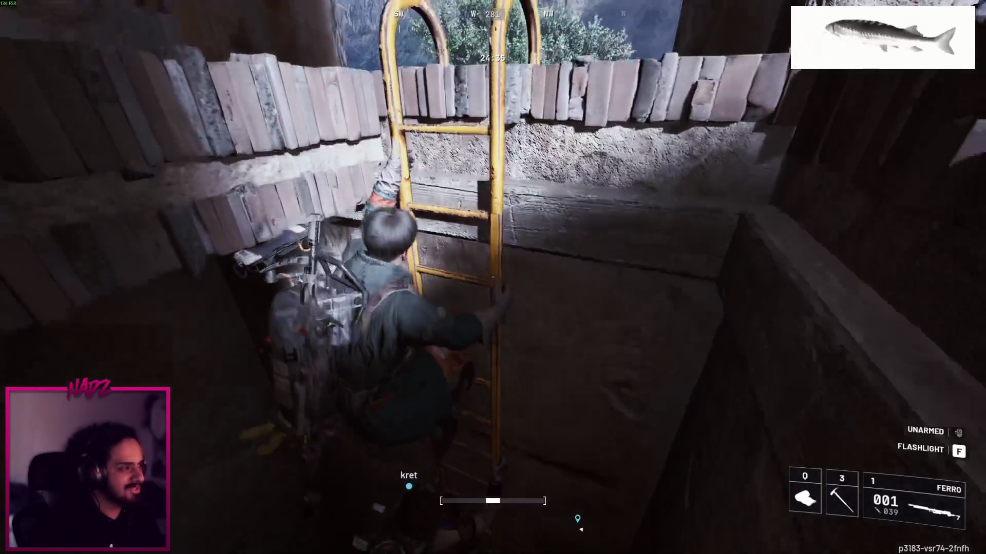
pyautogui.press('w')
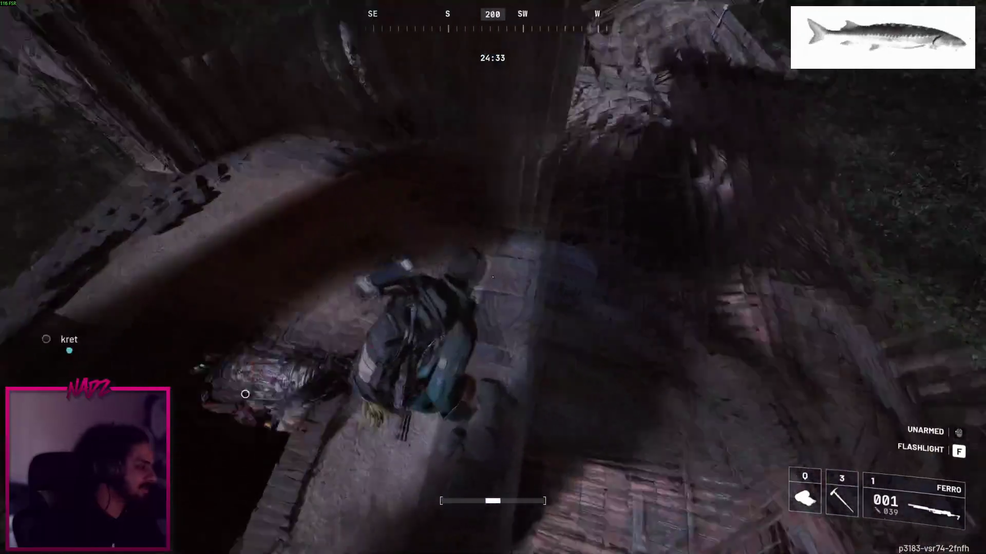
pyautogui.press('w')
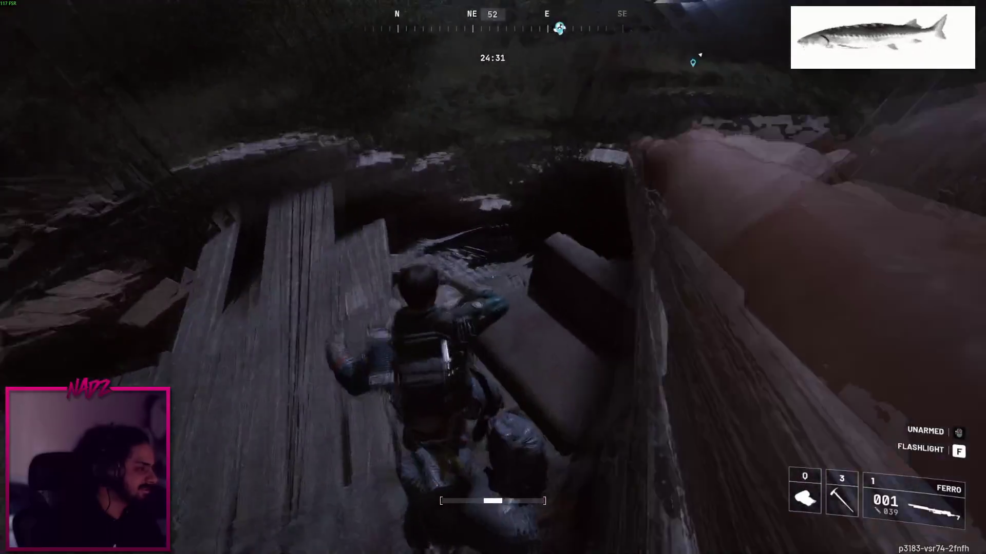
pyautogui.press('w')
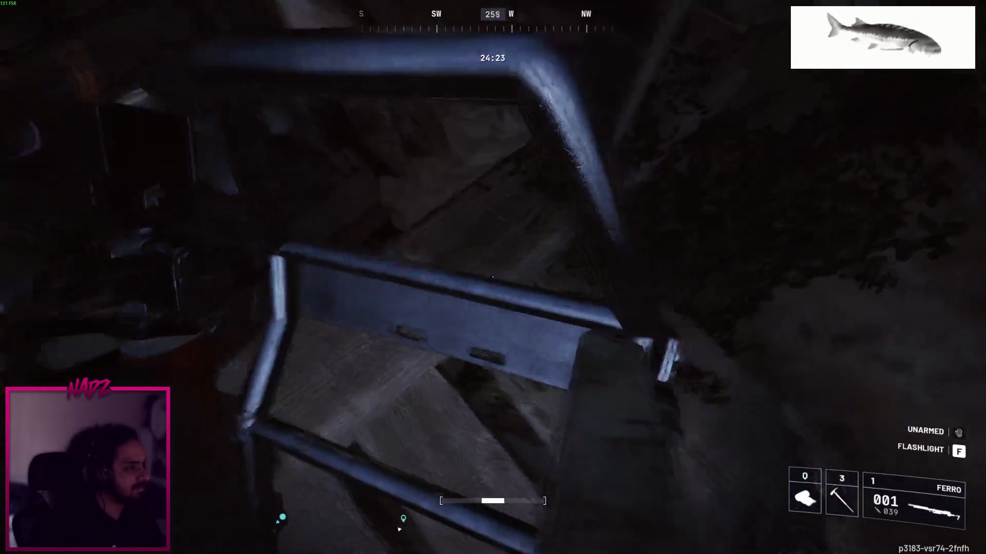
pyautogui.press('w')
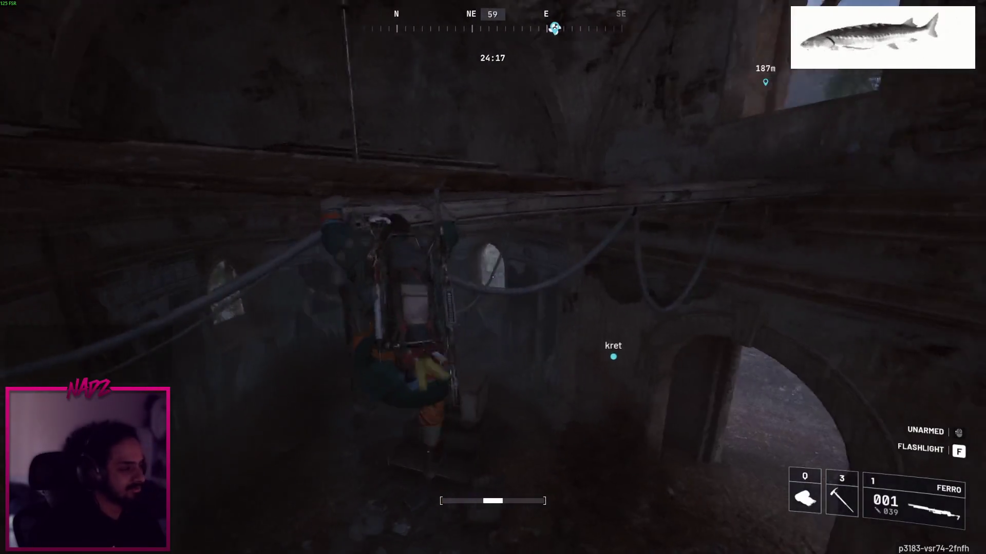
pyautogui.press('w')
pyautogui.press('w')
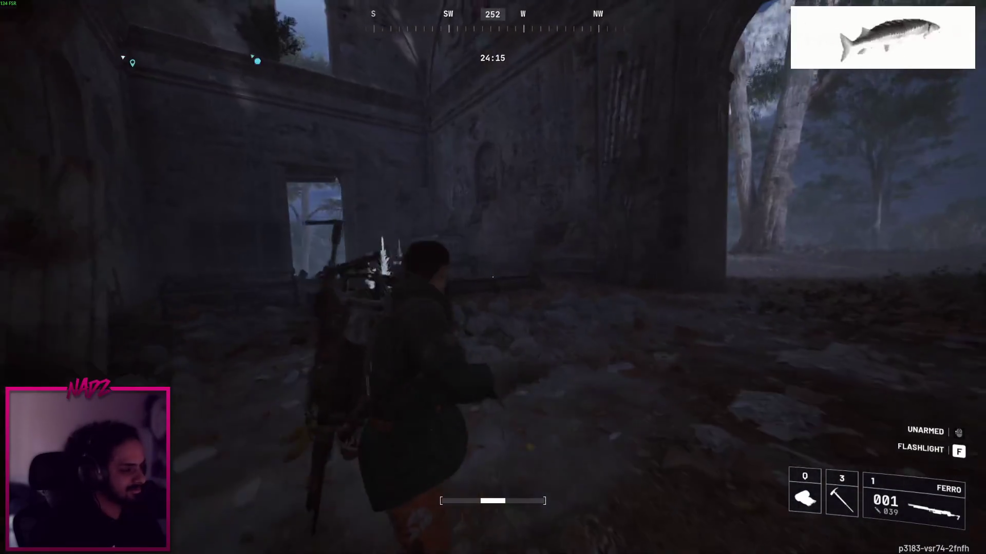
pyautogui.press('w')
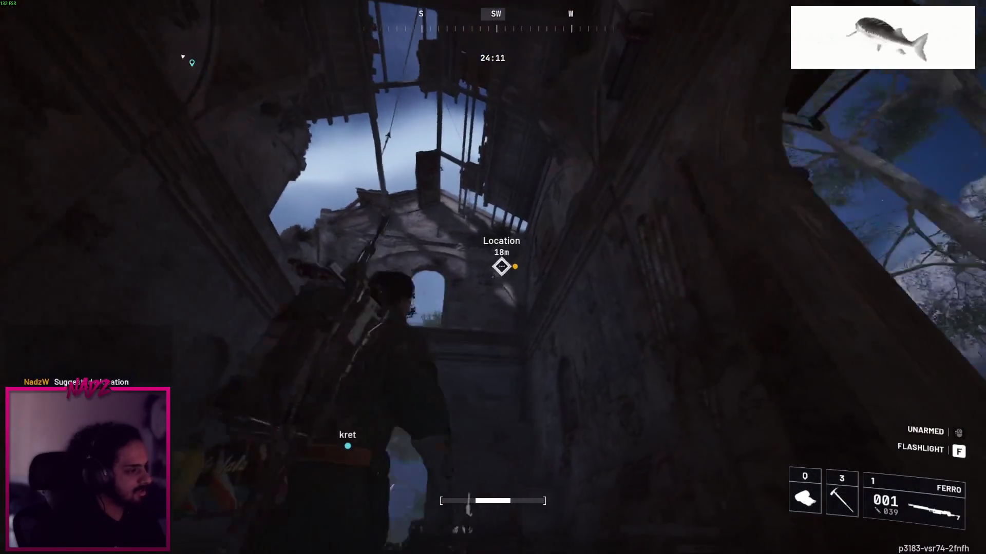
# Walk through the hall and cluttered generator room toward the opening
pyautogui.press('w')
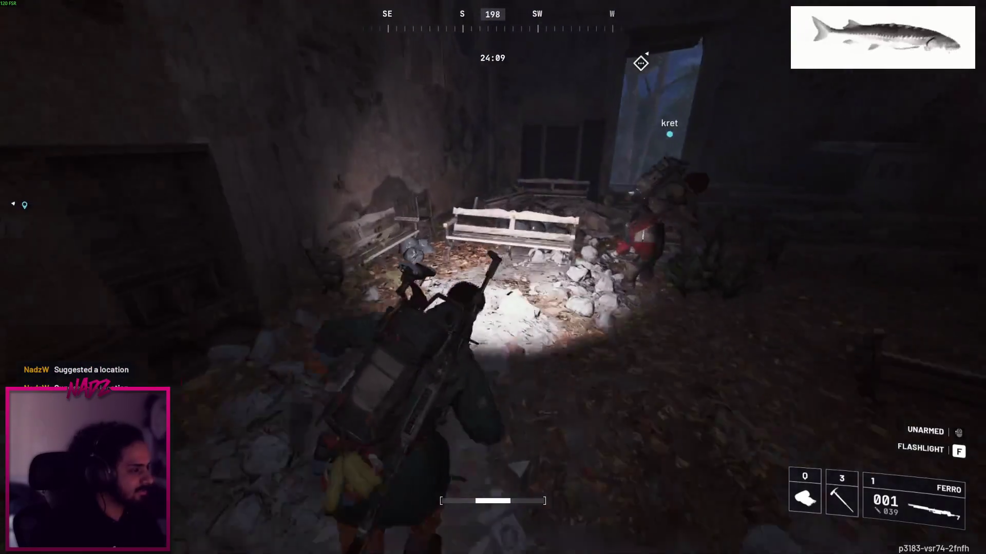
pyautogui.press('w')
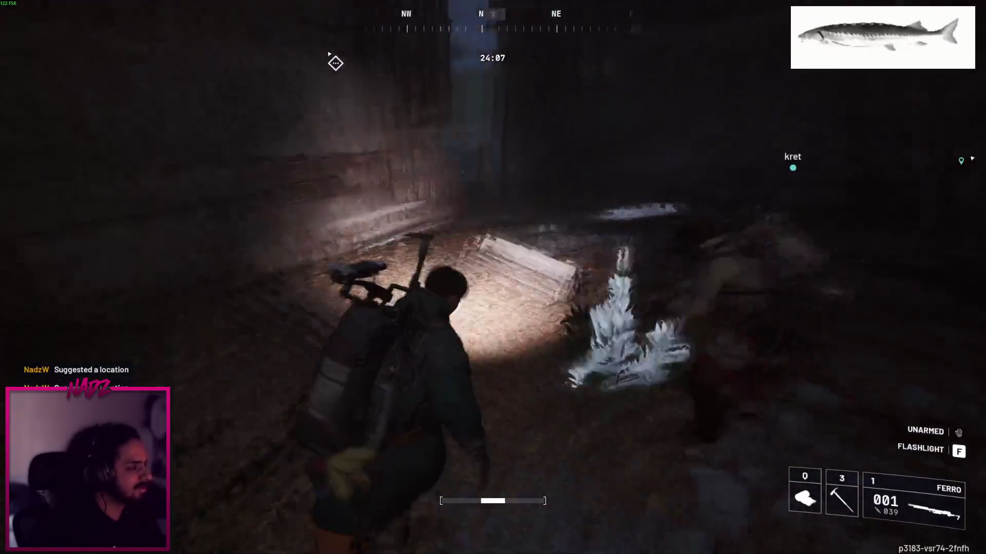
pyautogui.press('w')
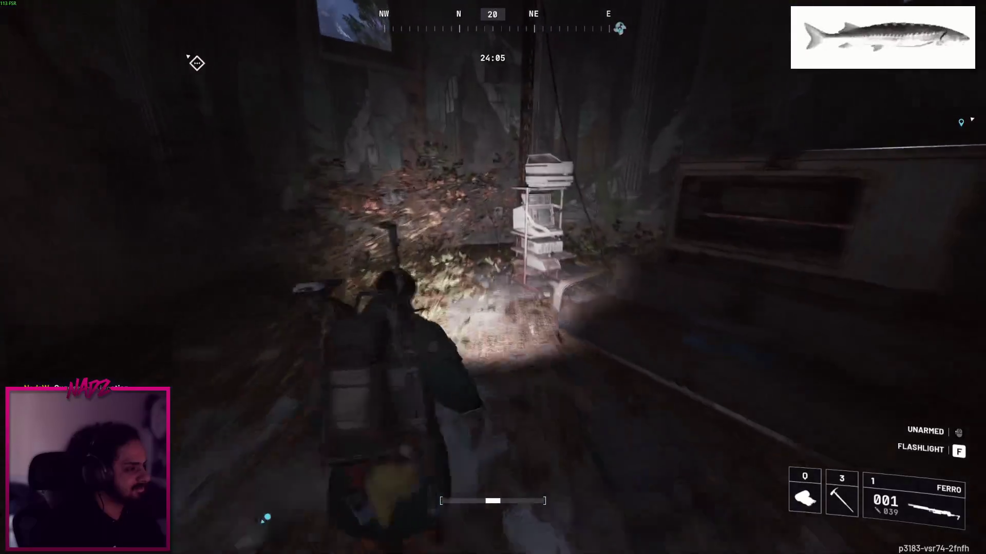
pyautogui.press('w')
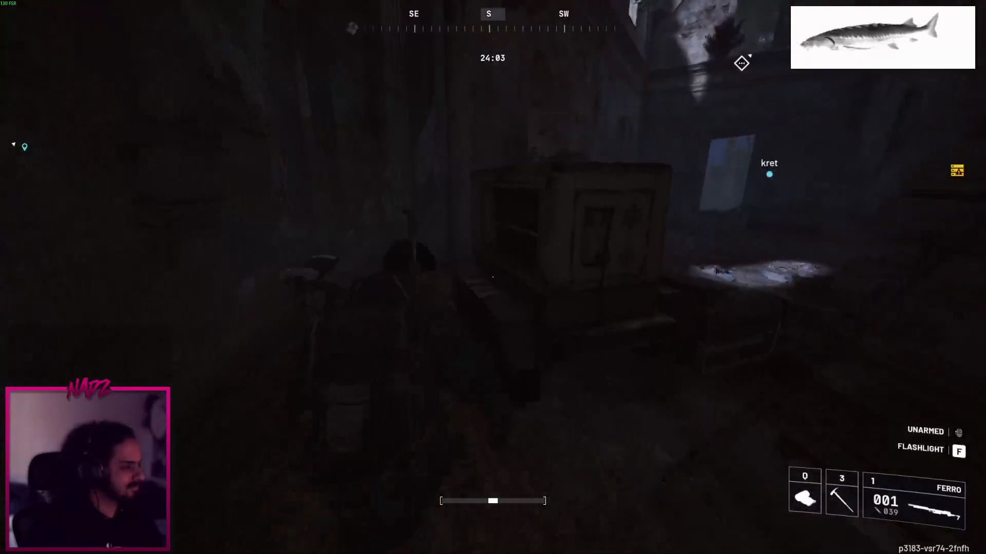
pyautogui.press('w')
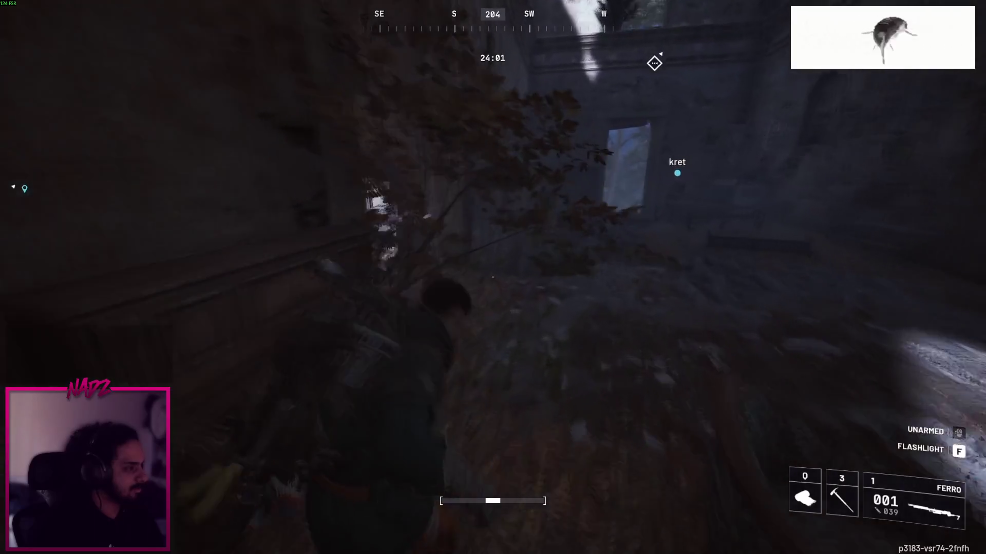
# Cross the dark hillside past the rock wall to the lockers and search one
pyautogui.press('w')
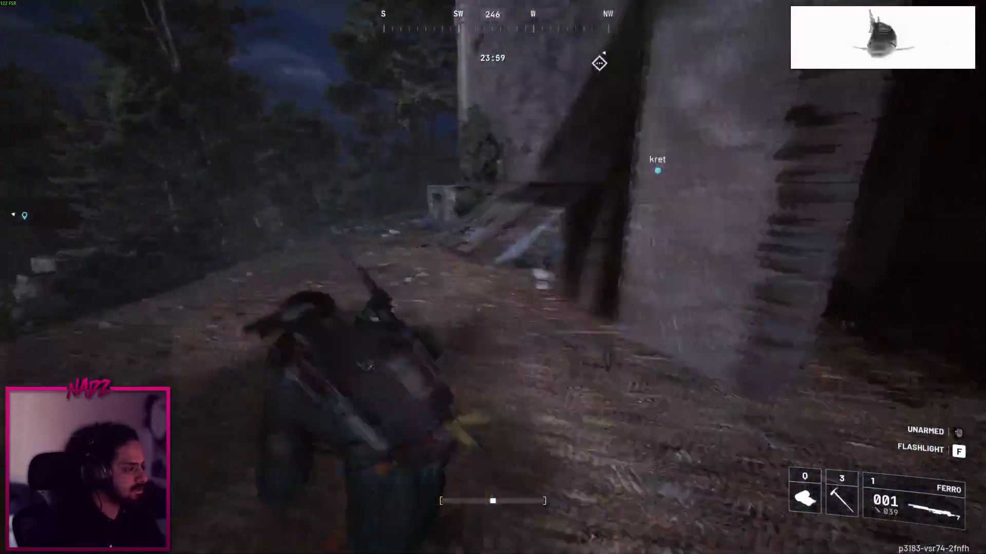
pyautogui.press('w')
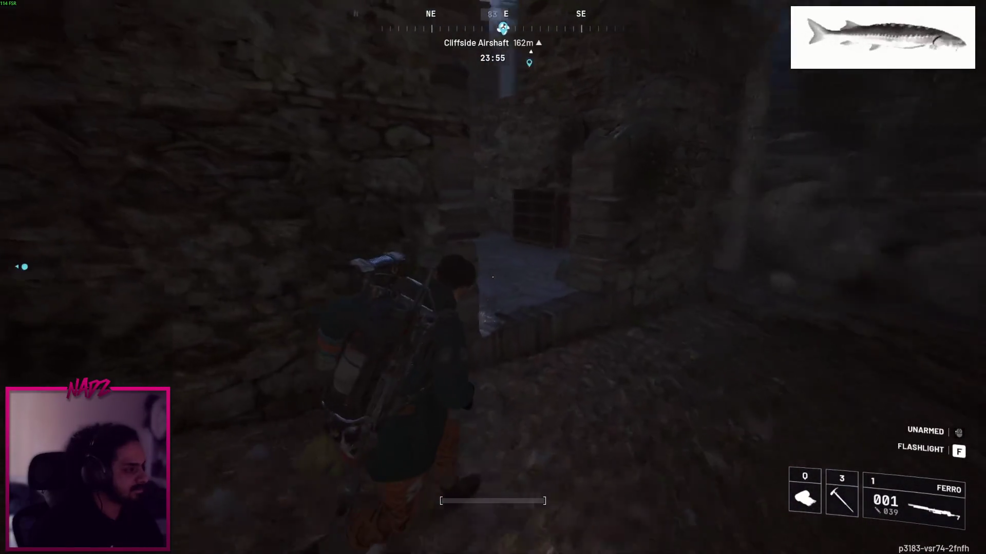
pyautogui.press('w')
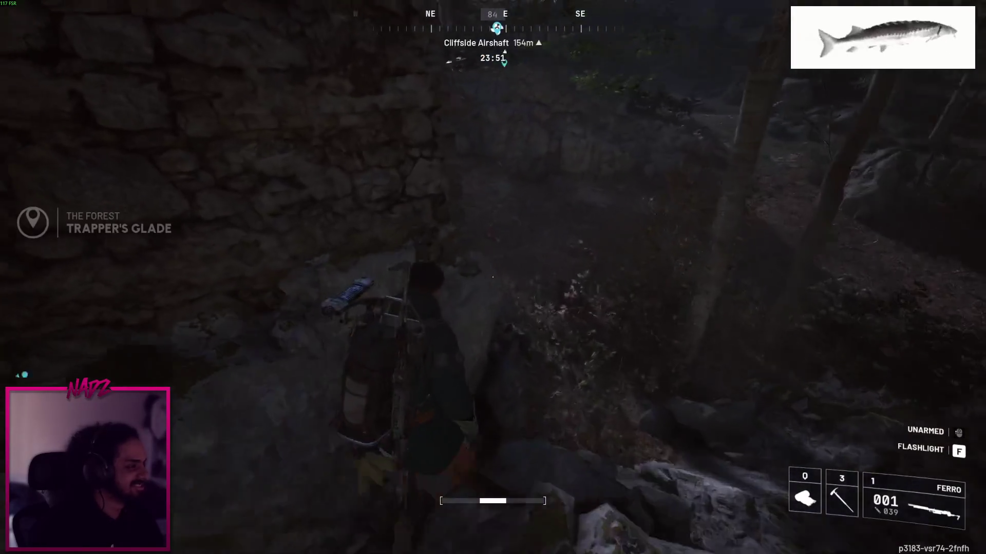
pyautogui.press('w')
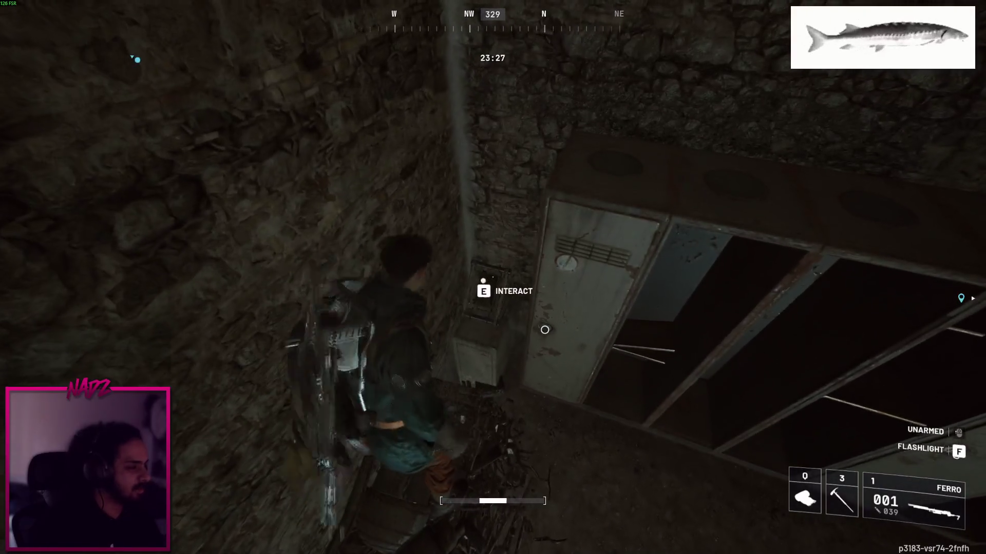
pyautogui.press('e')
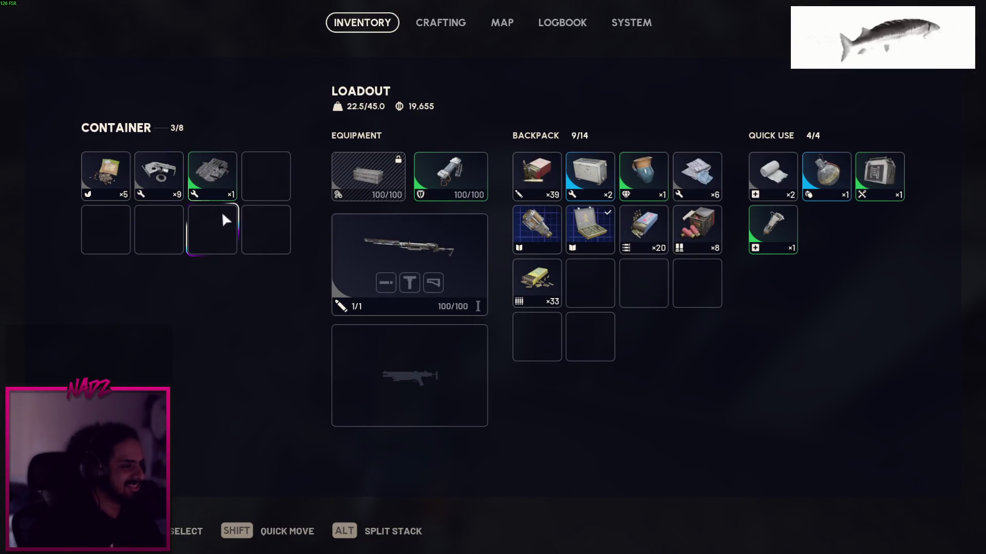
# Close the first locker, search the next one, and take its bottle, bringing the backpack to 10/14
pyautogui.press('Escape')
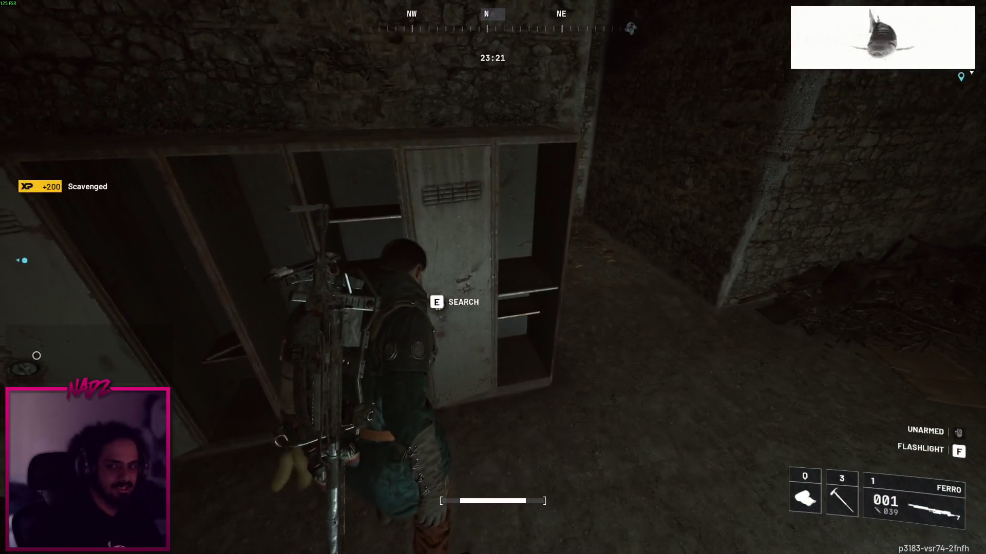
pyautogui.press('e')
pyautogui.keyDown('shift'); pyautogui.click(127, 188); pyautogui.keyUp('shift')
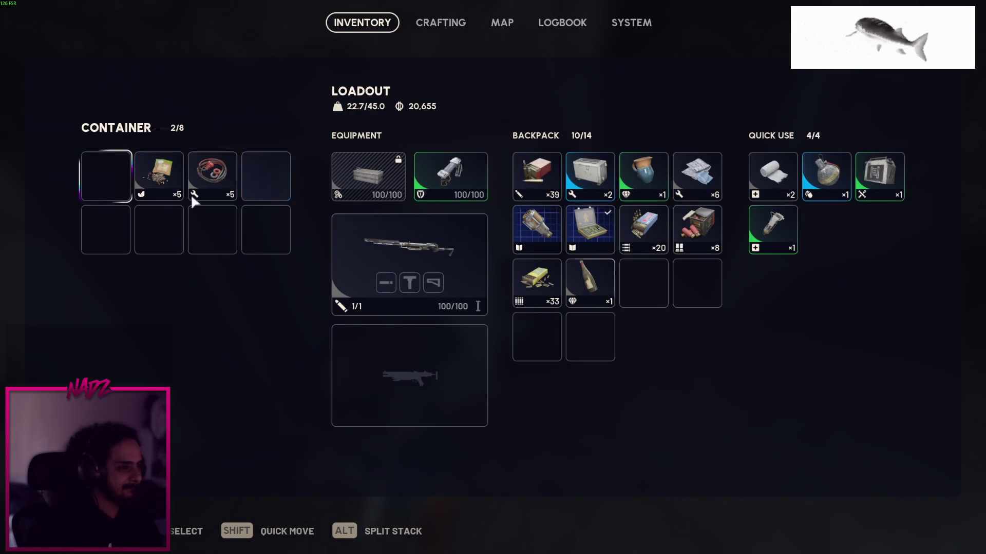
pyautogui.press('Tab')
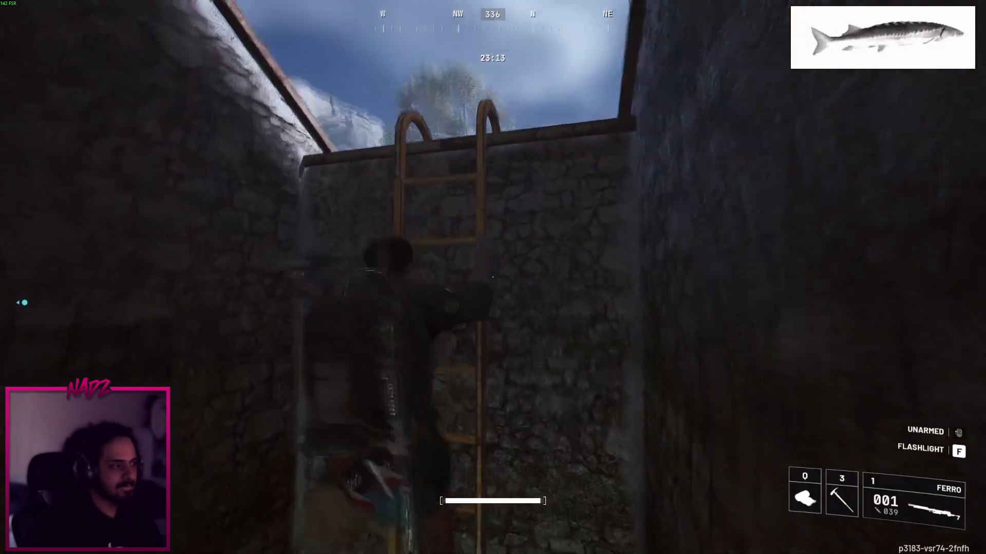
# Climb out of the stone pit, sprint to the stone ruins, and drop over the wall inside
pyautogui.press('e')
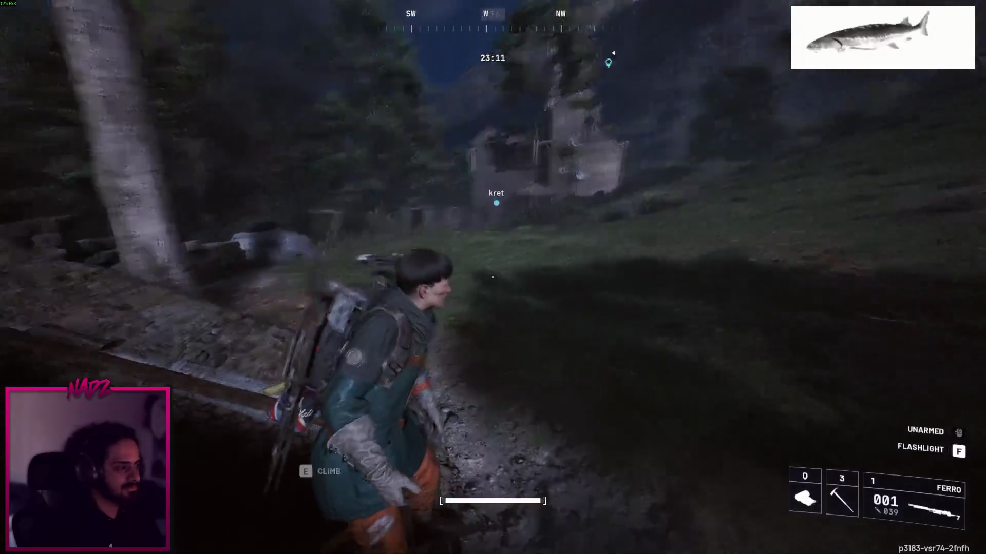
pyautogui.press('space')
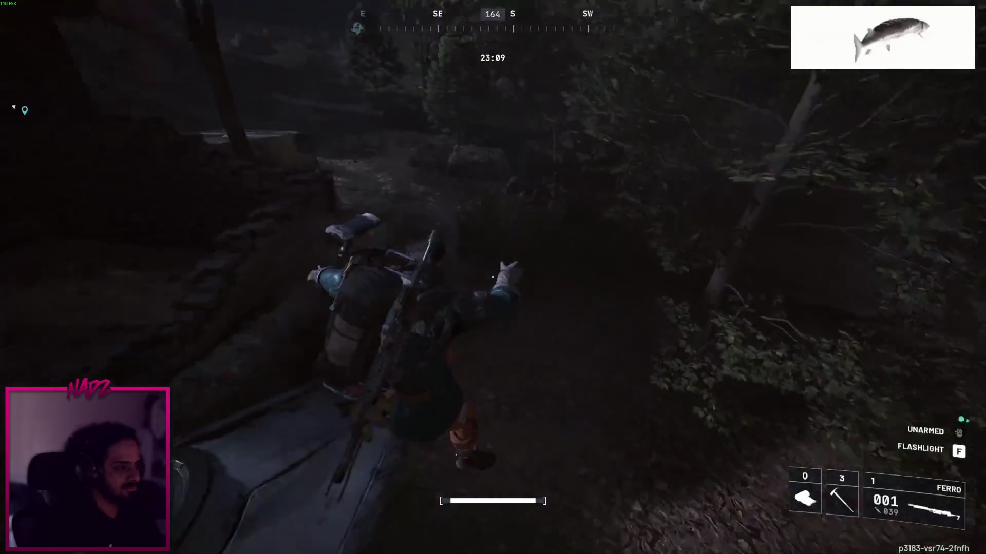
pyautogui.hotkey('shift', 'w')
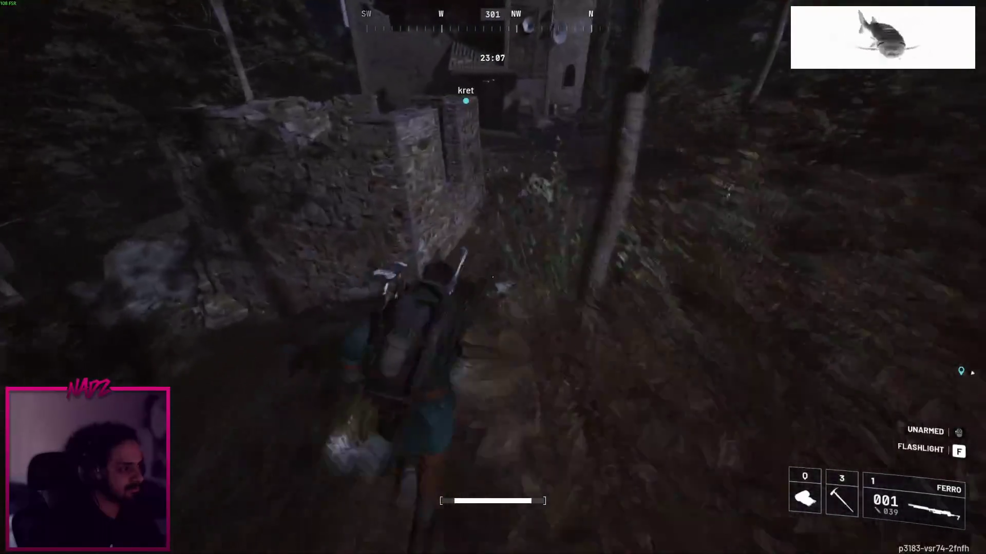
pyautogui.hotkey('shift', 'w')
pyautogui.press('w')
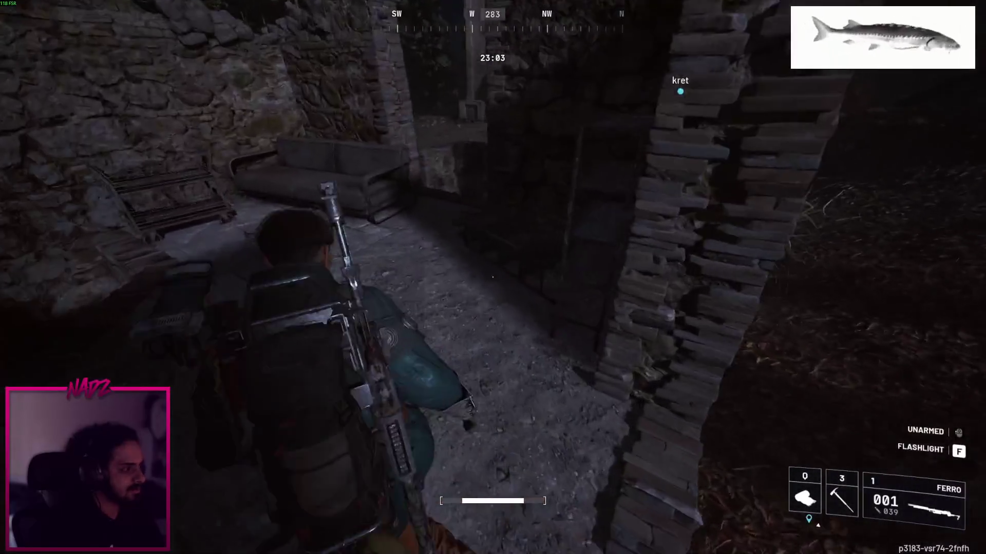
pyautogui.press('w')
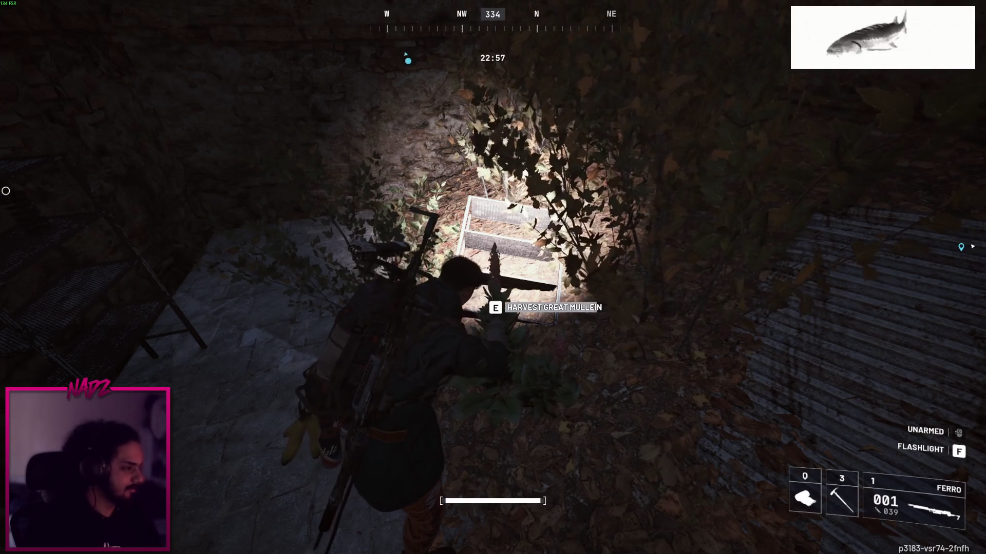
# Go through the stone gate and passage into the Raider's Refuge clearing and dark building
pyautogui.press('w')
pyautogui.press('w')
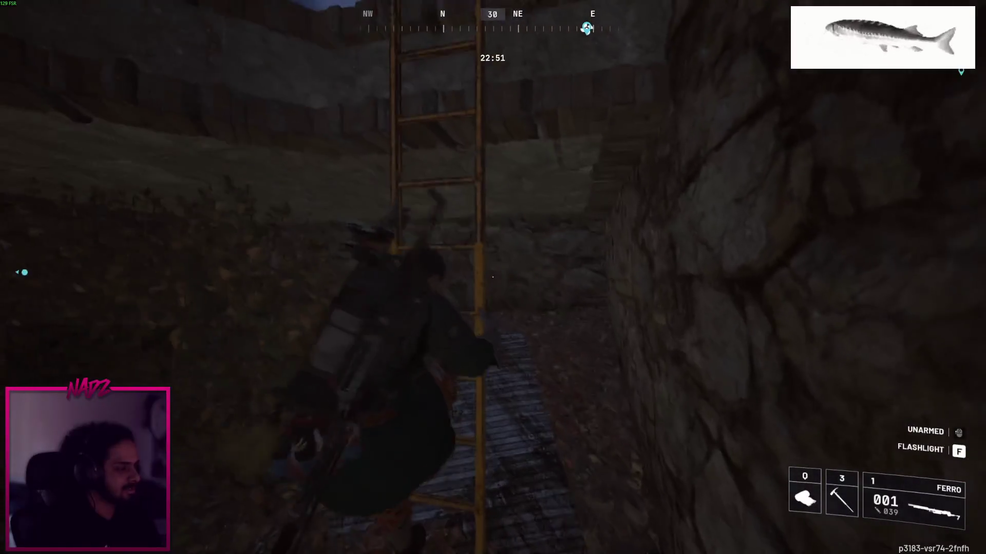
pyautogui.press('w')
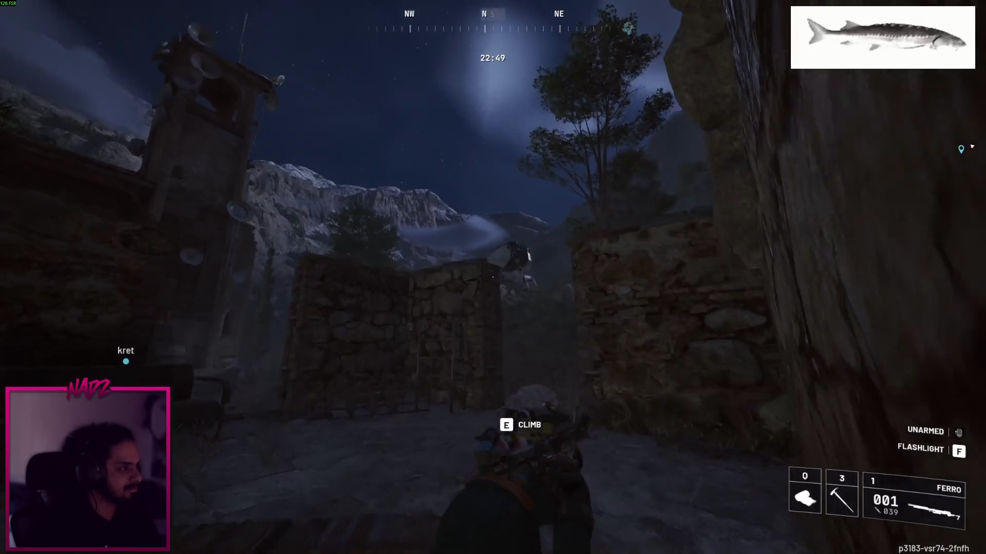
pyautogui.press('w')
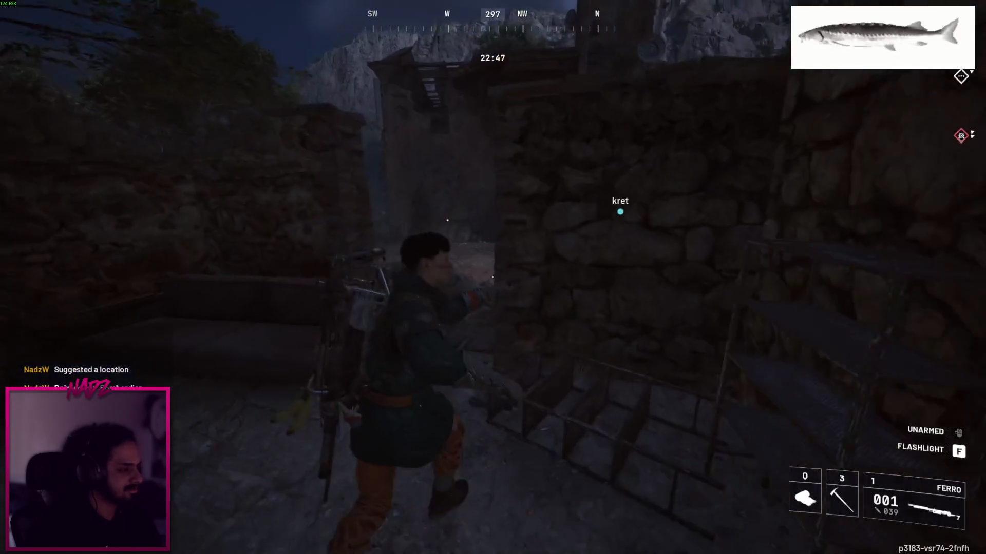
pyautogui.press('w')
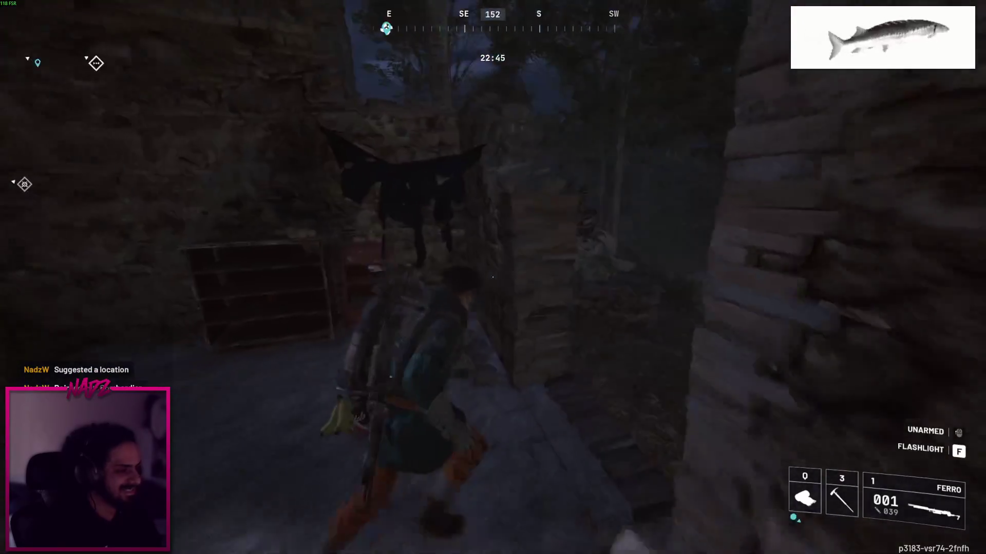
pyautogui.press('w')
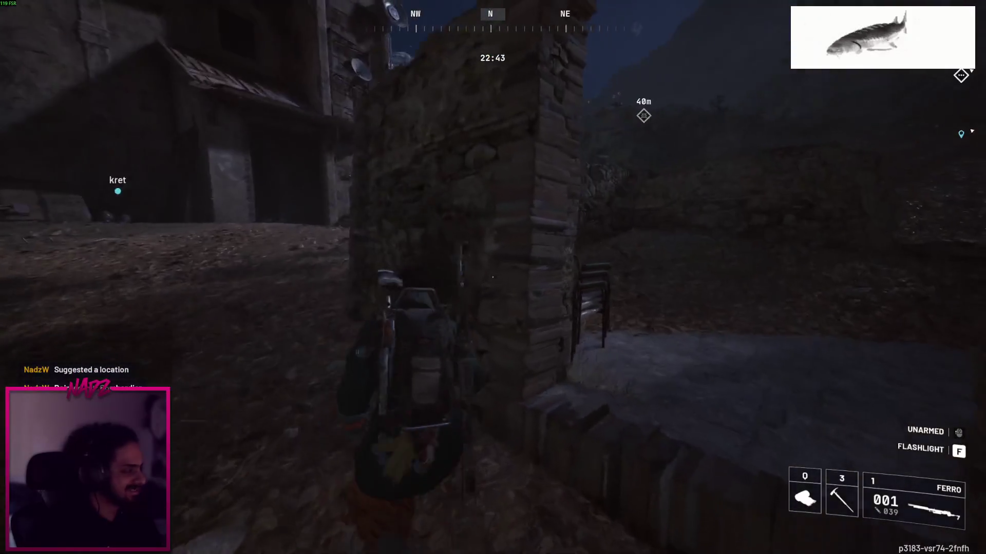
pyautogui.press('w')
pyautogui.press('w')
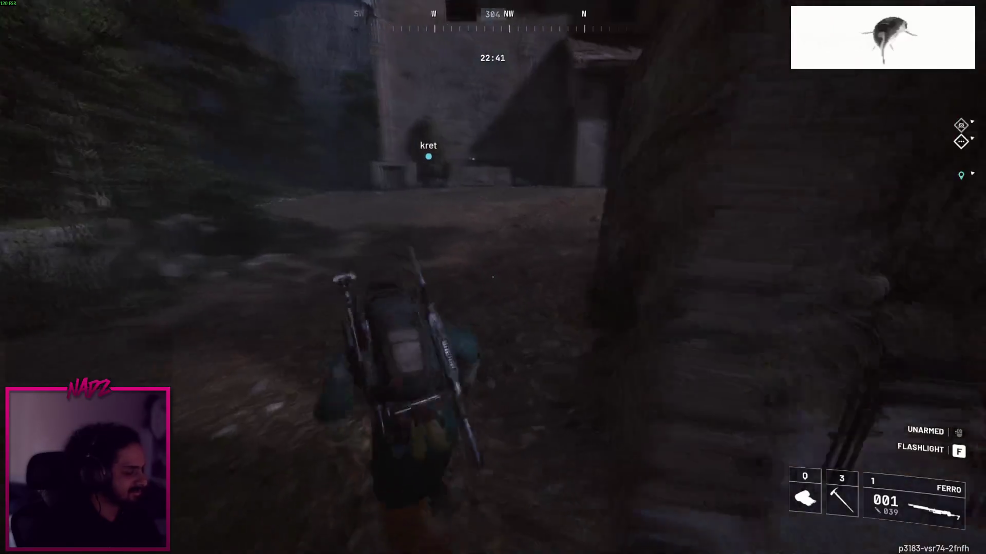
pyautogui.press('w')
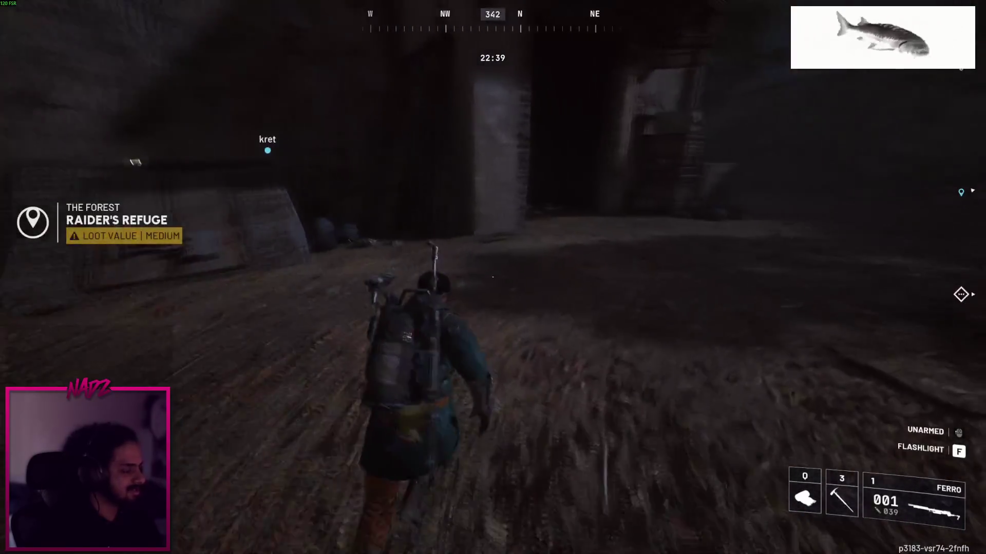
# Climb the ladder up the building, toggling the flashlight, and review the inventory at 12/14
pyautogui.press('w')
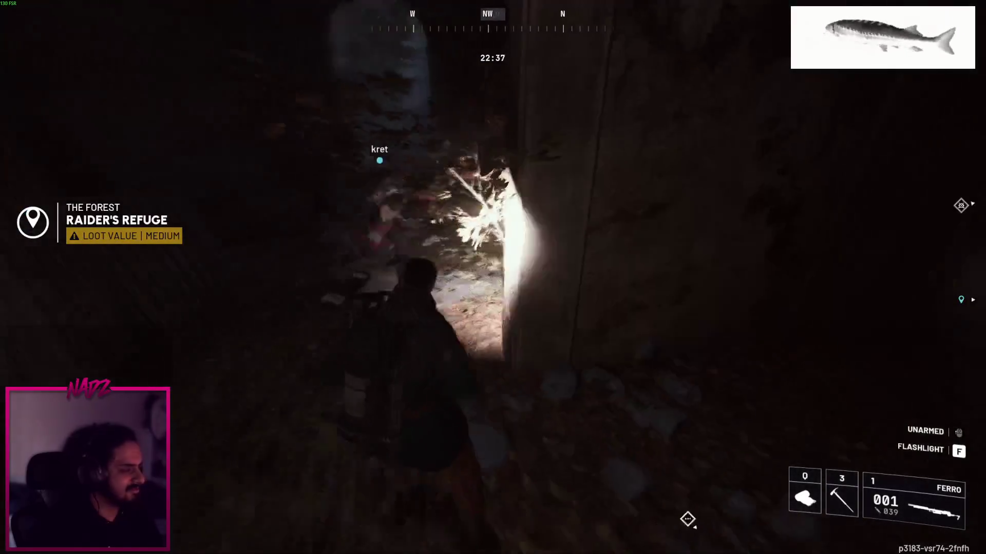
pyautogui.press('w')
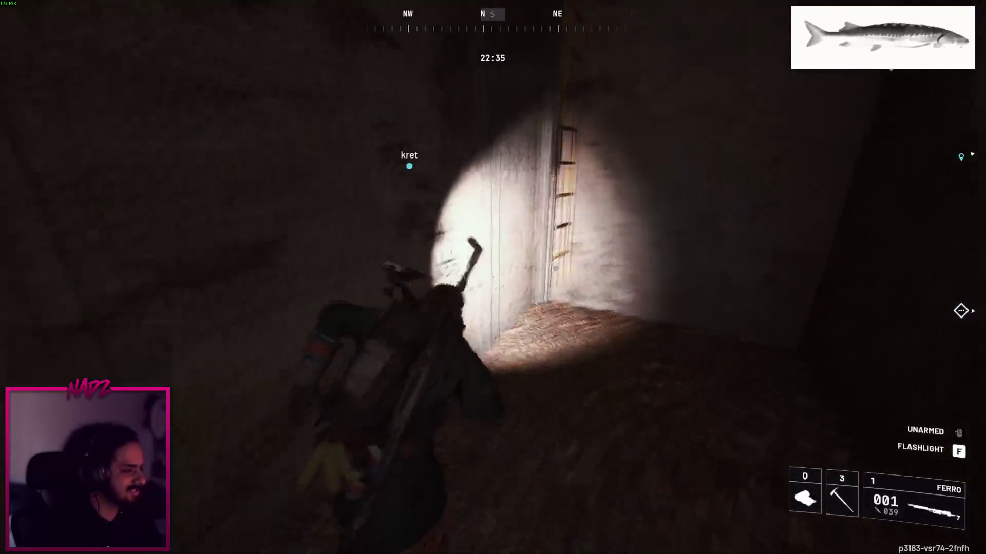
pyautogui.press('w')
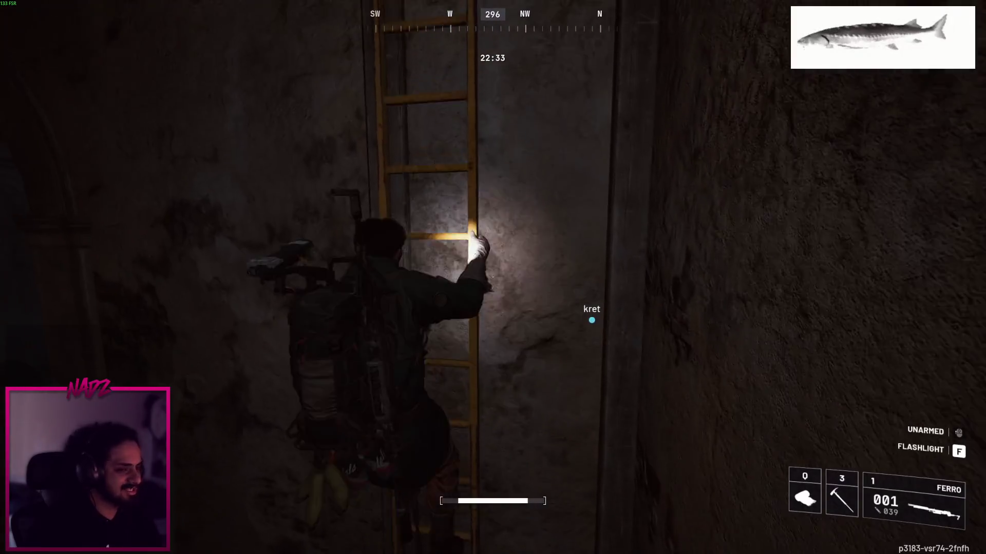
pyautogui.press('w')
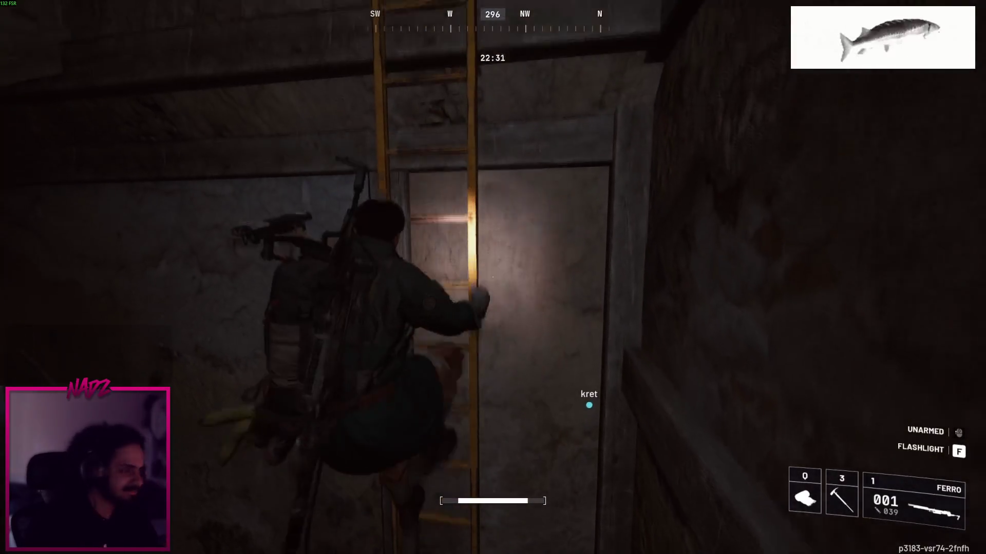
pyautogui.press('f')
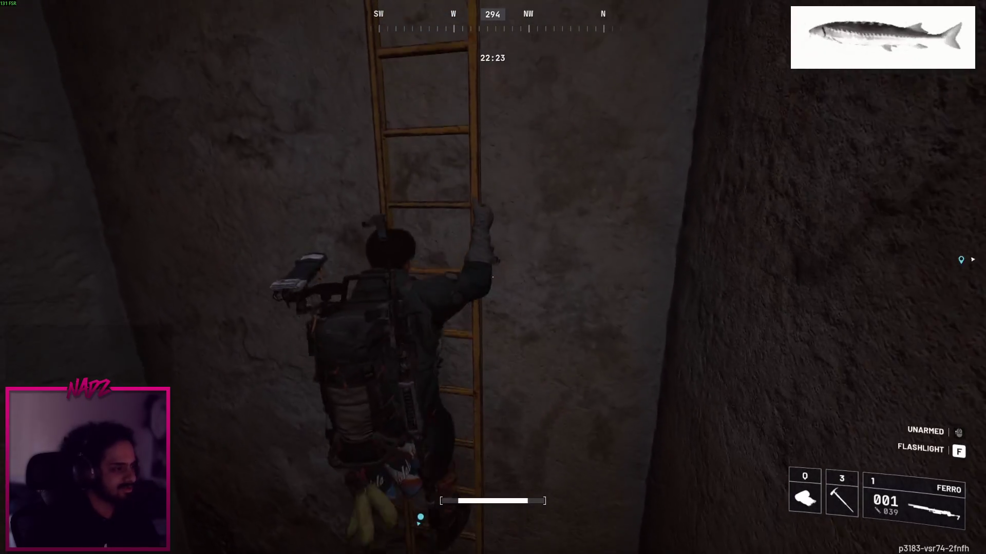
pyautogui.press('f')
pyautogui.press('Tab')
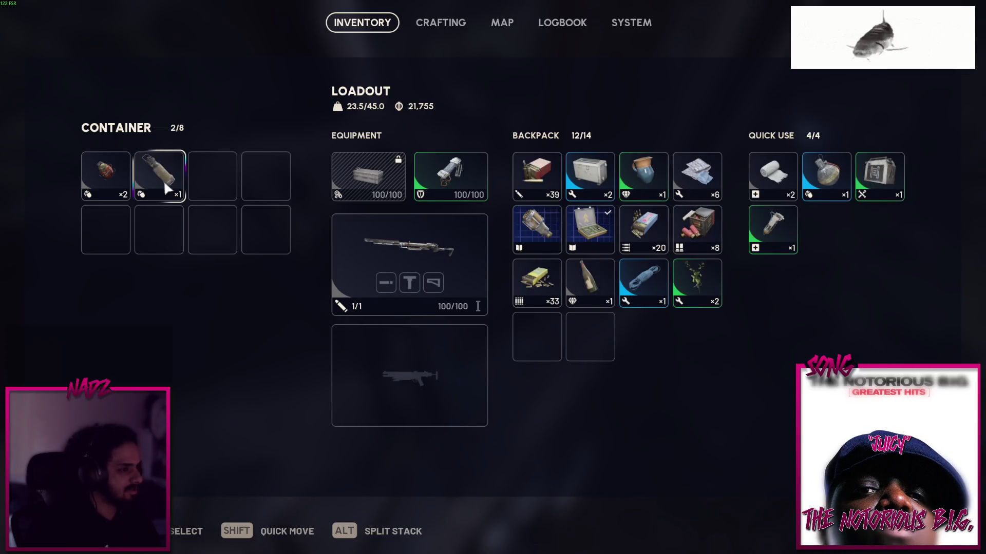
pyautogui.press('Tab')
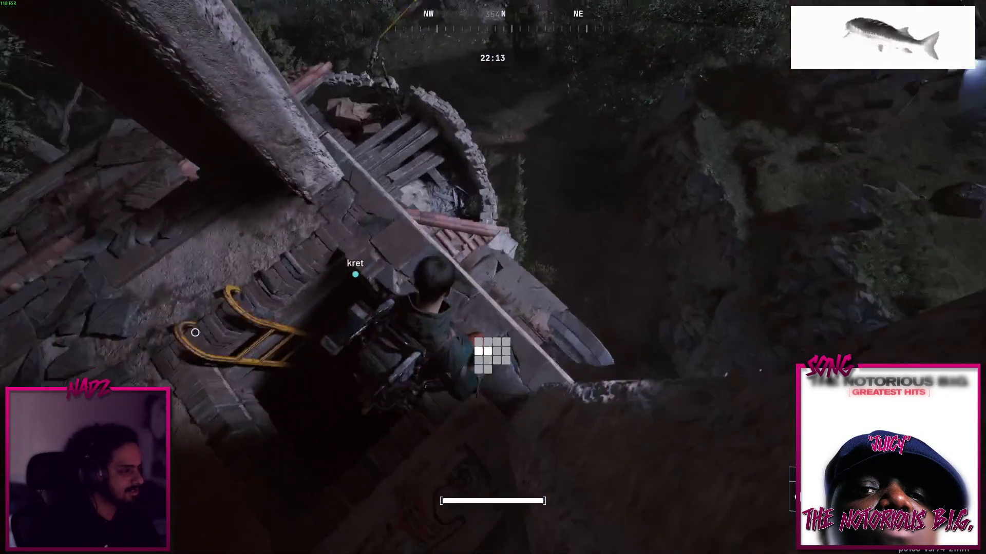
# Cross the tiled roof, drop through the attic and shaft, and walk into the tower room
pyautogui.press('space')
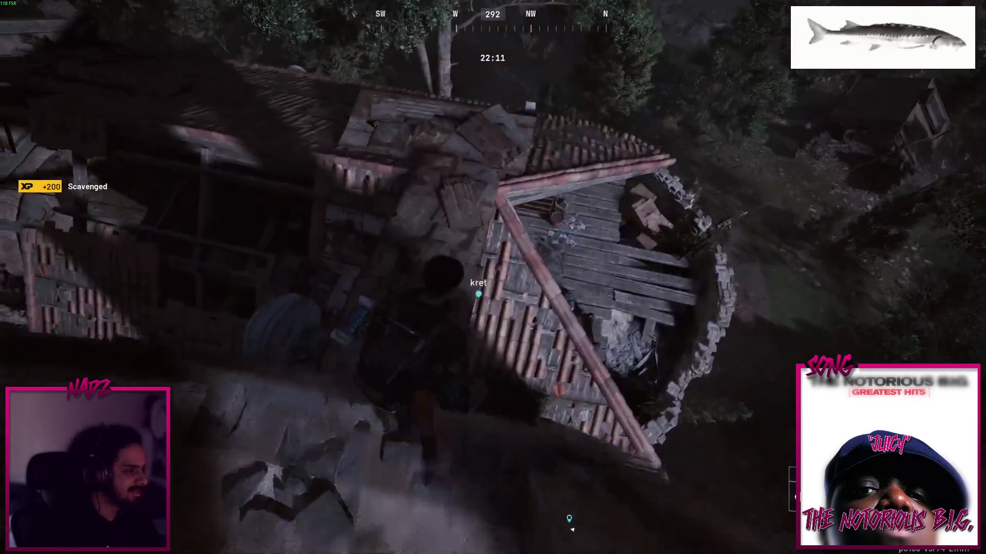
pyautogui.press('w')
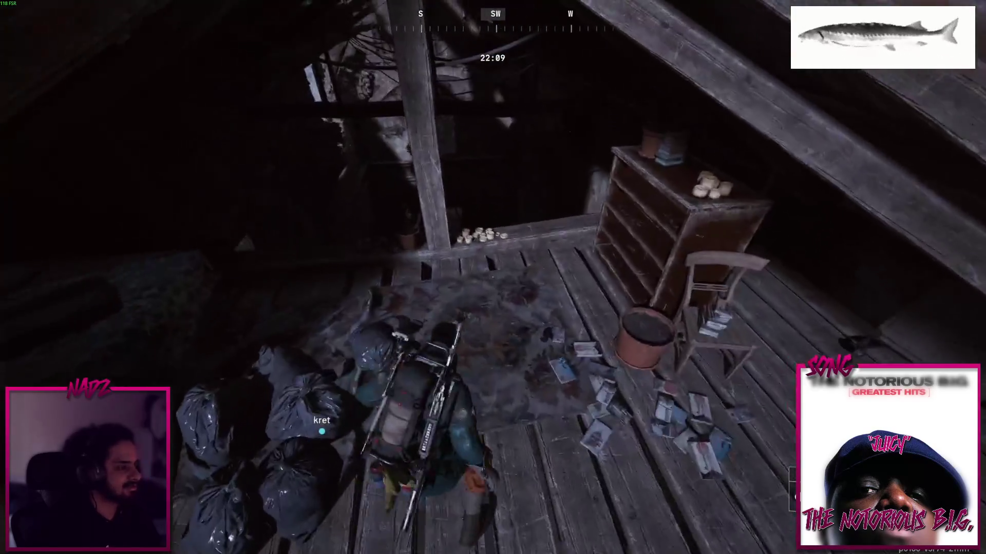
pyautogui.press('w')
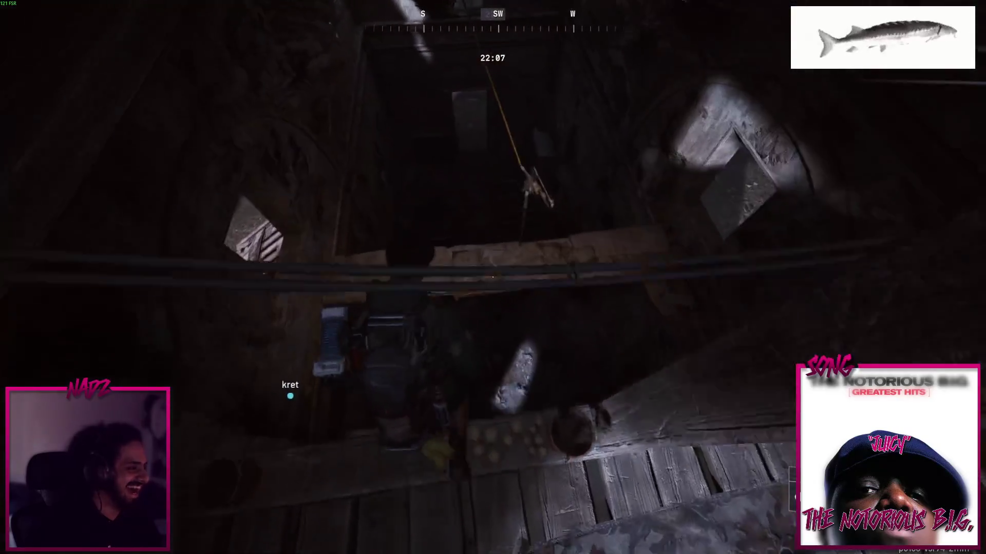
pyautogui.press('w')
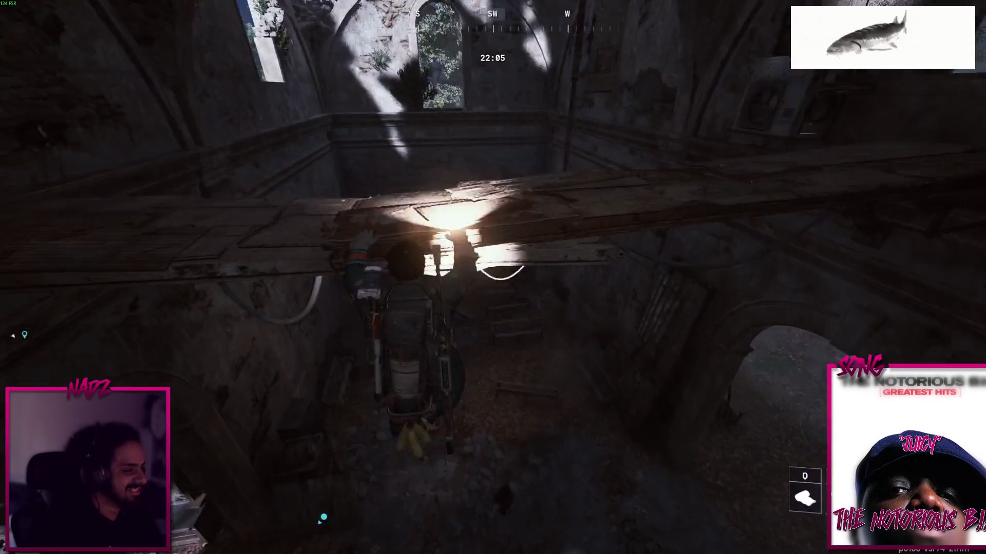
pyautogui.press('w')
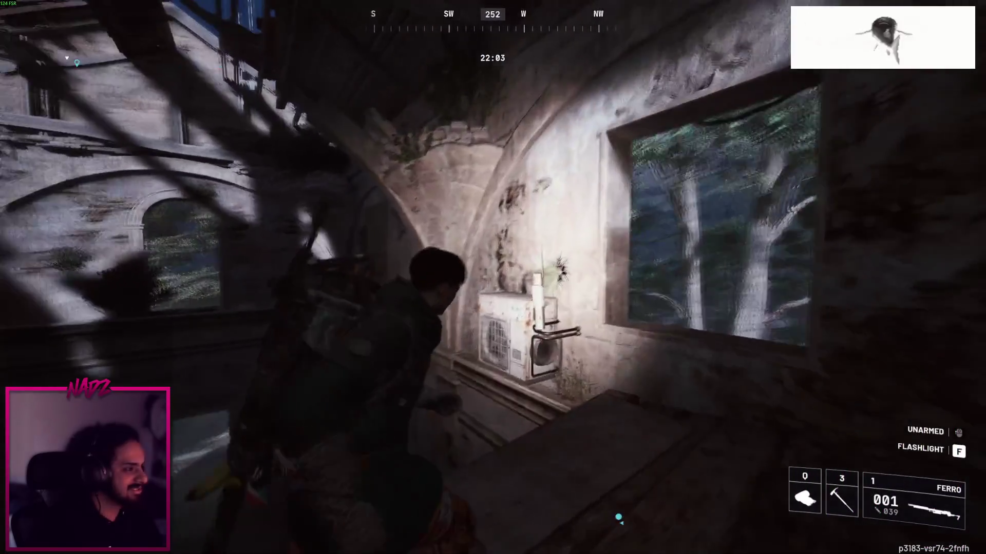
pyautogui.press('w')
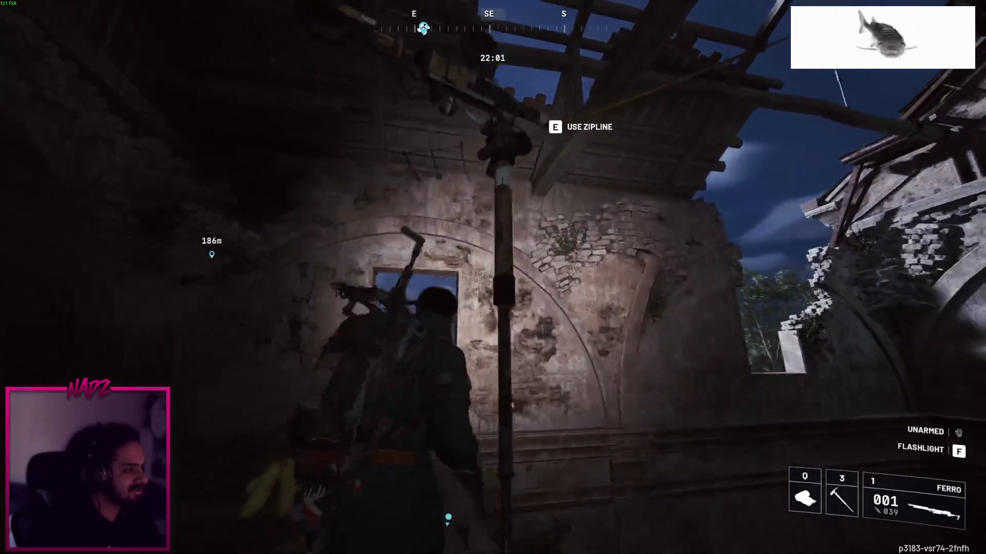
# Climb the overhead rope onto the sloped roof, cross the ridge, and drop onto the platform
pyautogui.press('w')
pyautogui.press('w')
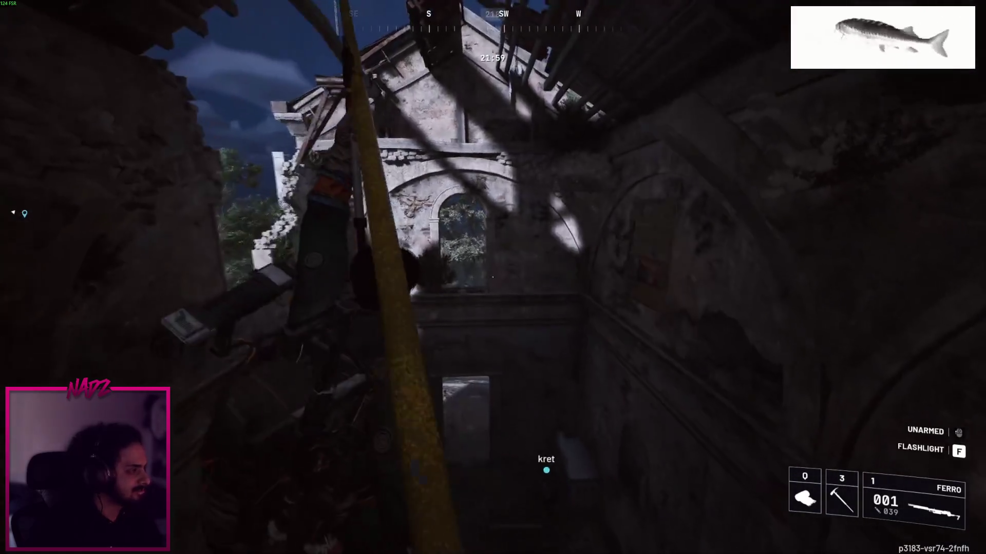
pyautogui.press('w')
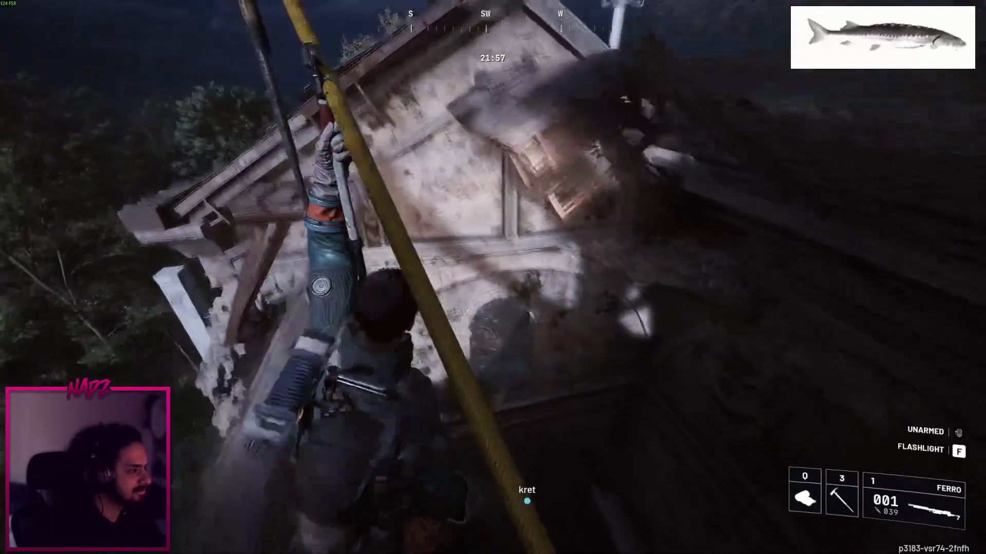
pyautogui.press('w')
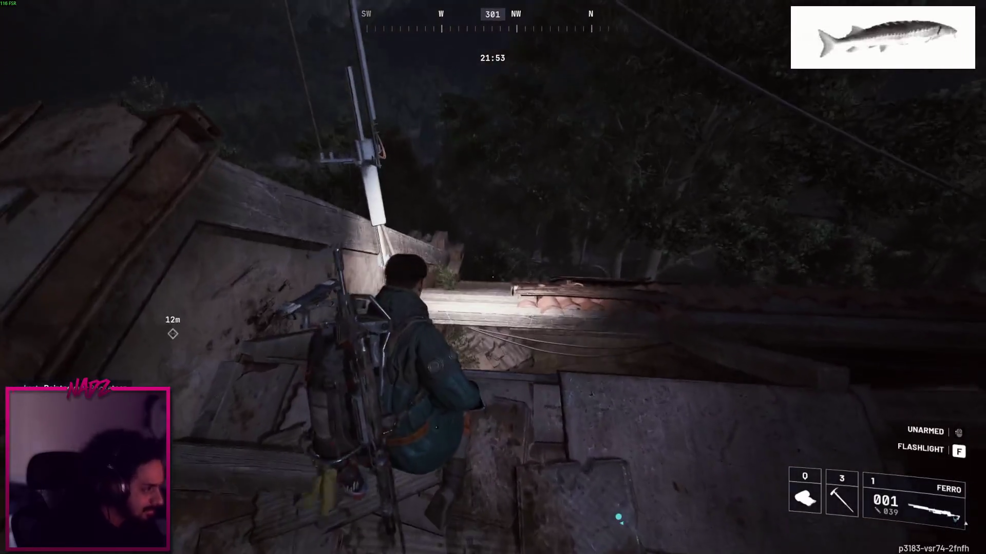
pyautogui.press('w')
pyautogui.press('w')
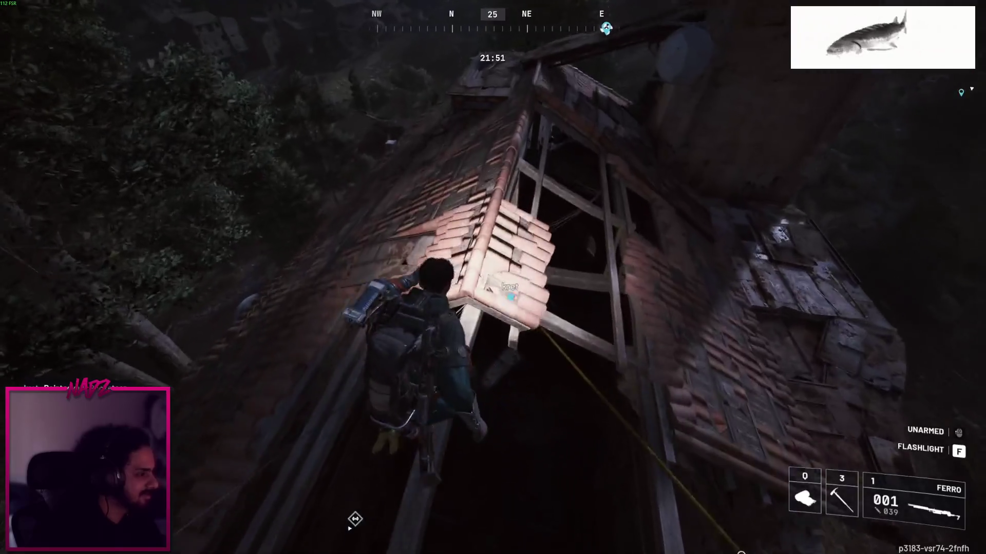
pyautogui.press('w')
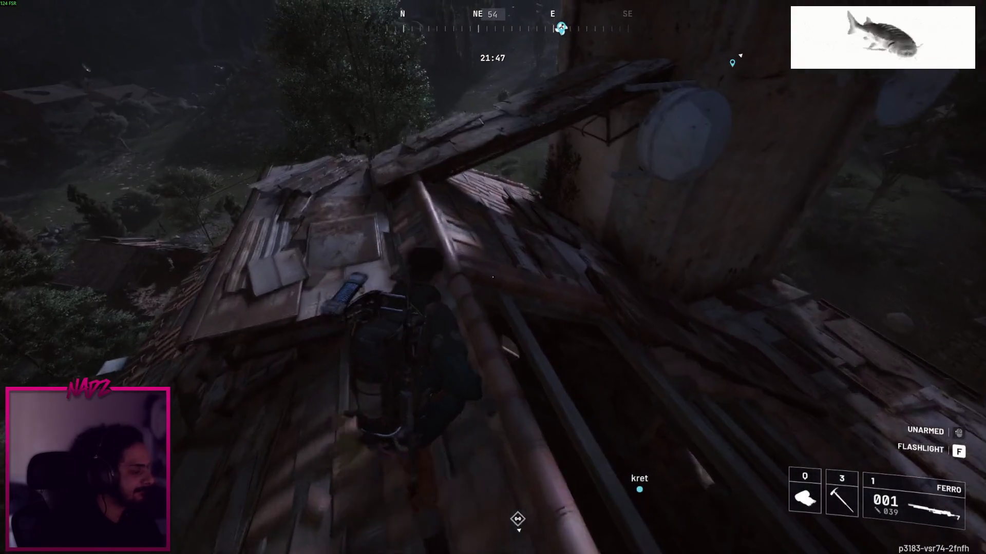
pyautogui.press('w')
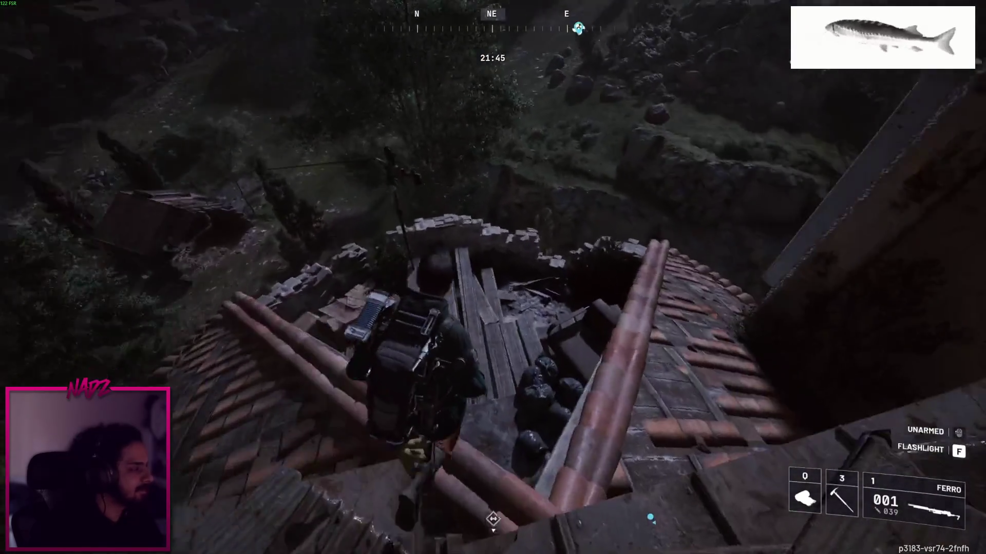
# Check the raid map, then drop off the cabin roof and run through the dark building
pyautogui.press('m')
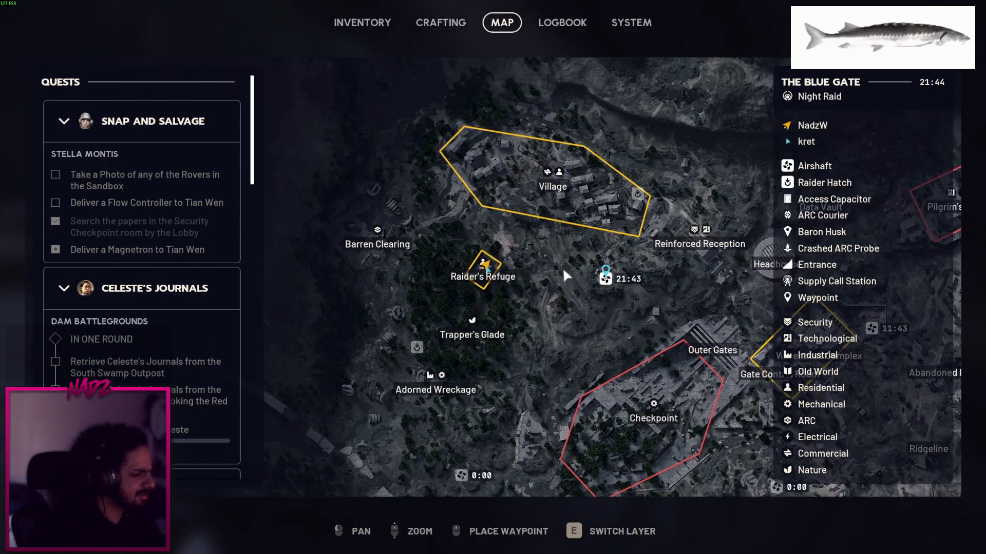
pyautogui.press('m')
pyautogui.press('w')
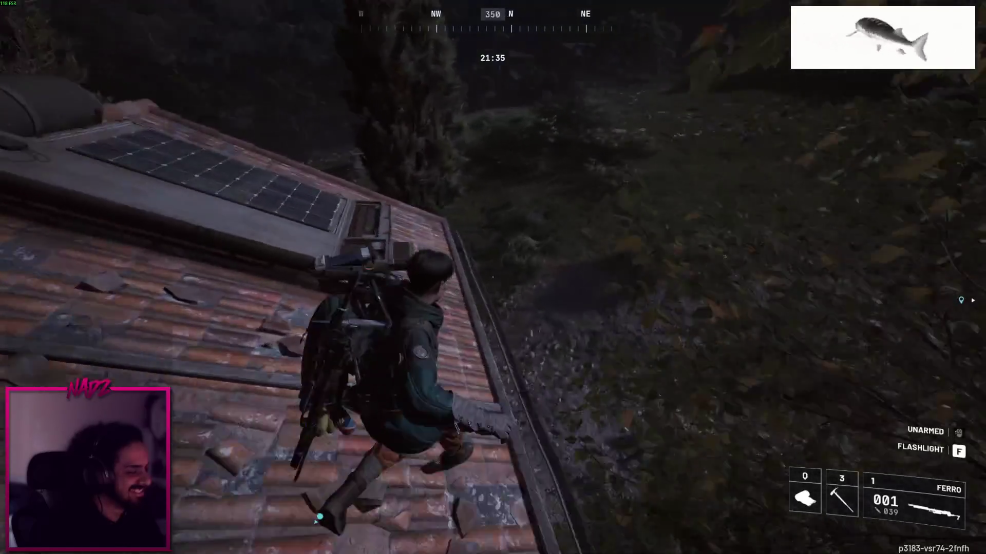
pyautogui.press('w')
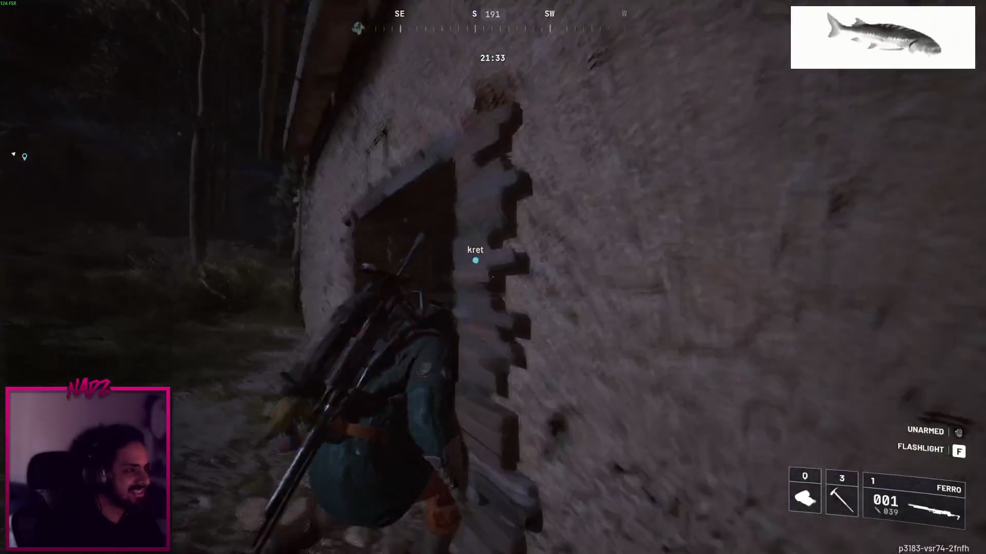
pyautogui.press('w')
pyautogui.press('w')
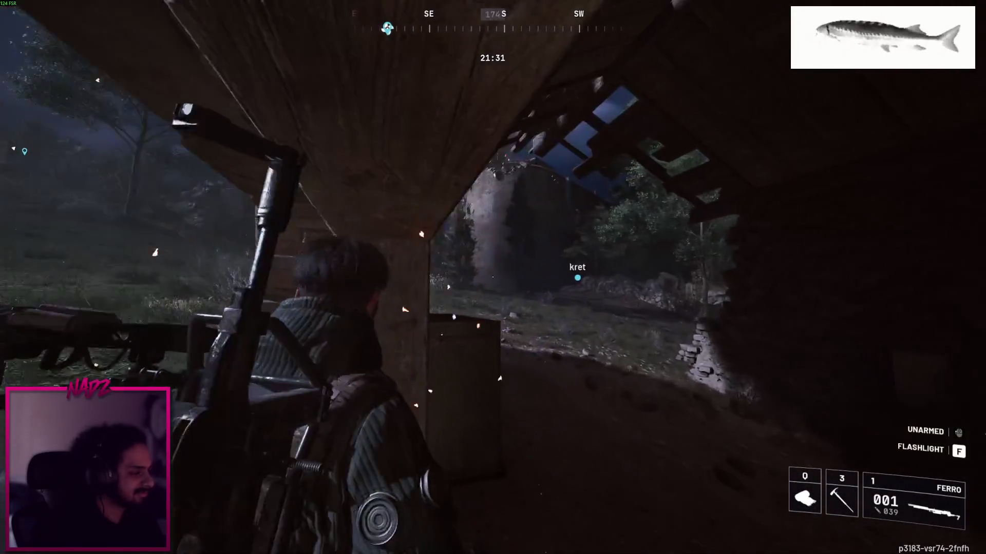
pyautogui.press('w')
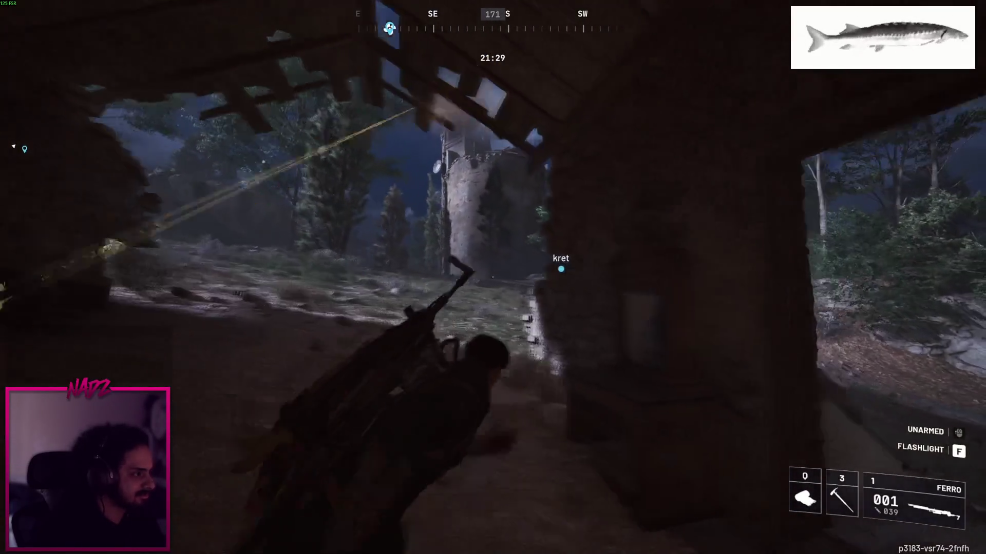
pyautogui.press('w')
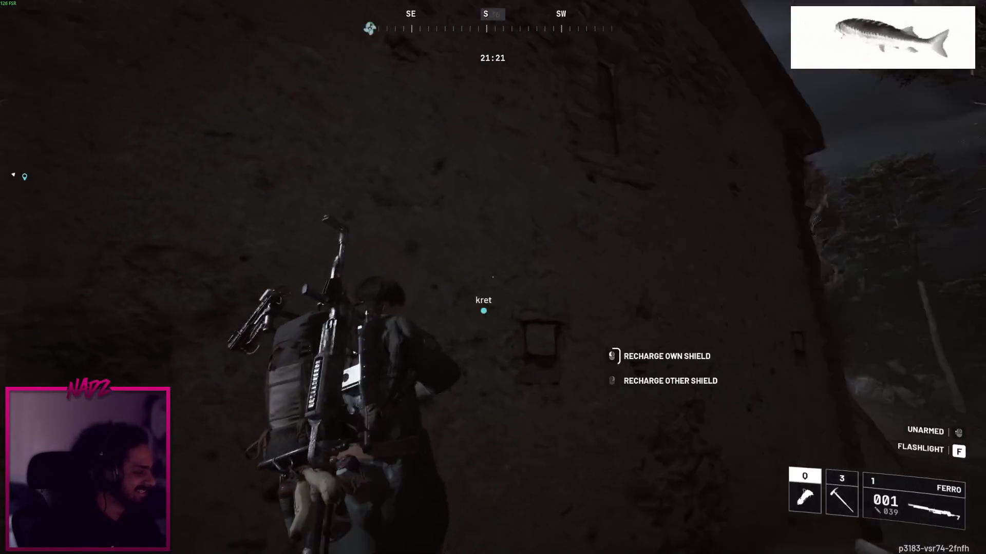
# Climb the wall, round the corner through a dark room, and follow the forest path toward the tower
pyautogui.press('space')
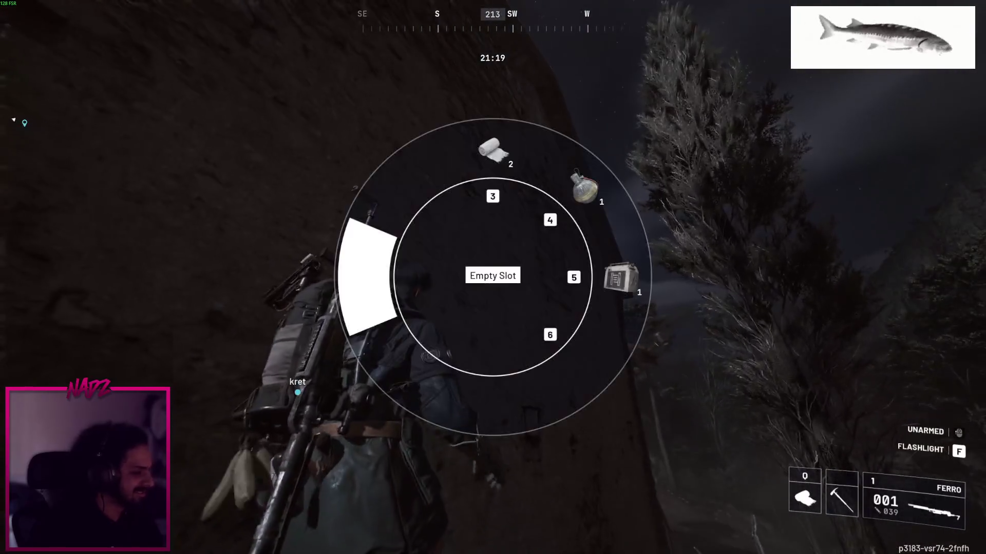
pyautogui.press('w')
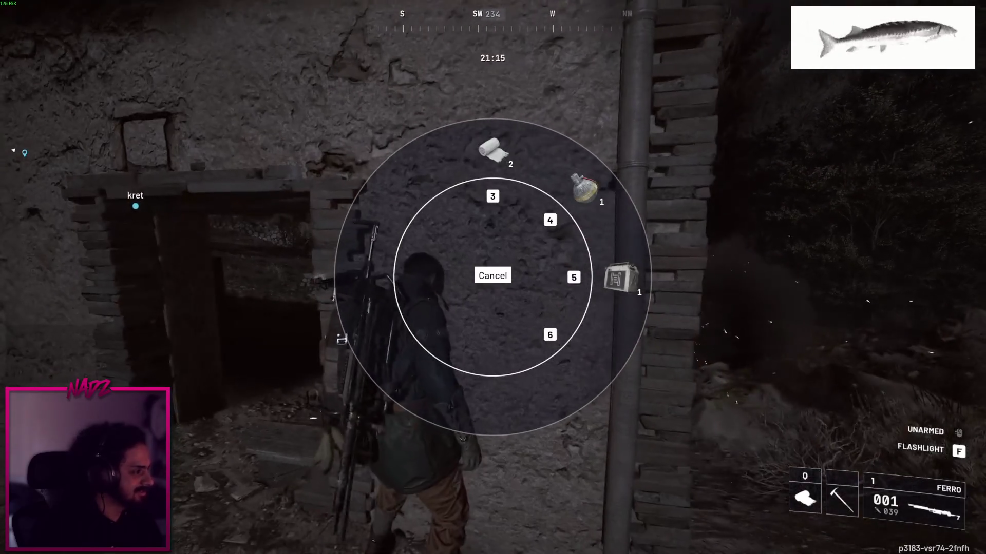
pyautogui.press('w')
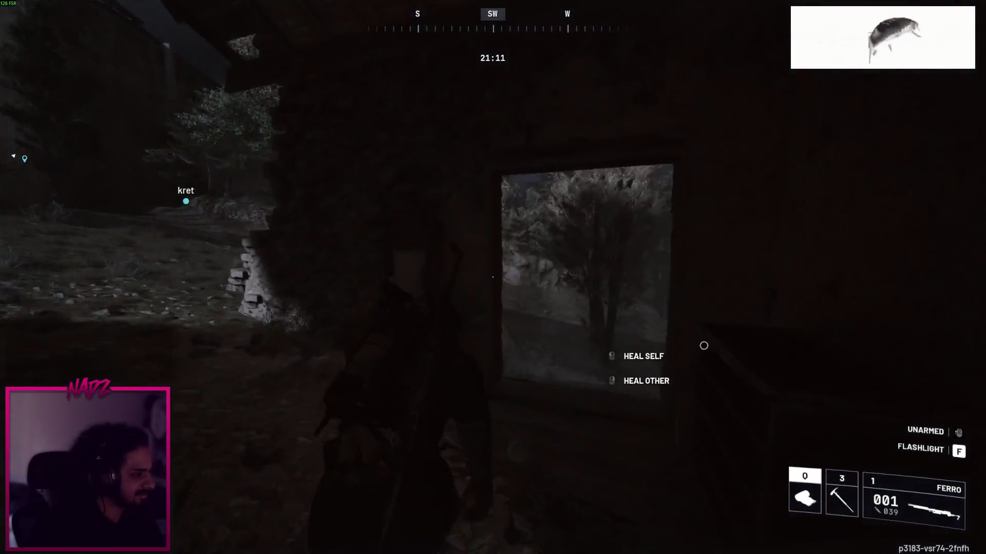
pyautogui.press('w')
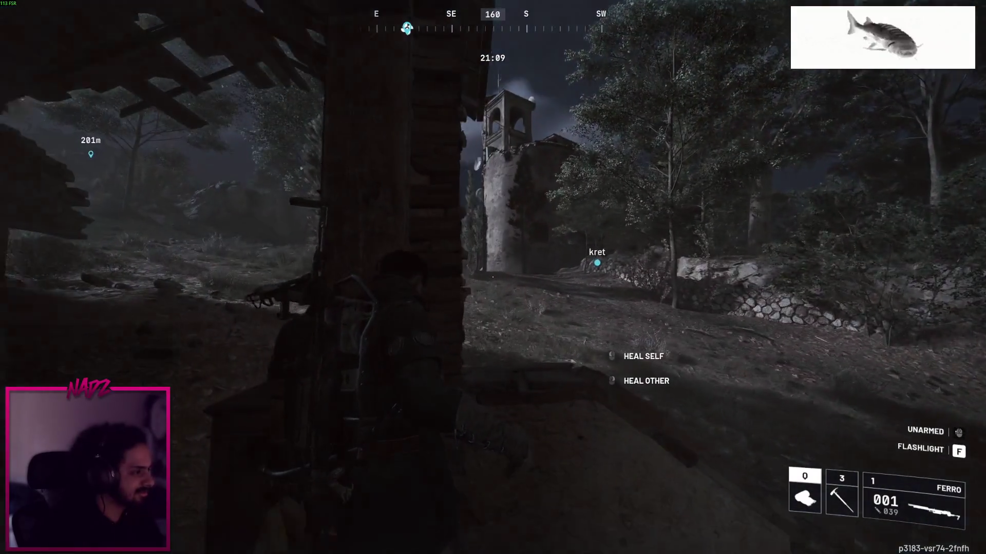
pyautogui.press('w')
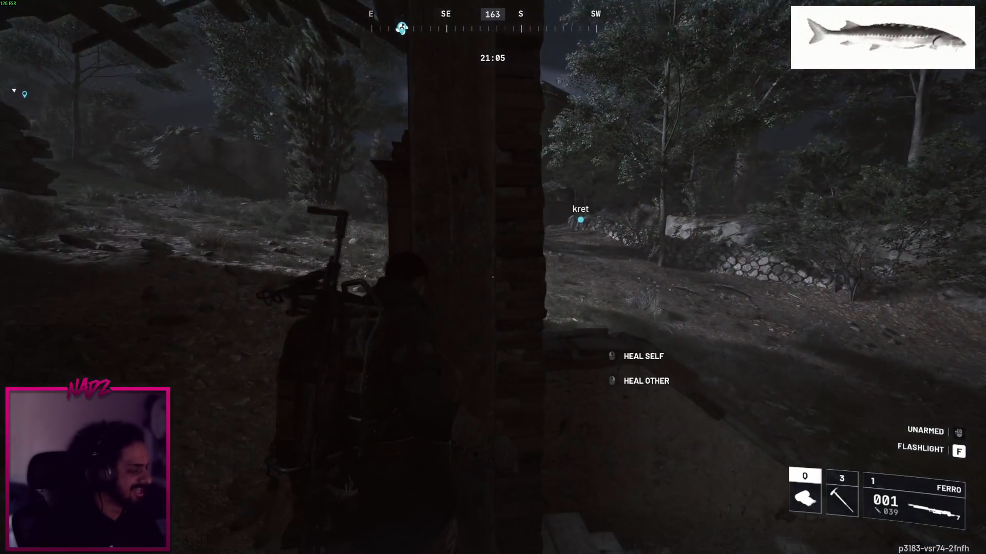
# Enter the dark house and, once downed, crawl up to the cabinet by the broken window
pyautogui.press('w')
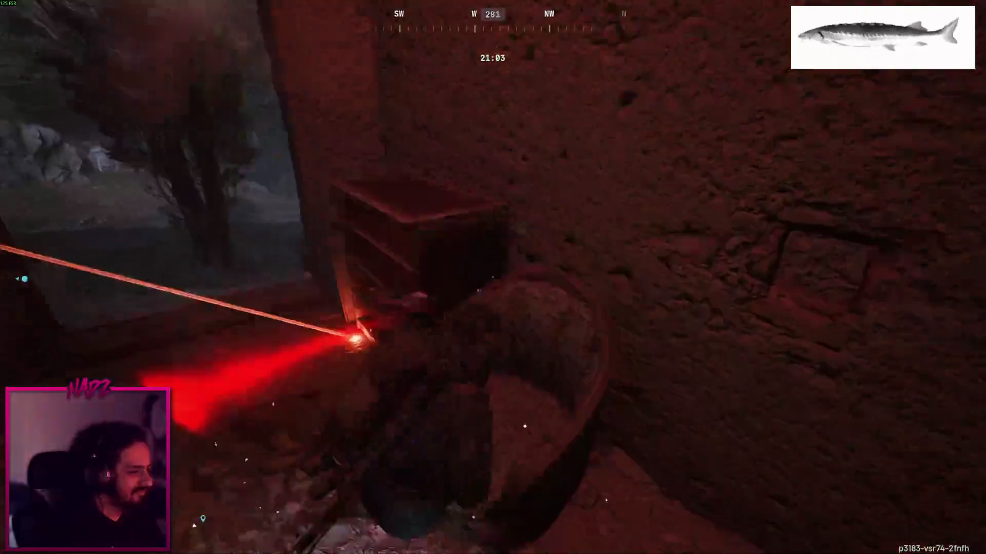
pyautogui.press('w')
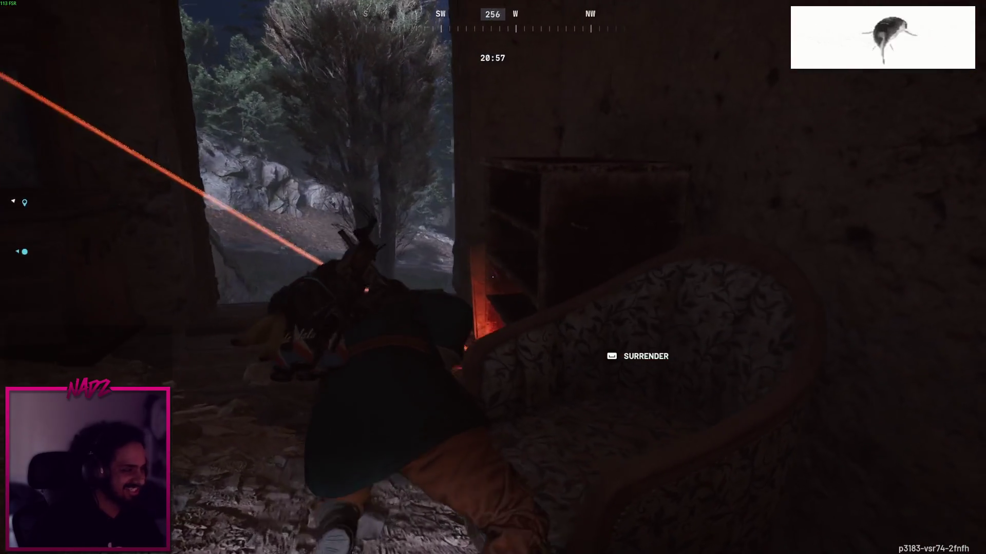
pyautogui.press('w')
pyautogui.press('w')
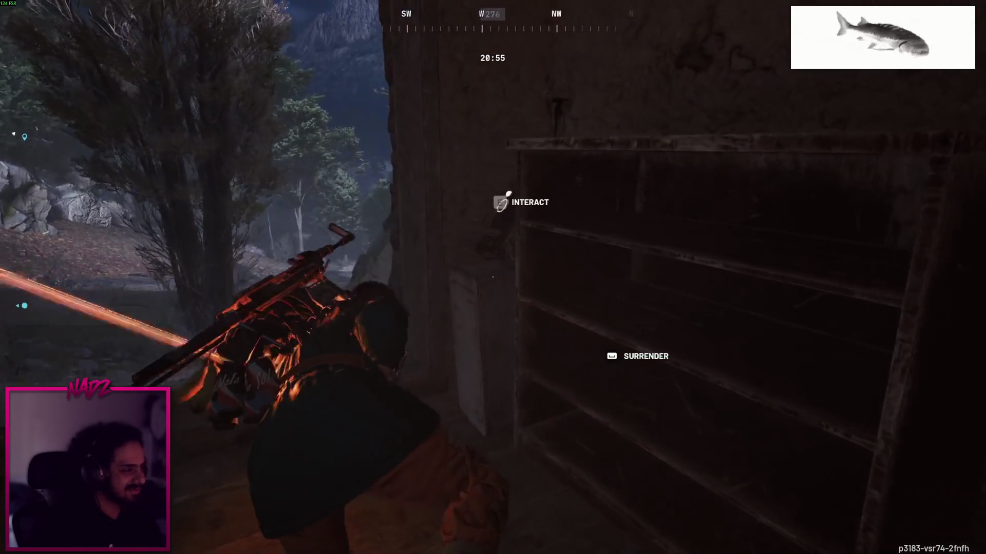
pyautogui.press('w')
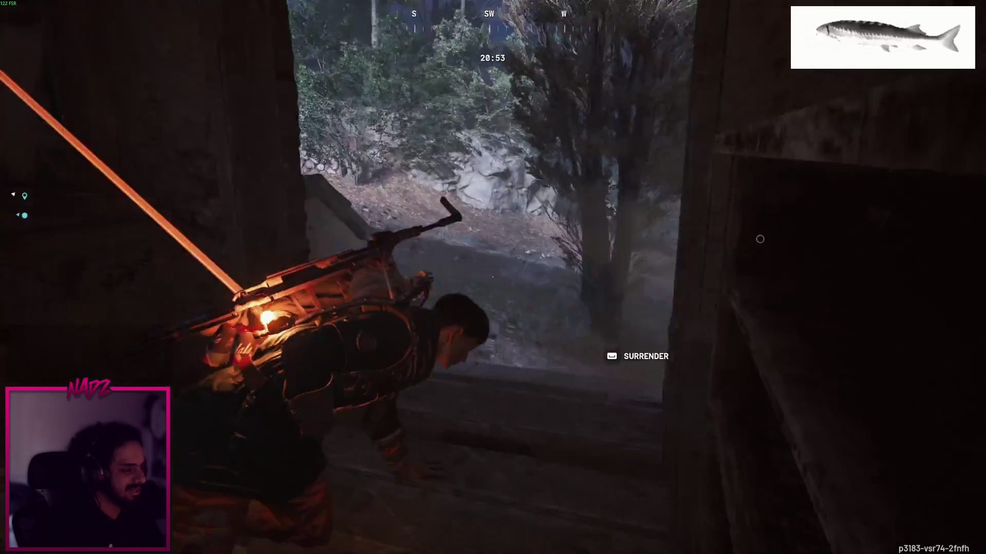
pyautogui.press('w')
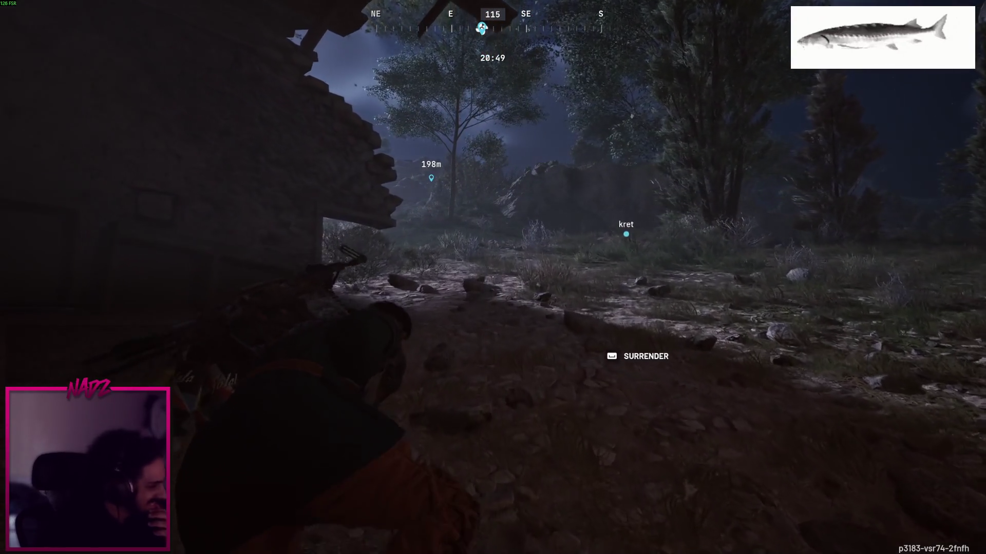
pyautogui.press('w')
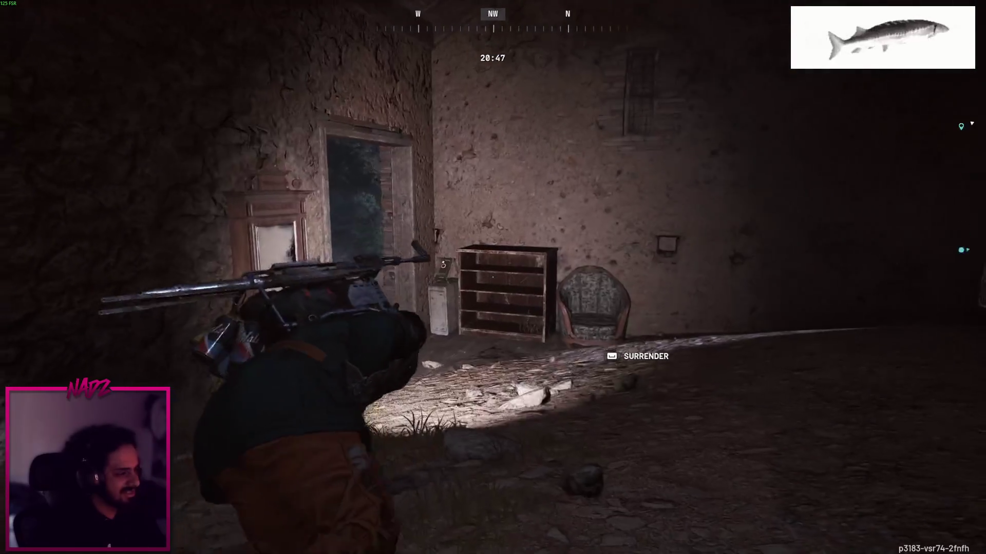
# Crawl through the room and out along the path toward the teammate
pyautogui.press('w')
pyautogui.press('w')
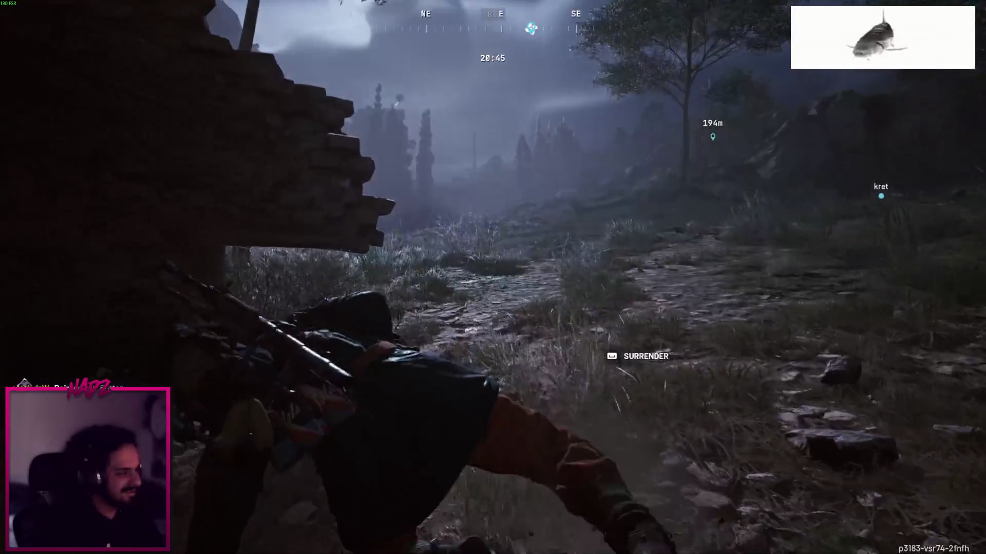
pyautogui.press('w')
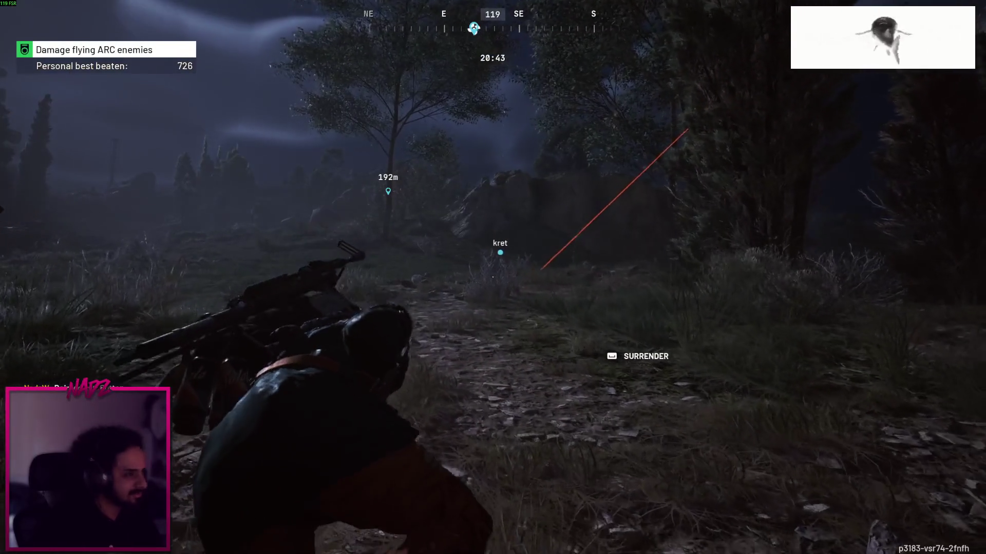
pyautogui.press('w')
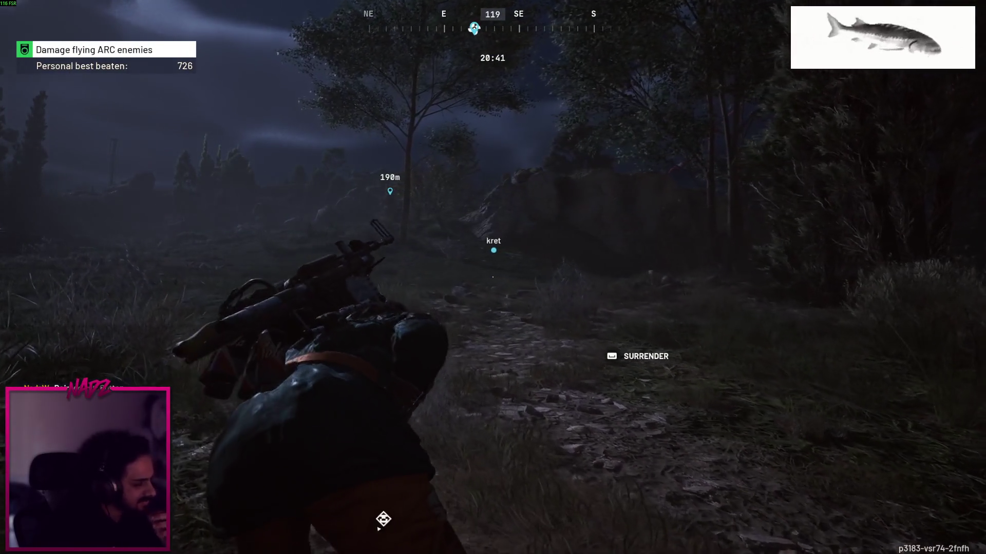
pyautogui.press('w')
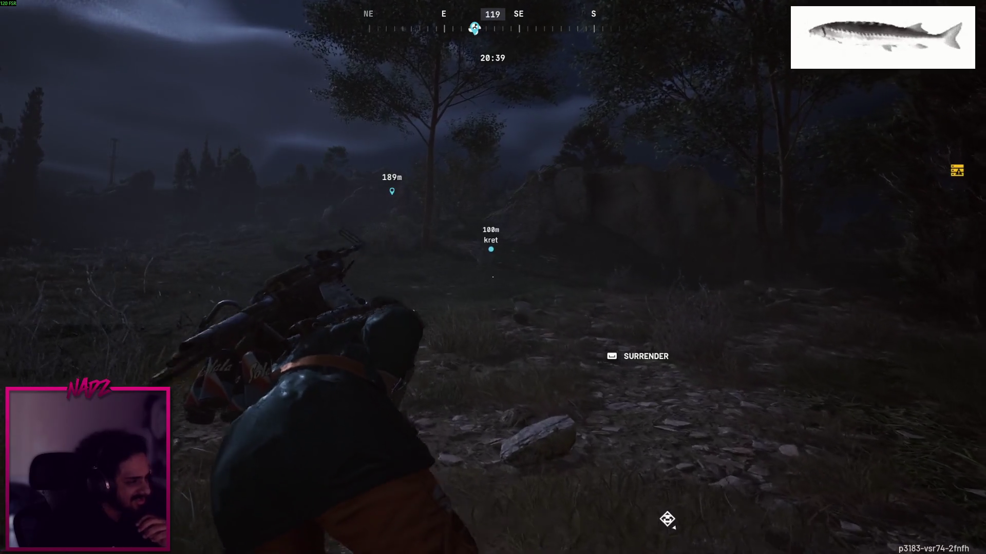
pyautogui.press('w')
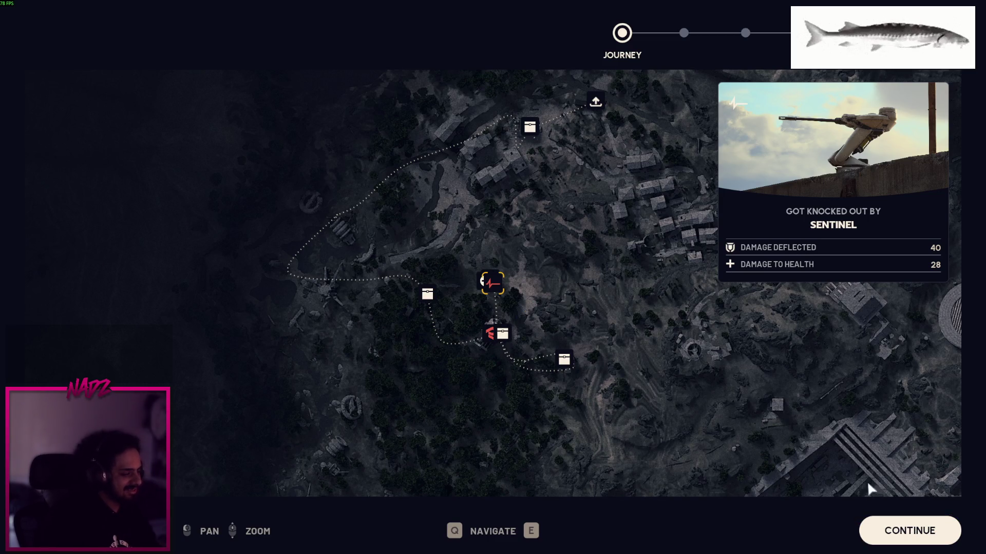
# Skip through the journey map, XP, cred and trials summaries to the Merits screen showing 24 merits
pyautogui.click(873, 531)
pyautogui.click(872, 530)
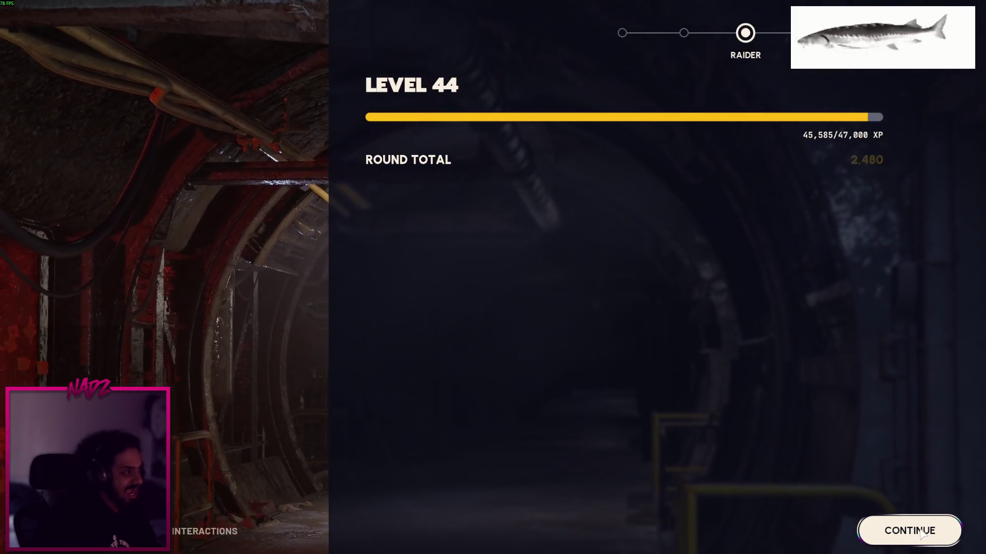
pyautogui.click(909, 524)
pyautogui.click(911, 529)
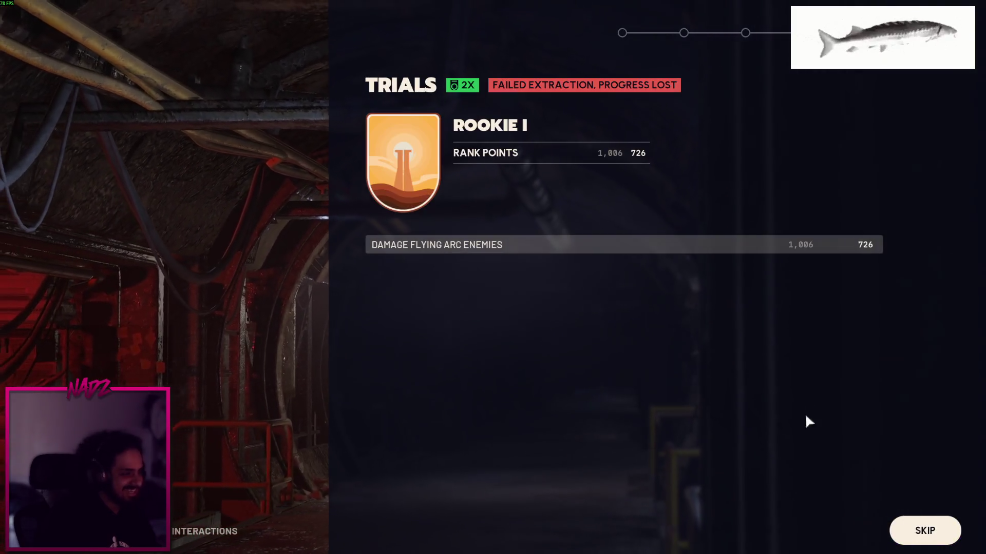
pyautogui.click(901, 531)
pyautogui.click(908, 530)
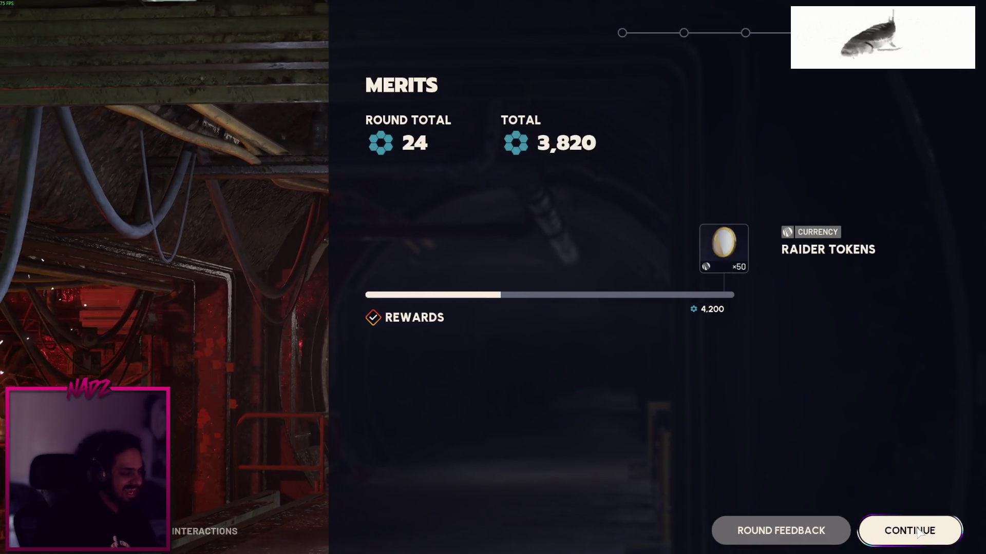
pyautogui.click(908, 530)
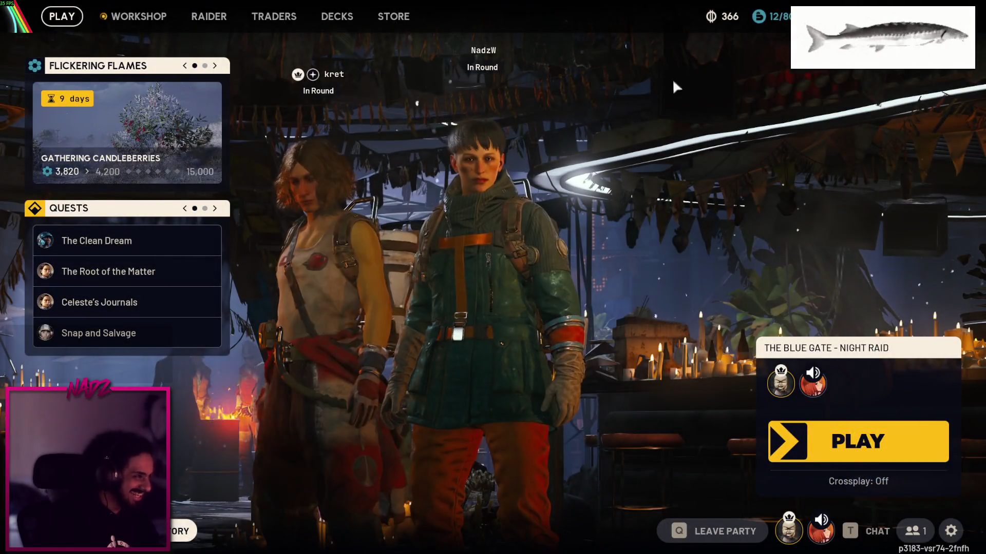
# Back in the lobby, open the Windows Start menu over the game
pyautogui.moveTo(724, 25)
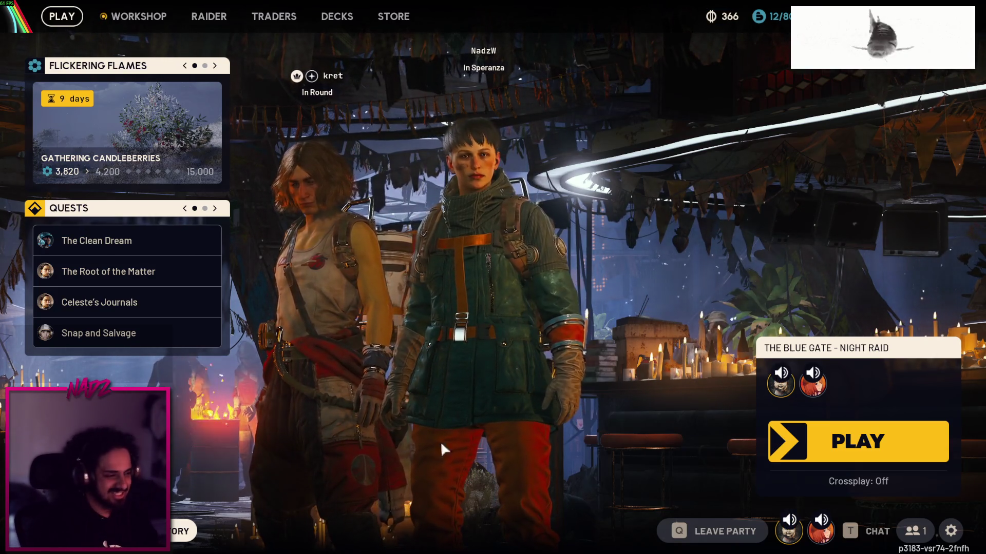
pyautogui.press('super')
# Pause Spotify, then maximize Discord and watch the shared ARC Raiders tips clip full screen
pyautogui.moveTo(587, 545)
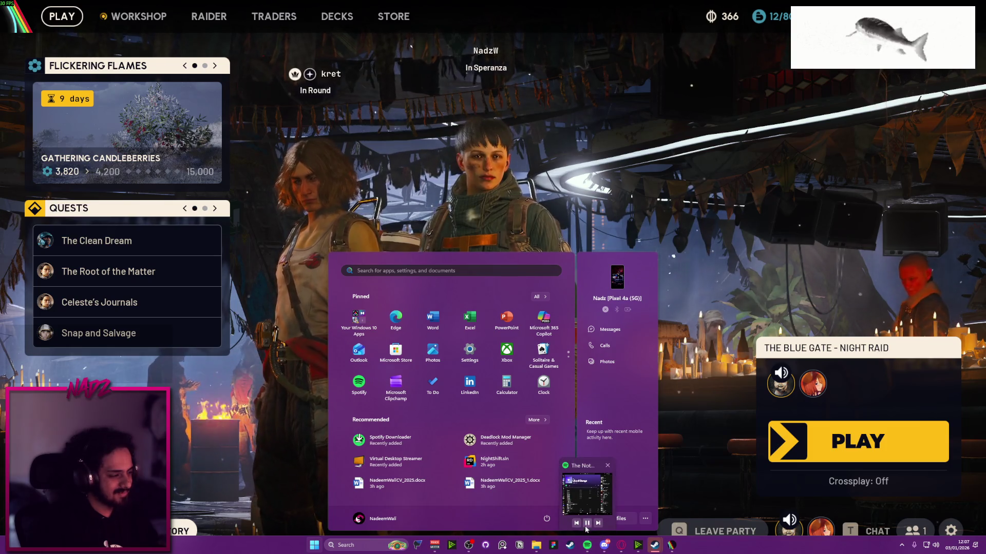
pyautogui.click(587, 523)
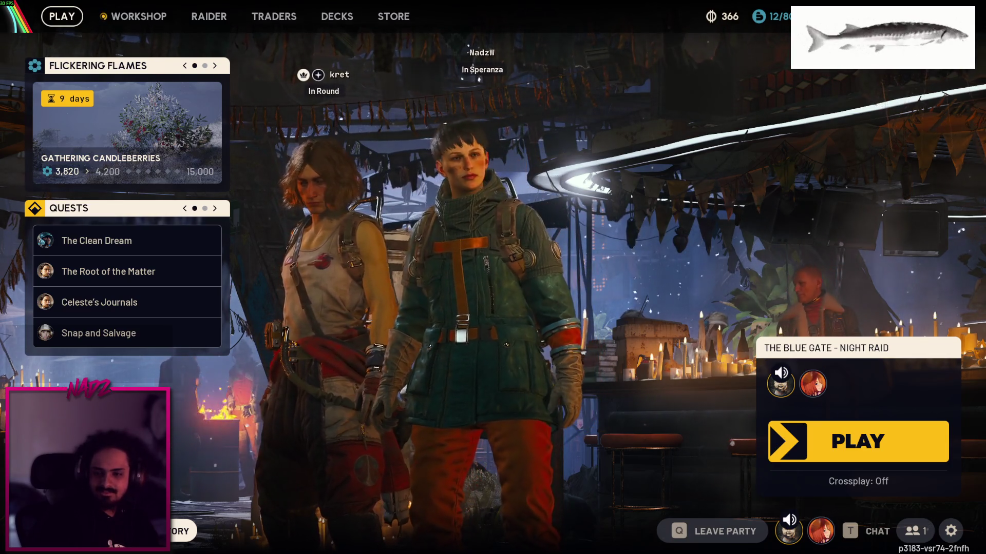
pyautogui.hotkey('alt', 'Tab')
pyautogui.doubleClick(132, 146)
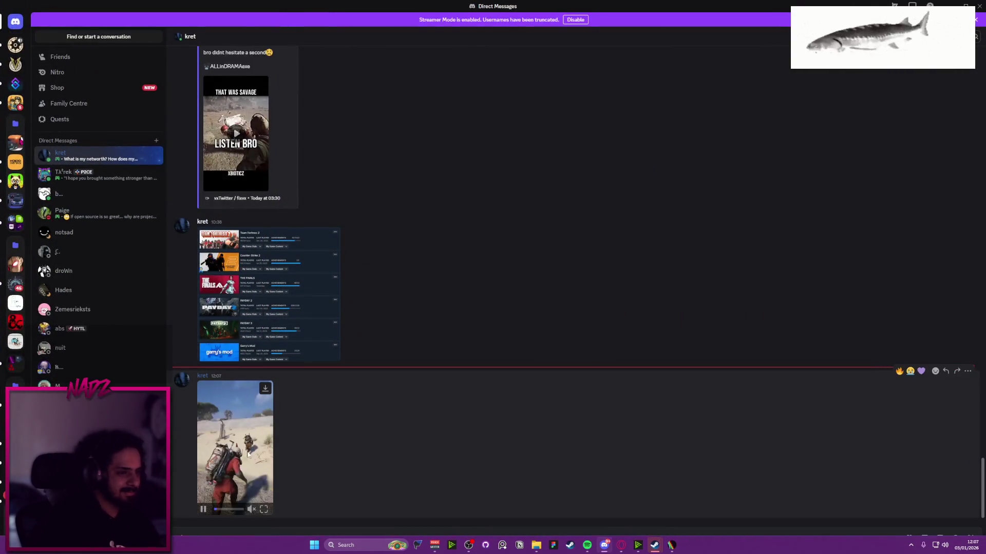
pyautogui.click(263, 509)
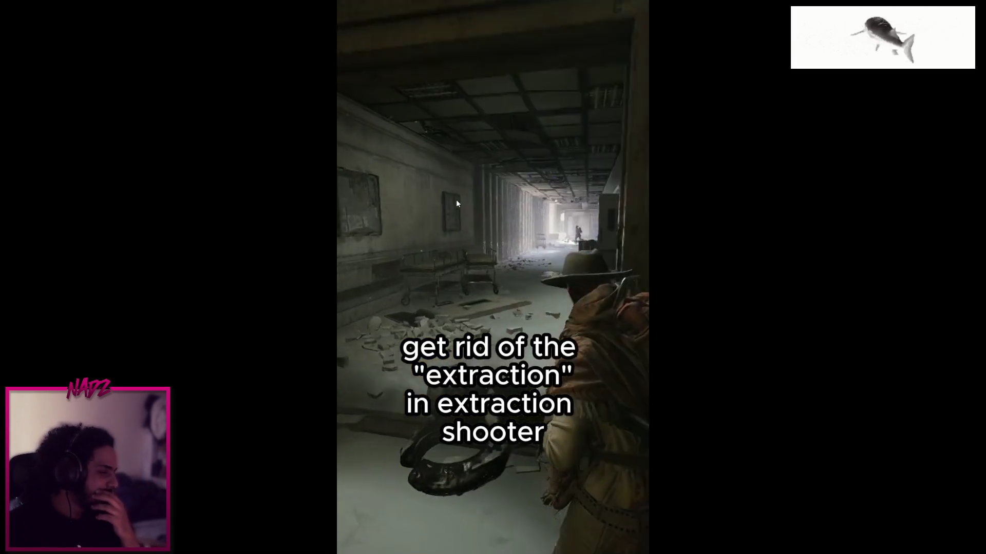
pyautogui.click(491, 207)
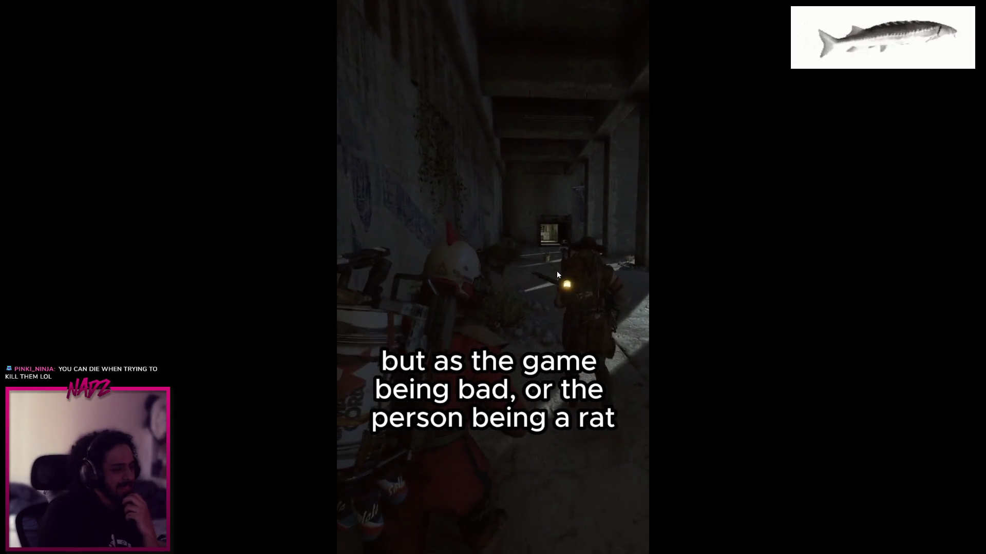
# Exit the clip's full-screen view and switch back to the ARC Raiders lobby
pyautogui.moveTo(570, 255)
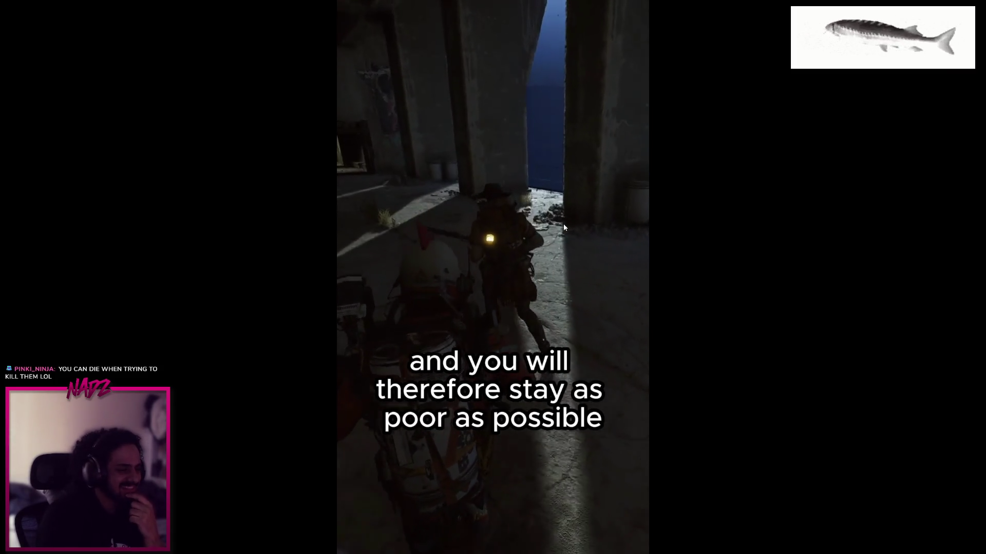
pyautogui.moveTo(582, 221)
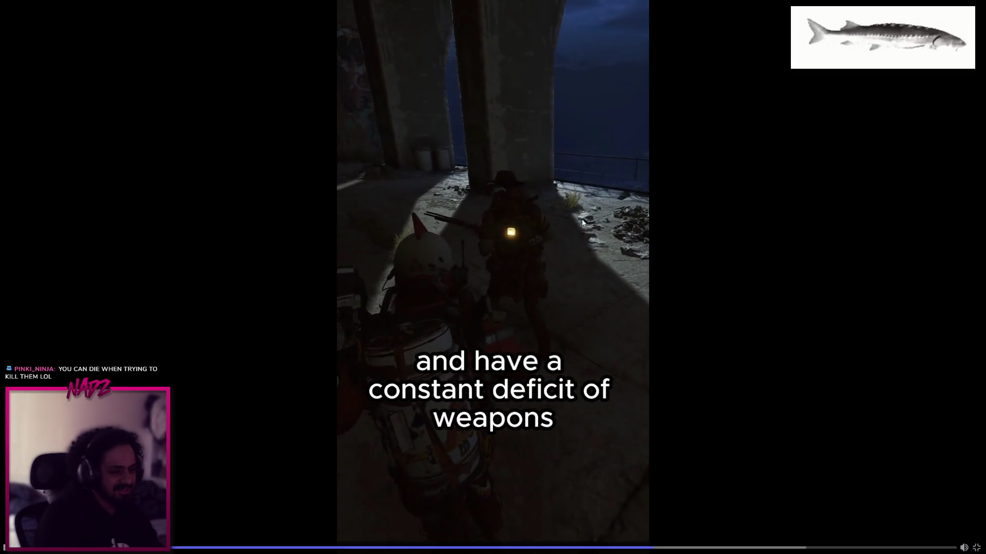
pyautogui.click(977, 548)
pyautogui.hotkey('alt', 'Tab')
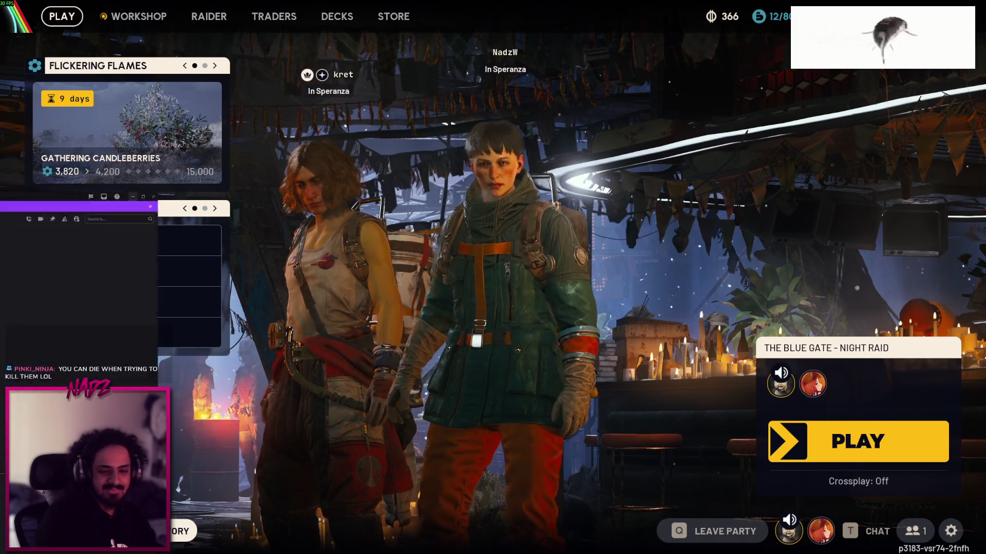
# Look over stash weapons such as IL Toro I and Tempest I in the inventory
pyautogui.click(179, 532)
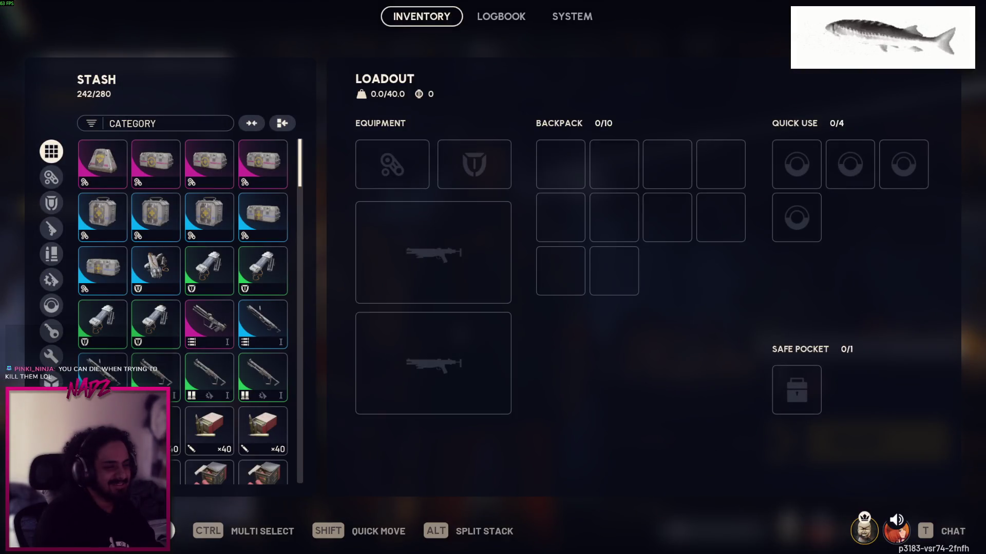
pyautogui.click(176, 527)
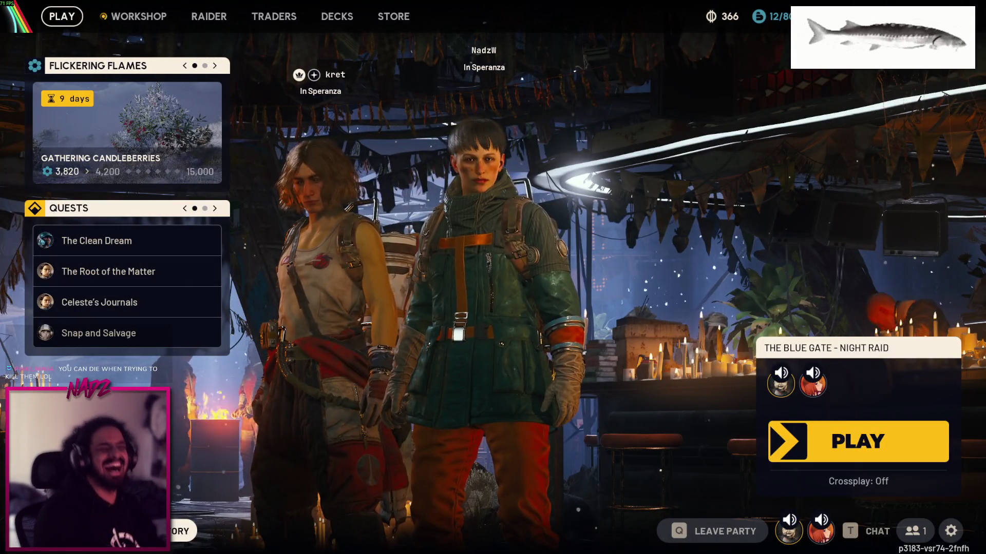
pyautogui.click(180, 531)
pyautogui.moveTo(207, 390)
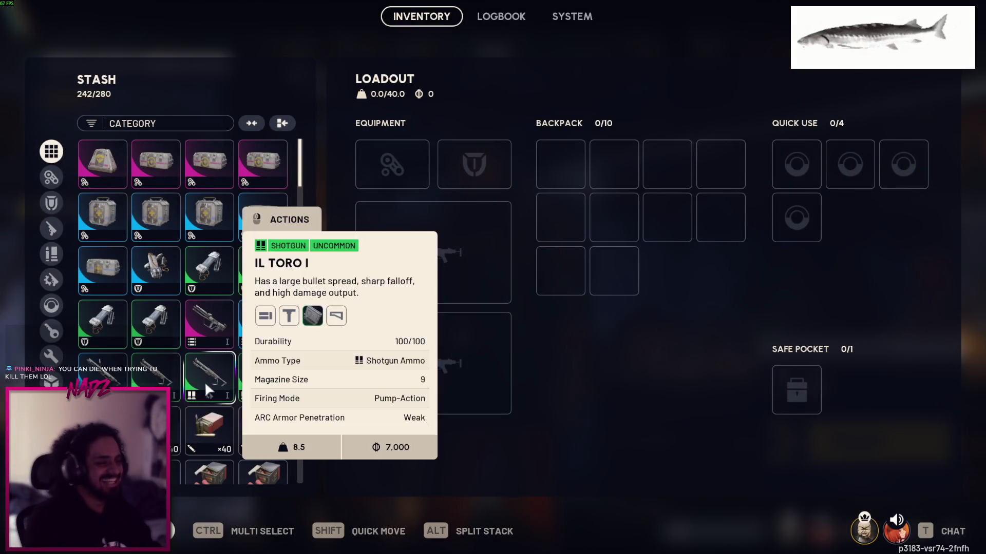
pyautogui.scroll(-1, 242, 308)
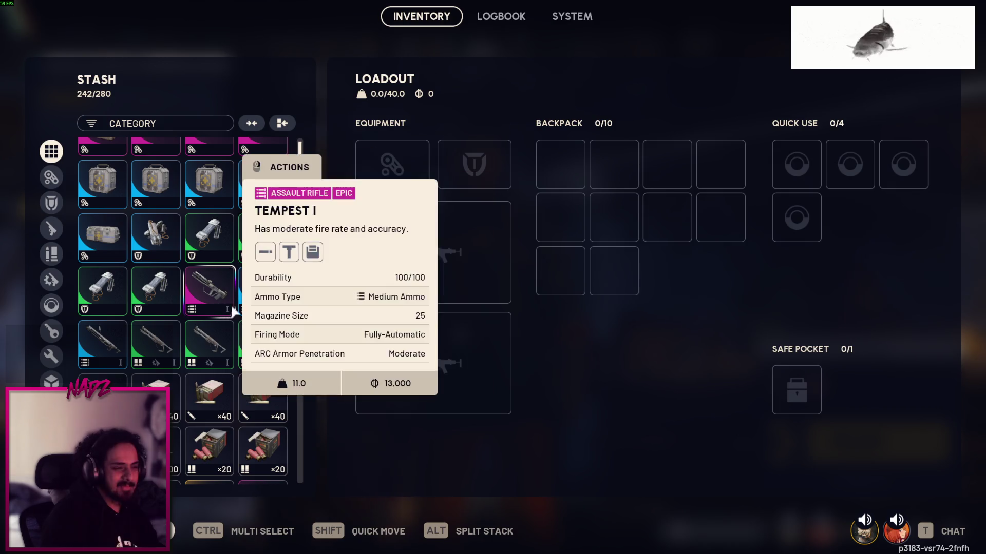
pyautogui.scroll(1, 247, 333)
pyautogui.moveTo(247, 341)
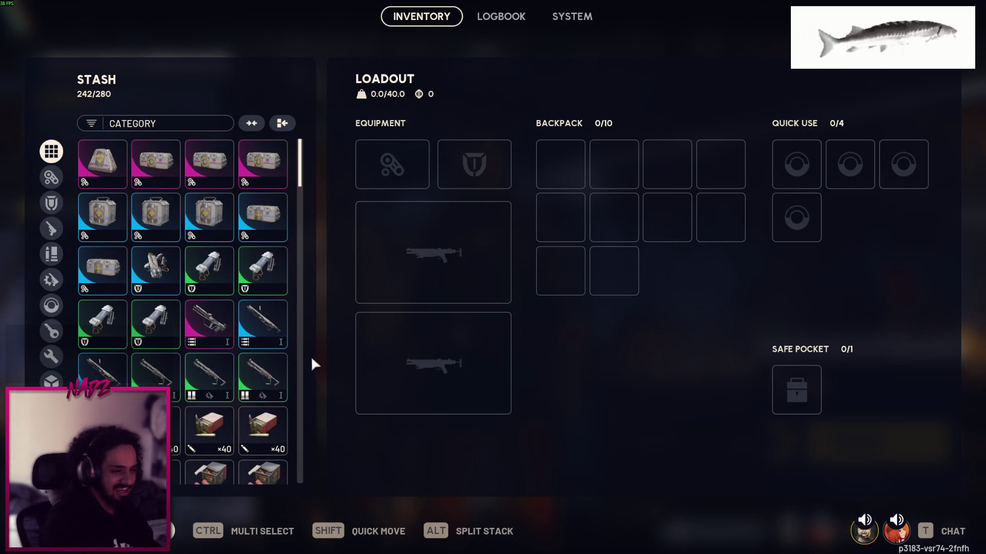
pyautogui.scroll(-1, 164, 326)
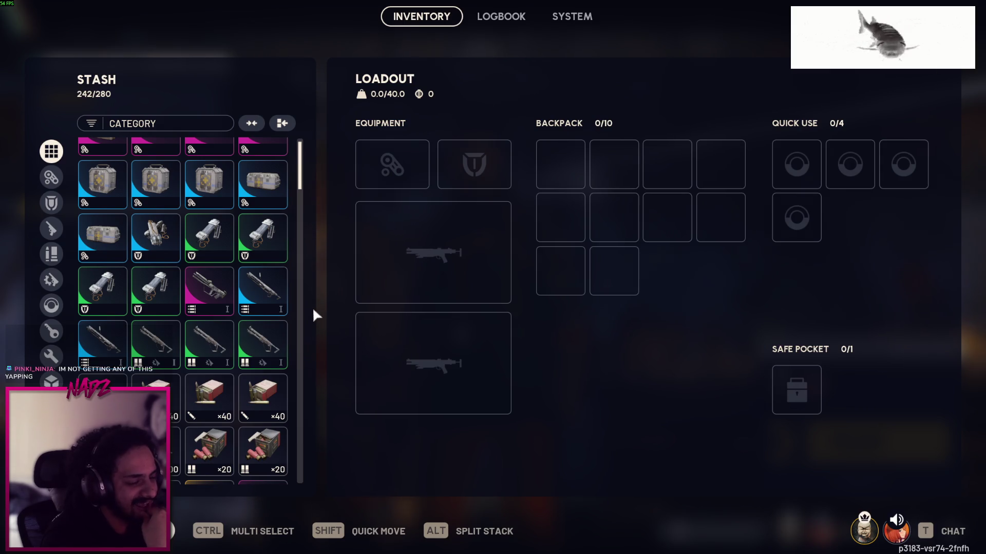
pyautogui.scroll(1, 301, 177)
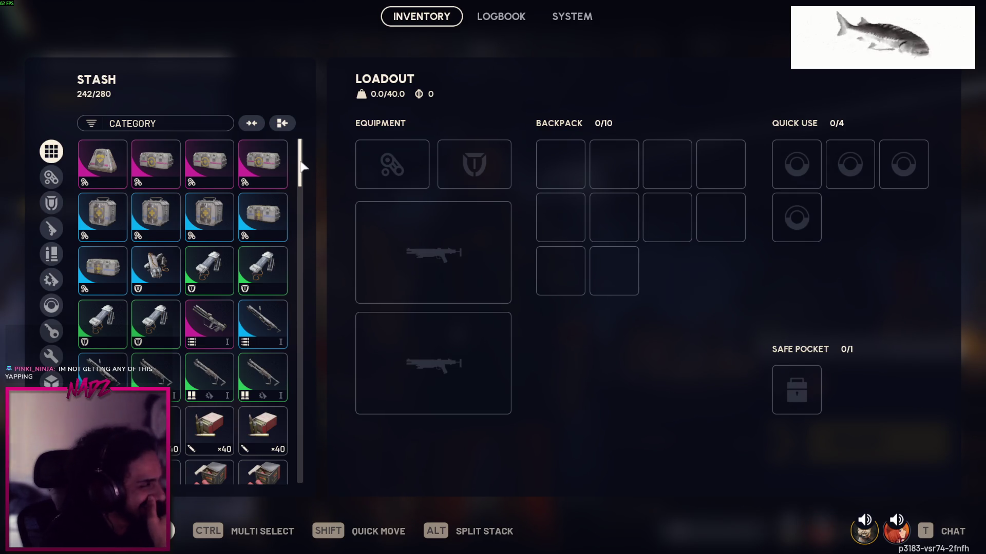
pyautogui.press('Escape')
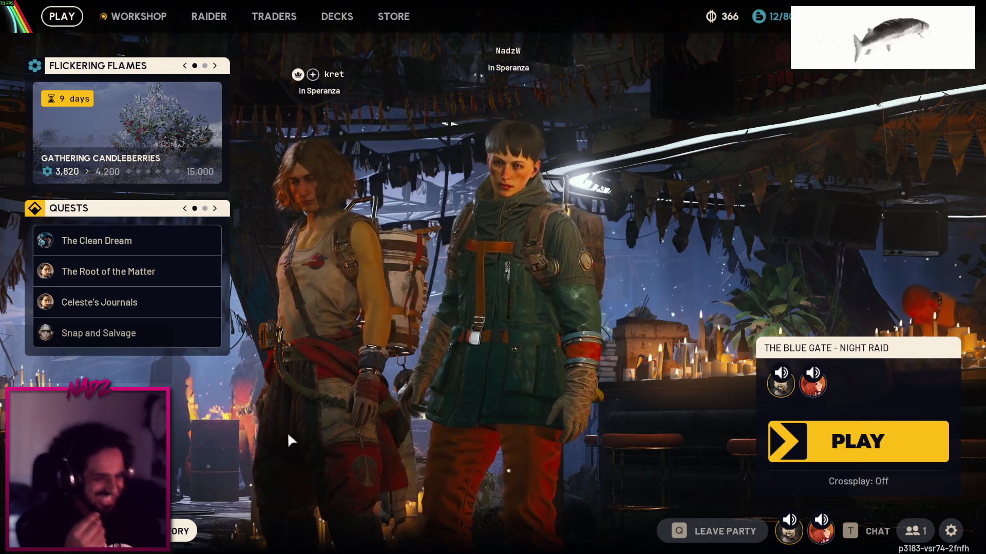
# Reopen the inventory into Manage Loadout, showing the empty 0/10 Custom Loadout backpack
pyautogui.click(187, 531)
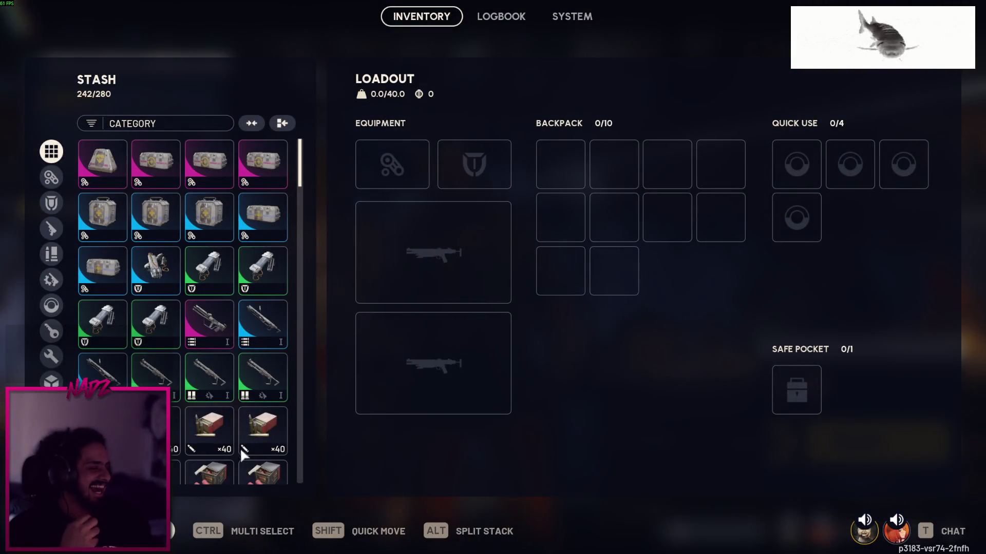
pyautogui.scroll(-10, 302, 165)
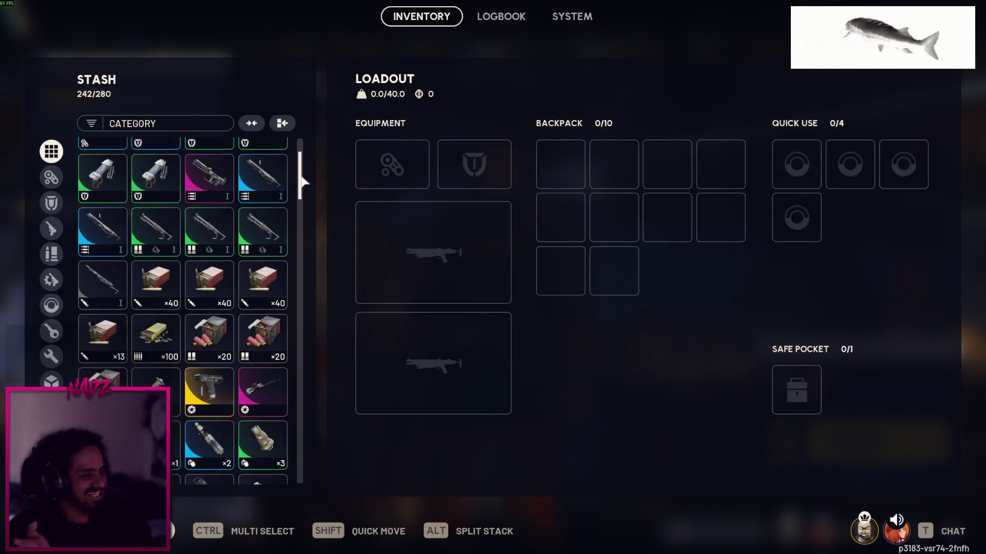
pyautogui.scroll(8, 304, 187)
pyautogui.scroll(2, 313, 152)
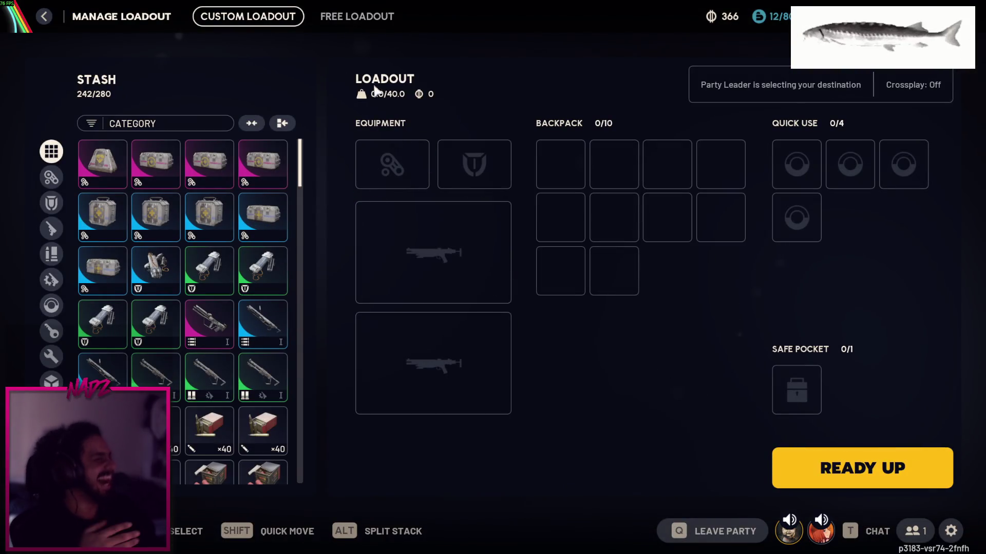
# Ready up with the Free Loadout, glance at the Skill Tree, then go to the Raider page
pyautogui.press('e')
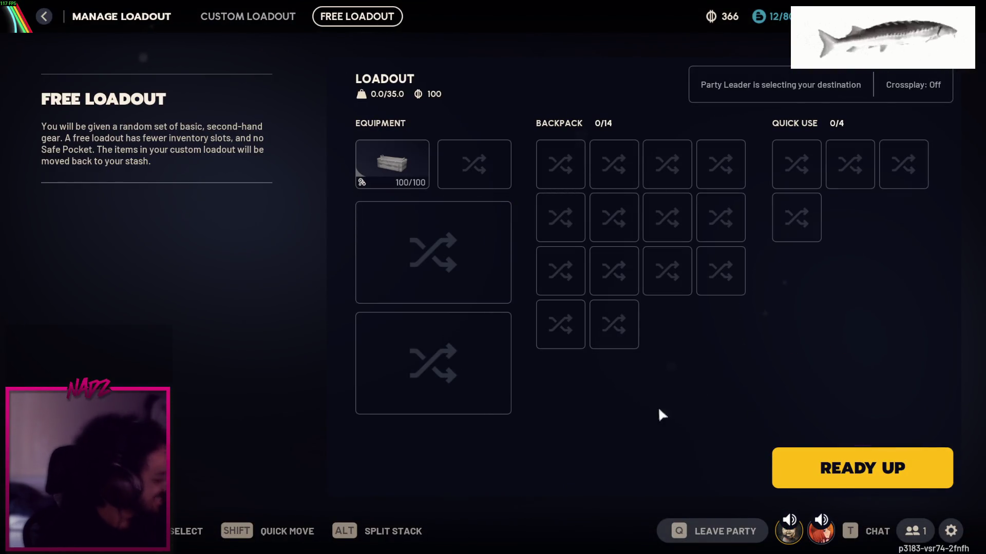
pyautogui.click(816, 465)
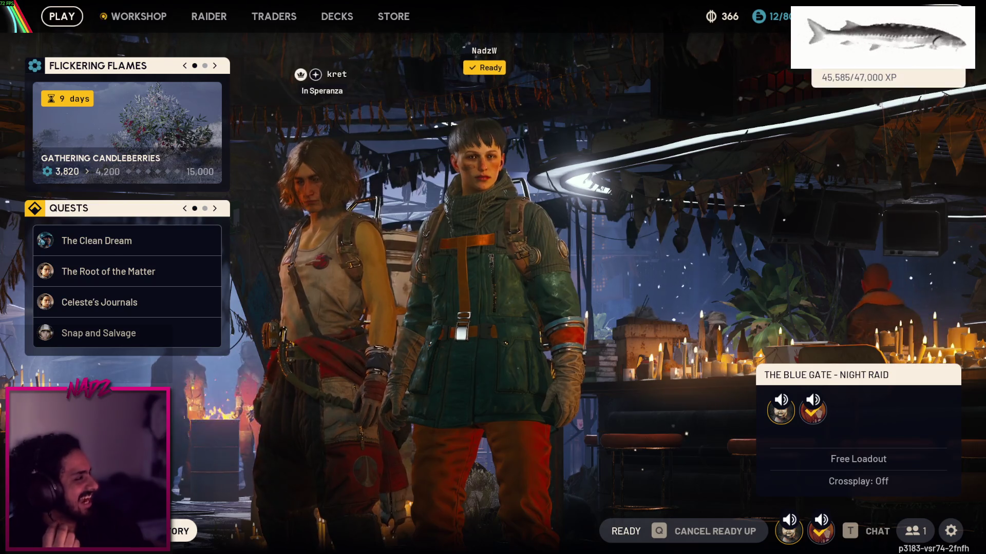
pyautogui.press('k')
pyautogui.click(44, 16)
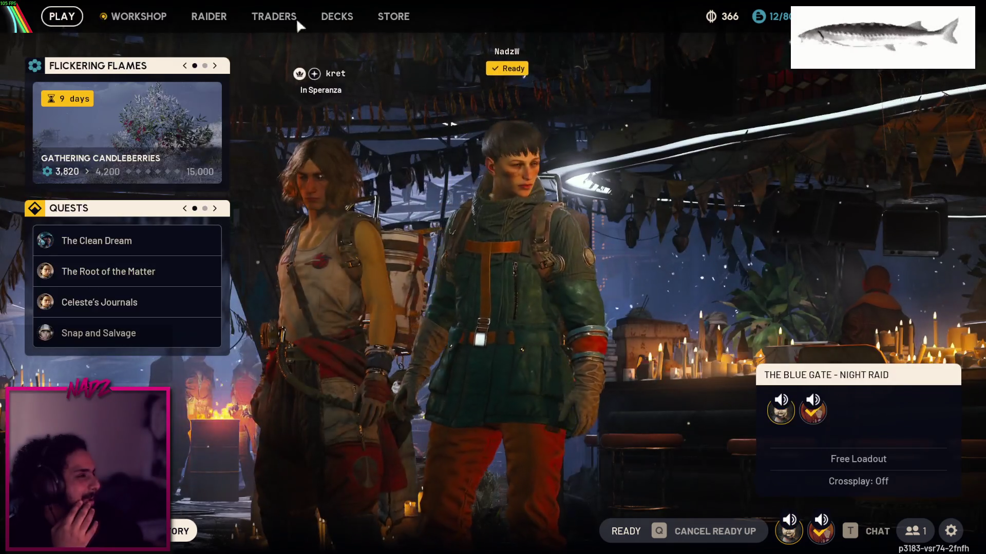
pyautogui.click(209, 16)
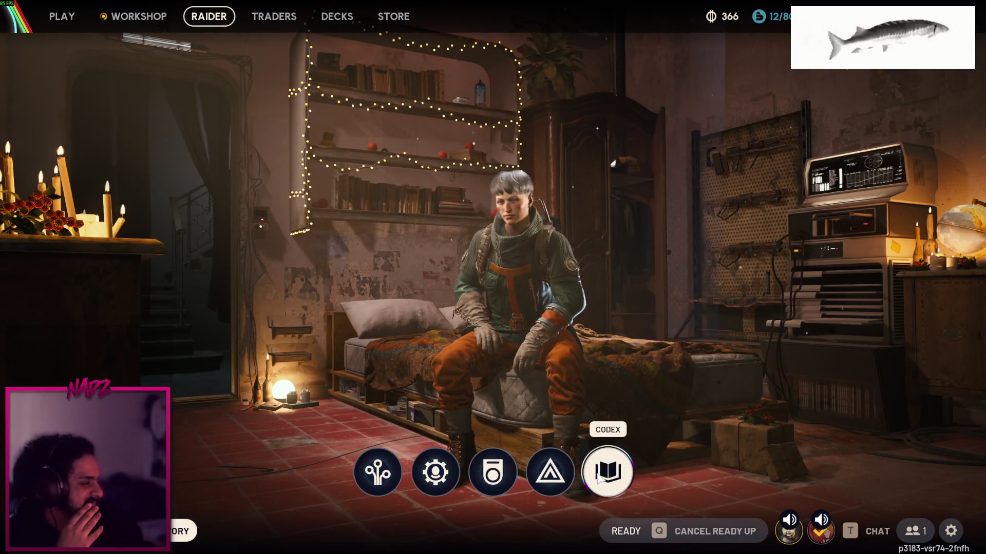
# Browse the Codex World Book's People entries, then open Player Stats showing 81 players knocked out
pyautogui.click(597, 471)
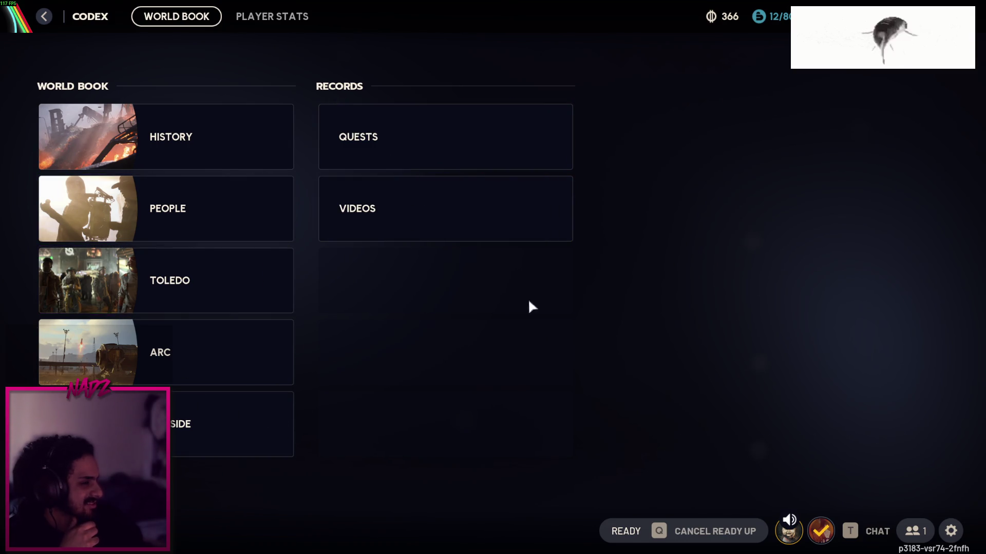
pyautogui.click(204, 190)
pyautogui.click(46, 15)
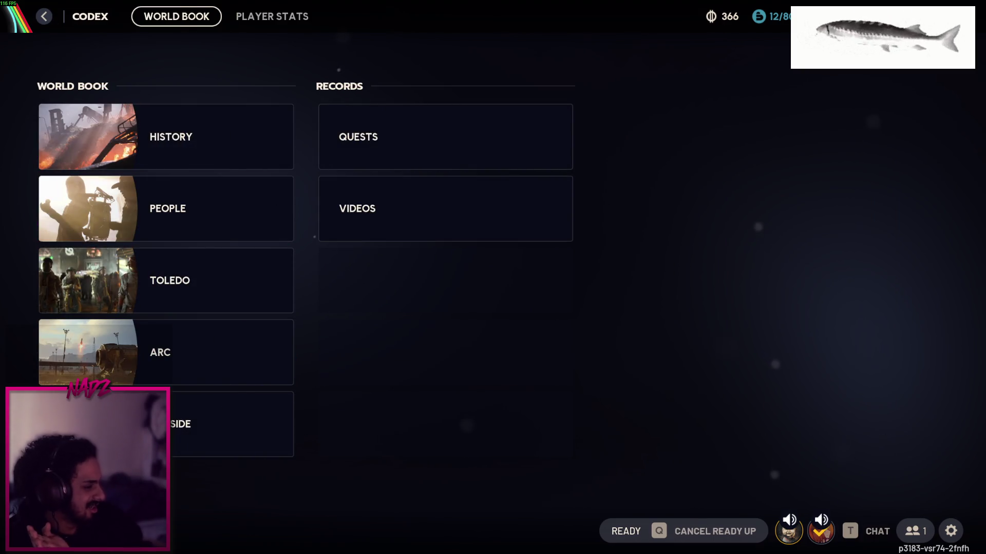
pyautogui.press('Escape')
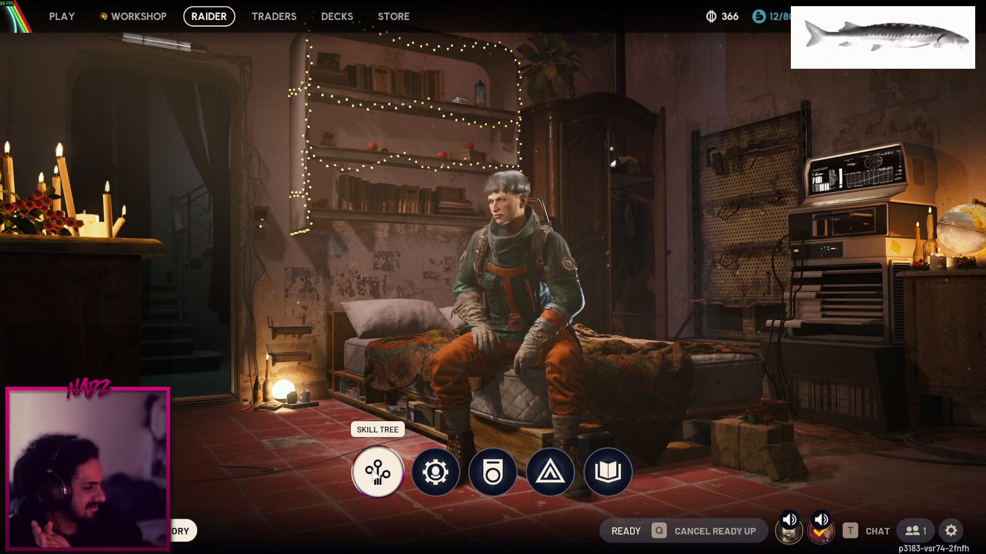
pyautogui.click(609, 471)
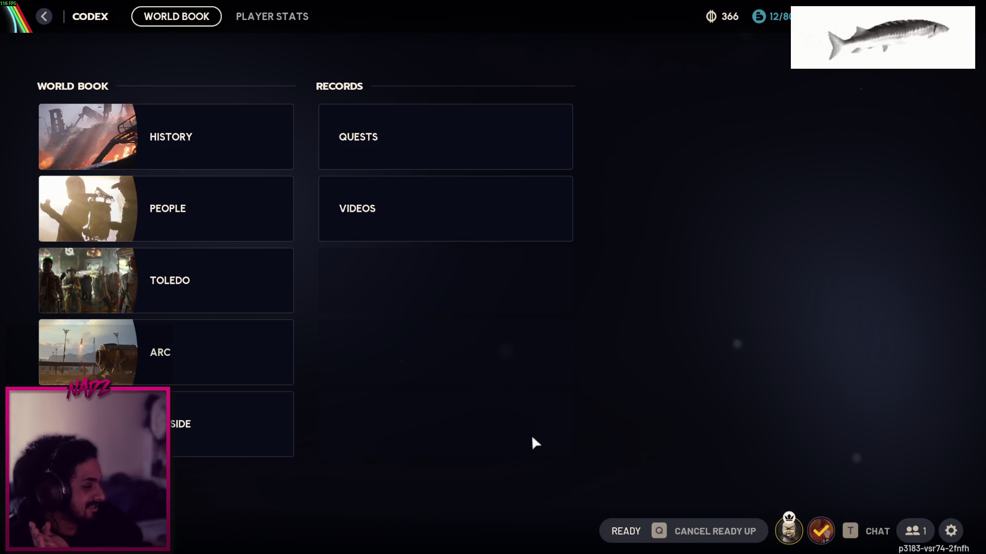
pyautogui.click(295, 16)
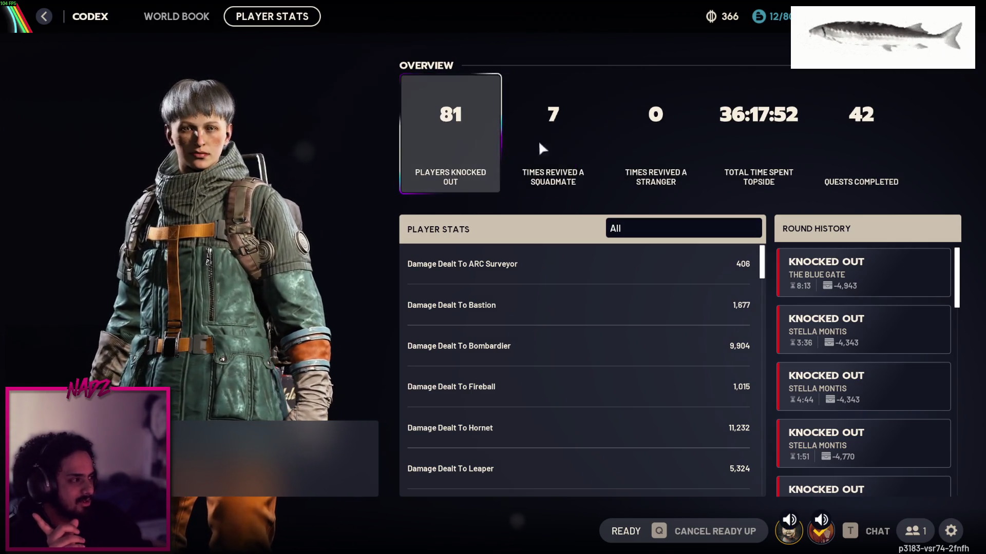
# Scroll through the Round History in Player Stats, then back out to the Raider tab
pyautogui.scroll(-1, 513, 328)
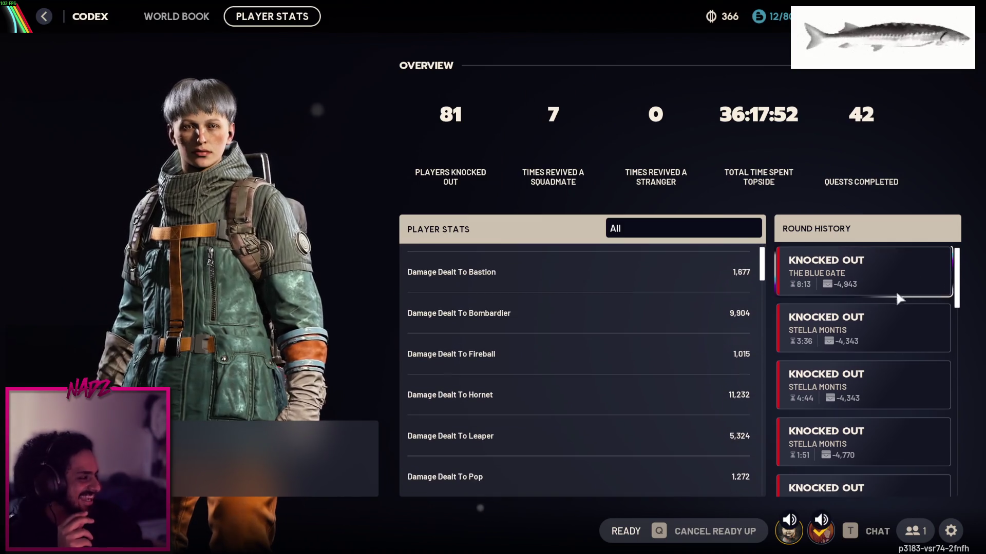
pyautogui.moveTo(956, 280); pyautogui.dragTo(944, 476)
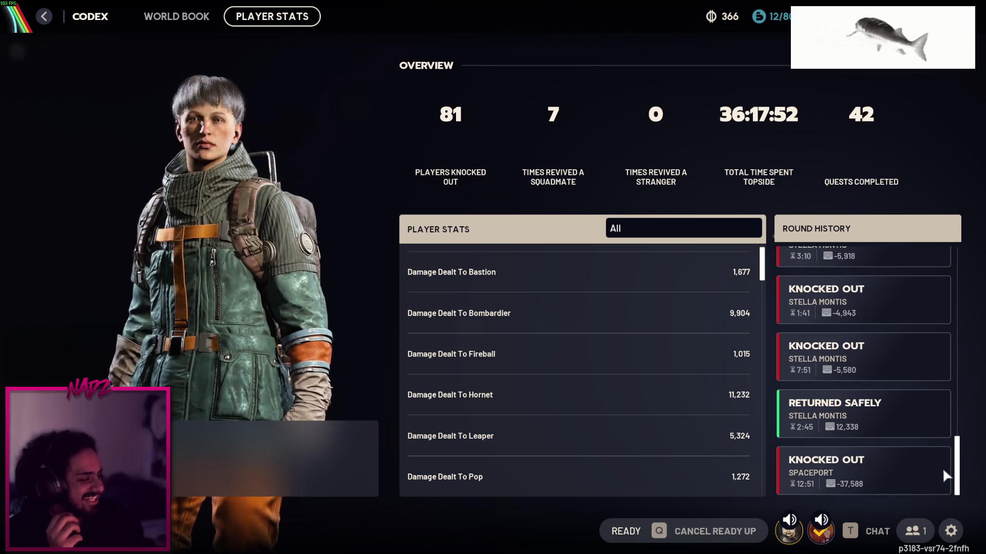
pyautogui.press('Escape')
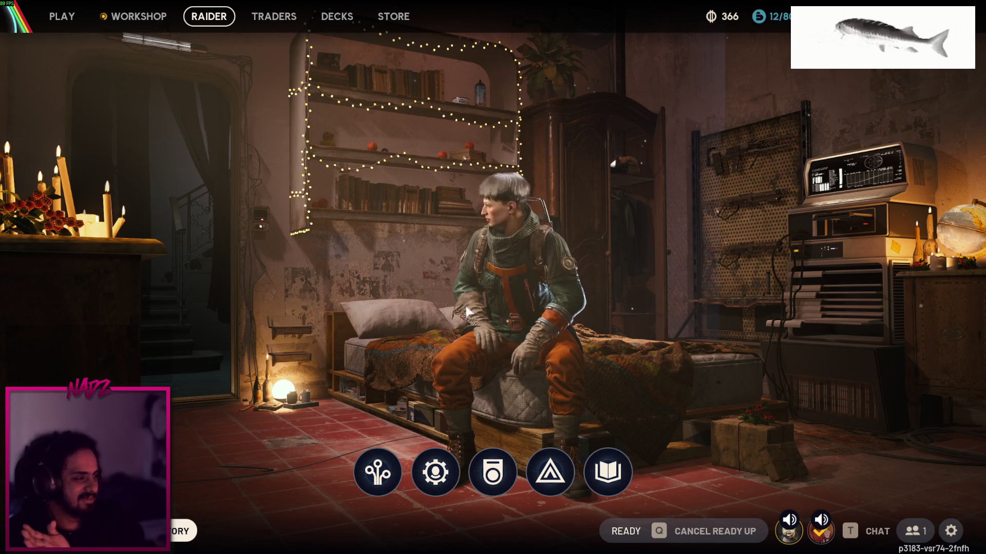
# Reopen the Codex player stats overview, scroll it, then return to the Play lobby's side panel
pyautogui.click(608, 471)
pyautogui.click(268, 23)
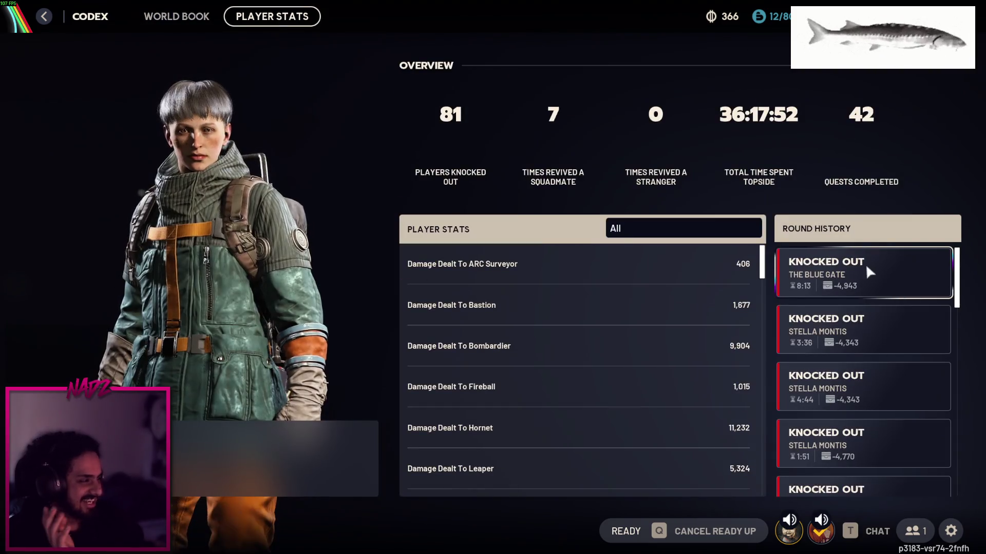
pyautogui.moveTo(963, 279)
pyautogui.mouseDown()
pyautogui.moveTo(962, 312)
pyautogui.moveTo(972, 252)
pyautogui.mouseUp()
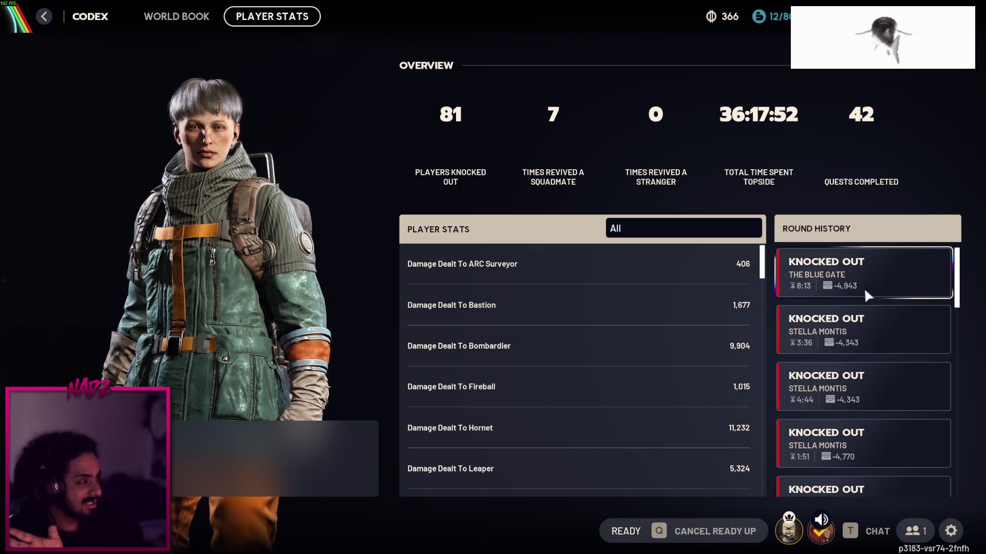
pyautogui.moveTo(955, 287)
pyautogui.mouseDown()
pyautogui.moveTo(964, 400)
pyautogui.moveTo(973, 273)
pyautogui.mouseUp()
pyautogui.scroll(-10, 972, 272)
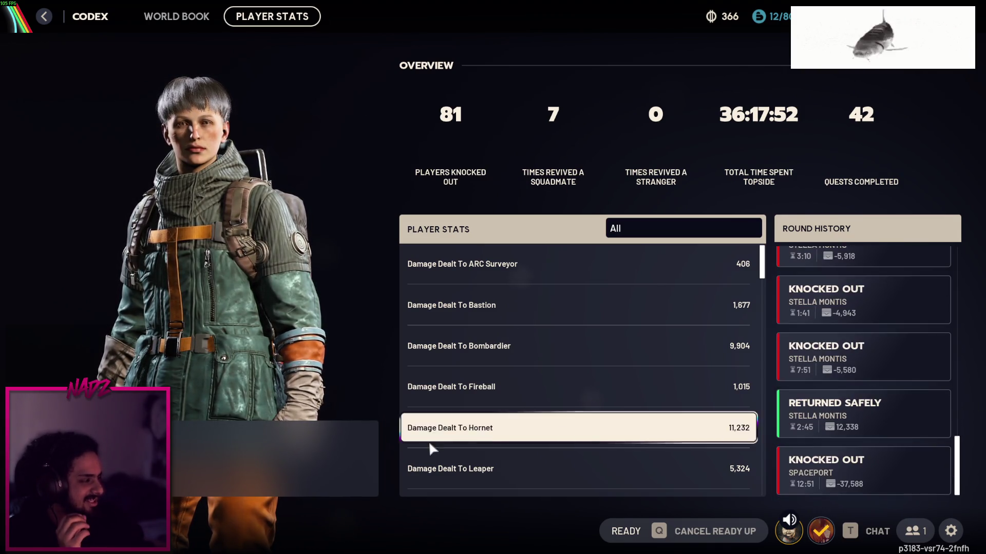
pyautogui.press('Escape')
pyautogui.press('Escape')
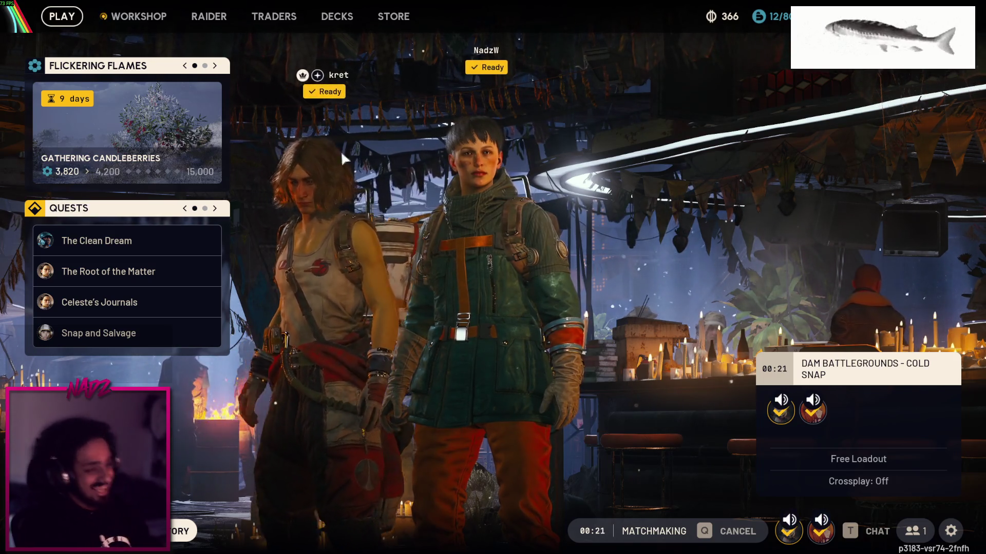
pyautogui.click(216, 208)
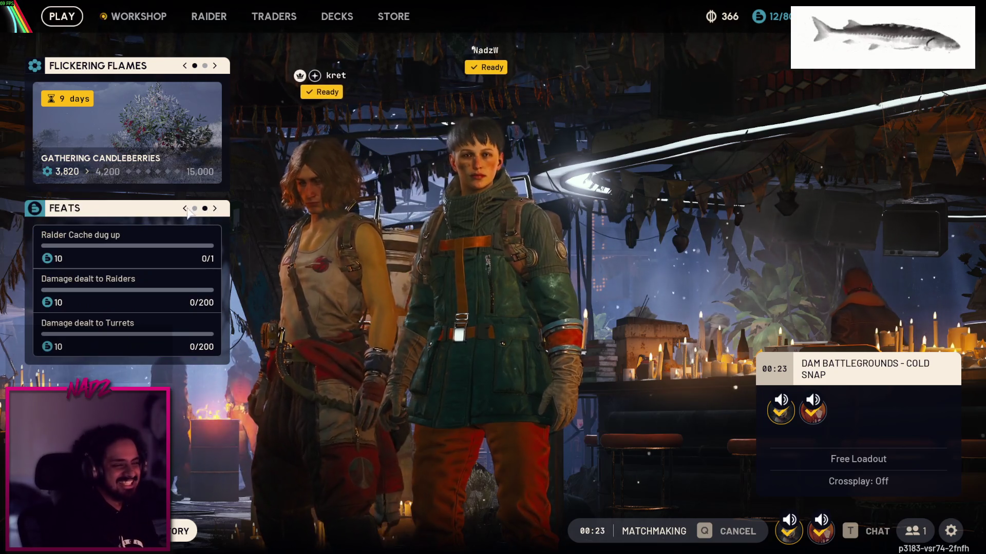
# Flip the side panel back to Quests, view the Gathering Candleberries event details, and return to the lobby
pyautogui.click(186, 209)
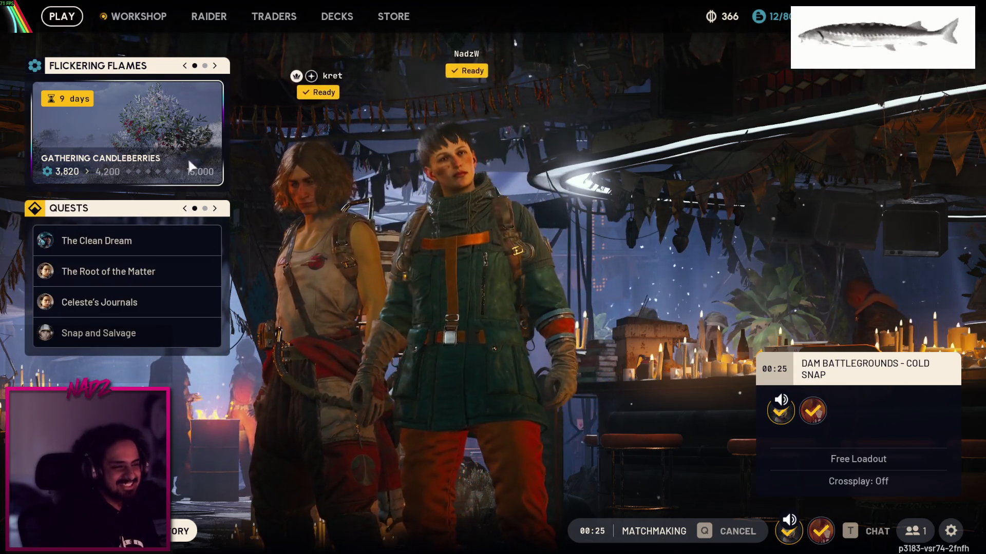
pyautogui.click(161, 132)
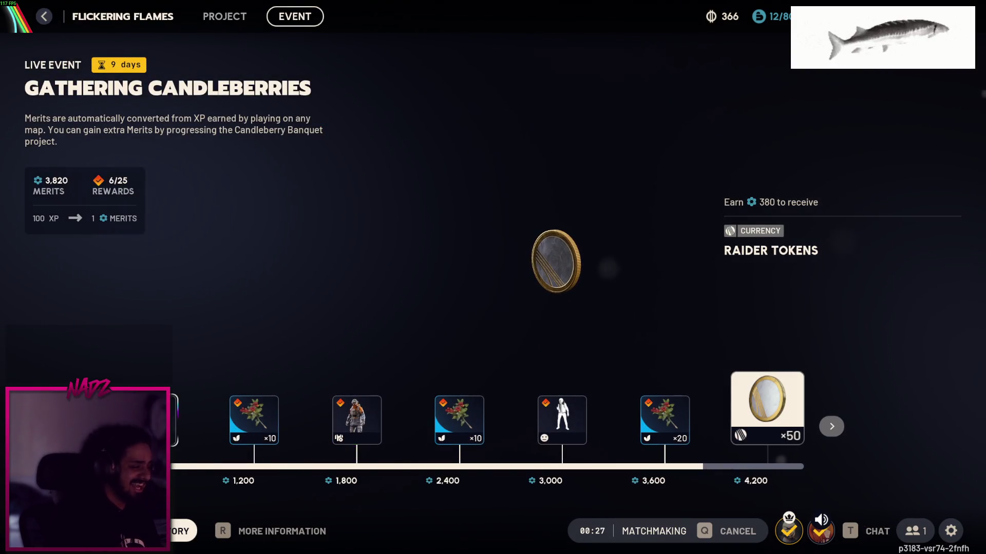
pyautogui.press('Escape')
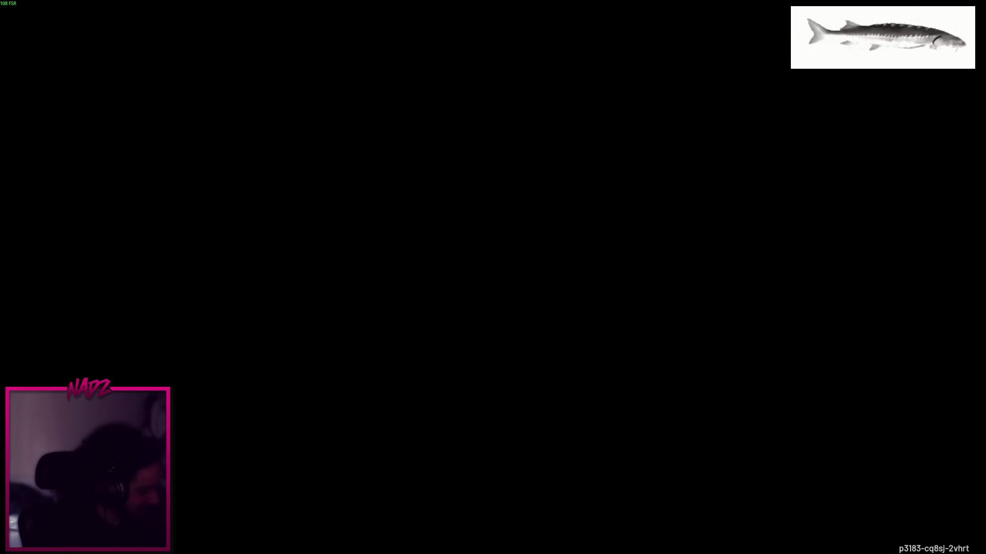
# Run through the building into Raider Outpost East and check the map toward the Primary Facility
pyautogui.press('w')
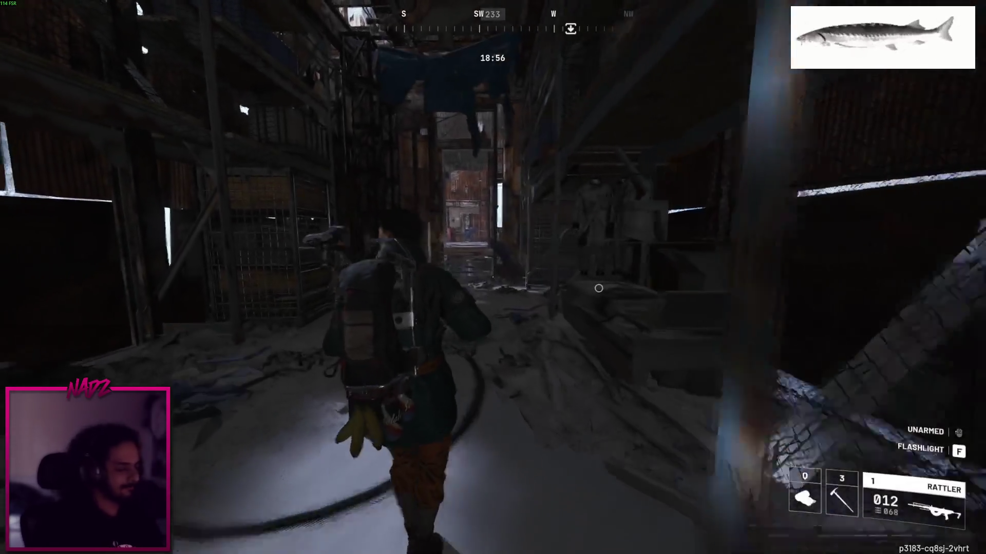
pyautogui.press('w')
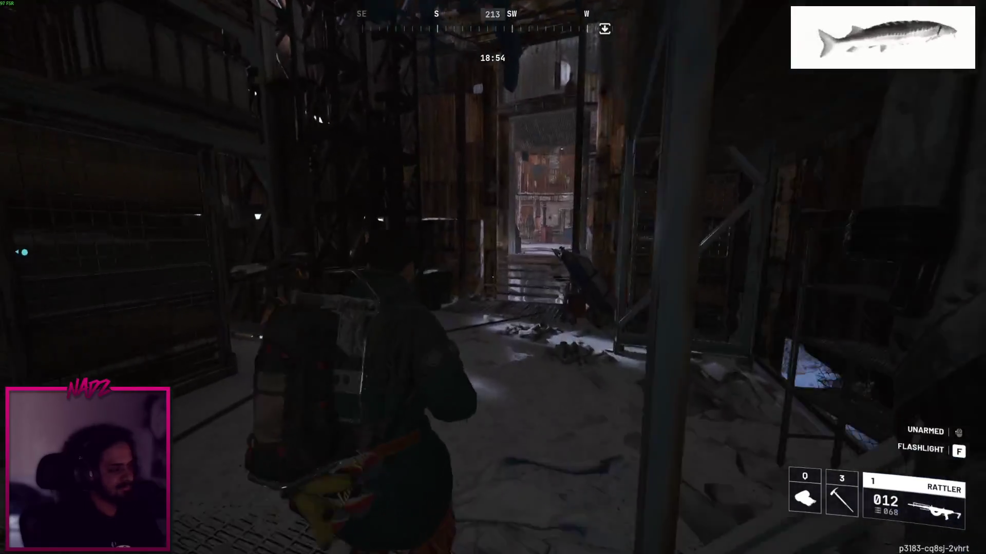
pyautogui.press('w')
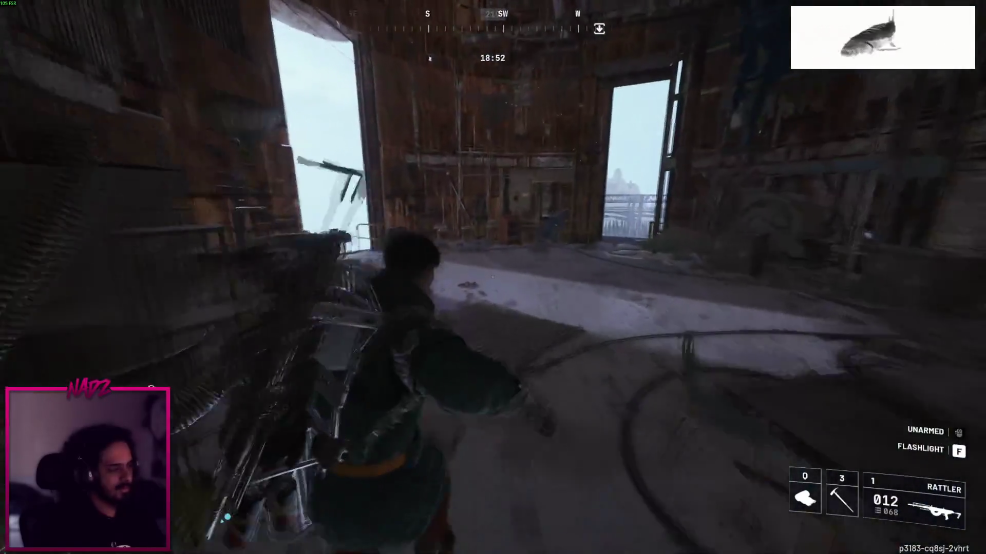
pyautogui.press('w')
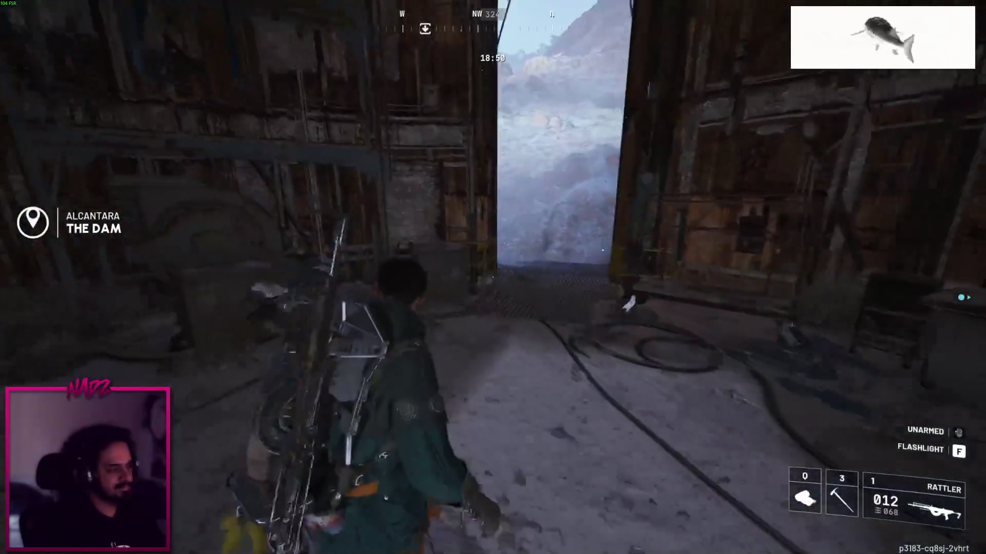
pyautogui.press('w')
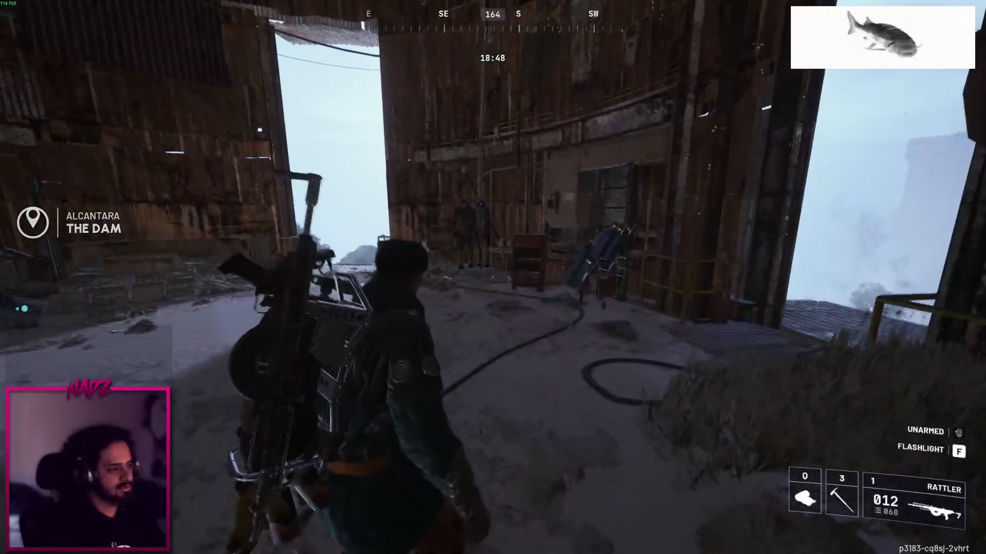
pyautogui.press('w')
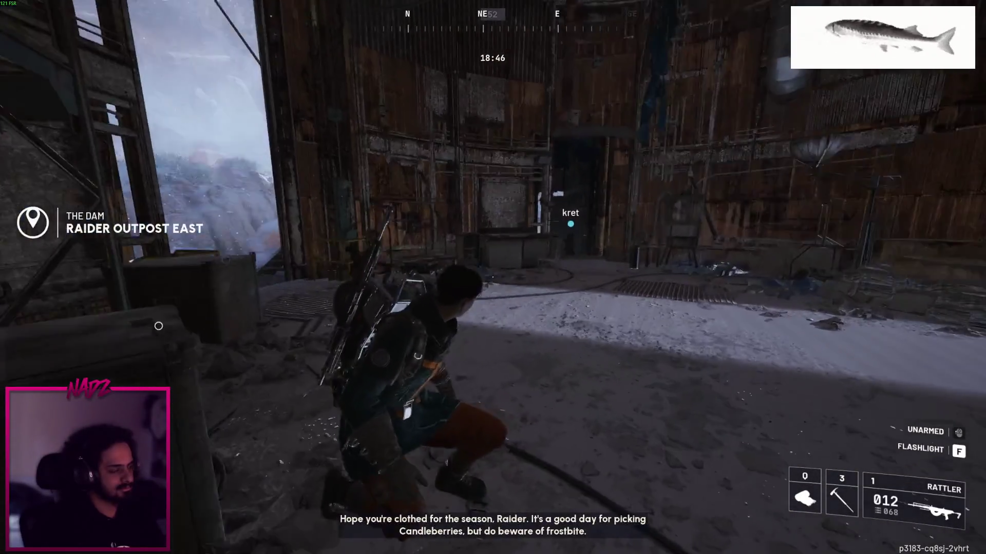
pyautogui.press('m')
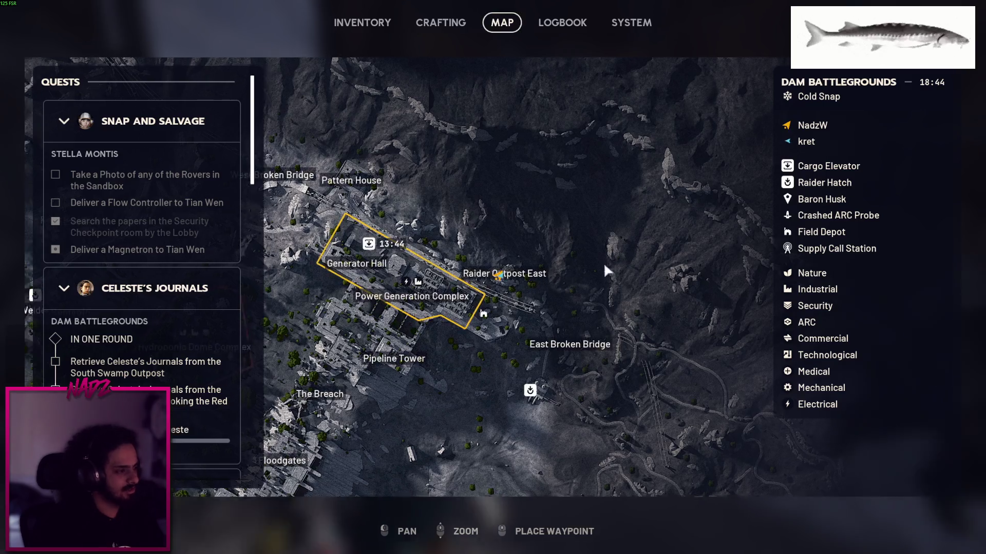
pyautogui.moveTo(626, 260); pyautogui.dragTo(695, 226)
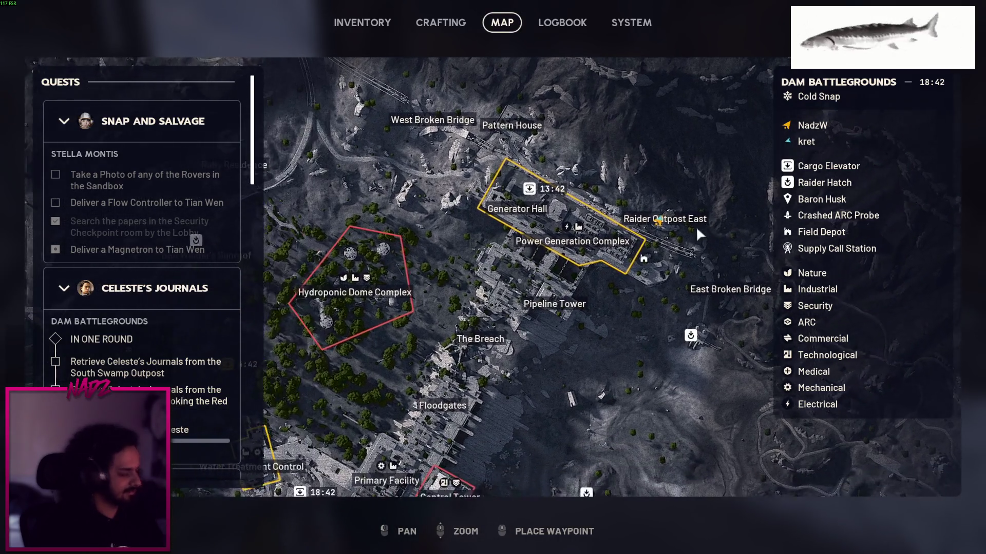
pyautogui.press('m')
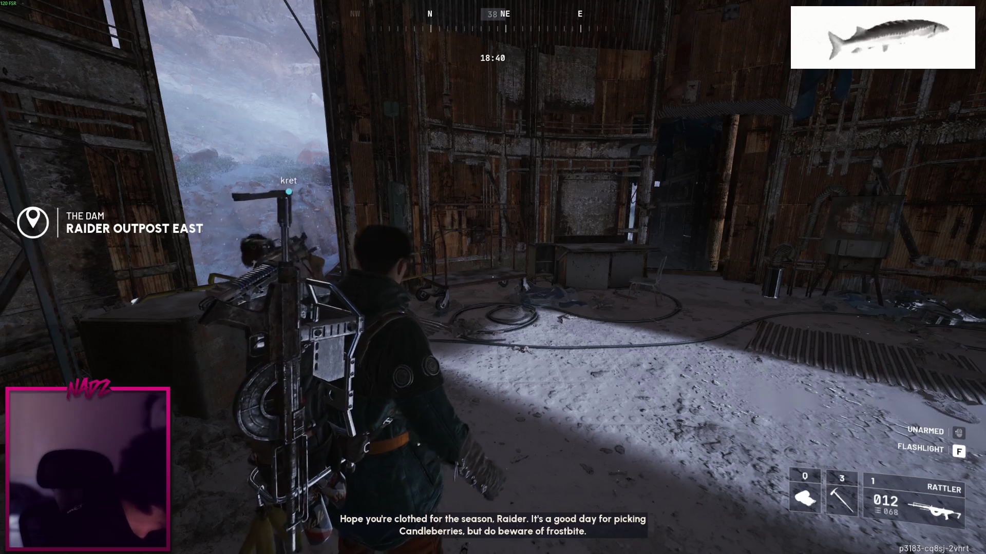
# Leave by the snowy doorway, climb the staircase, and cross the metal rooftop back inside
pyautogui.press('w')
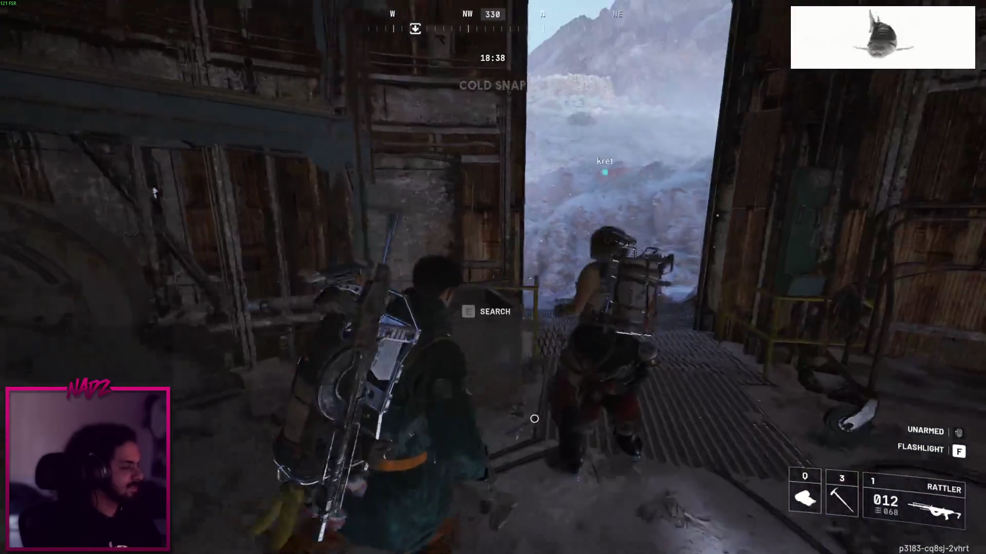
pyautogui.press('w')
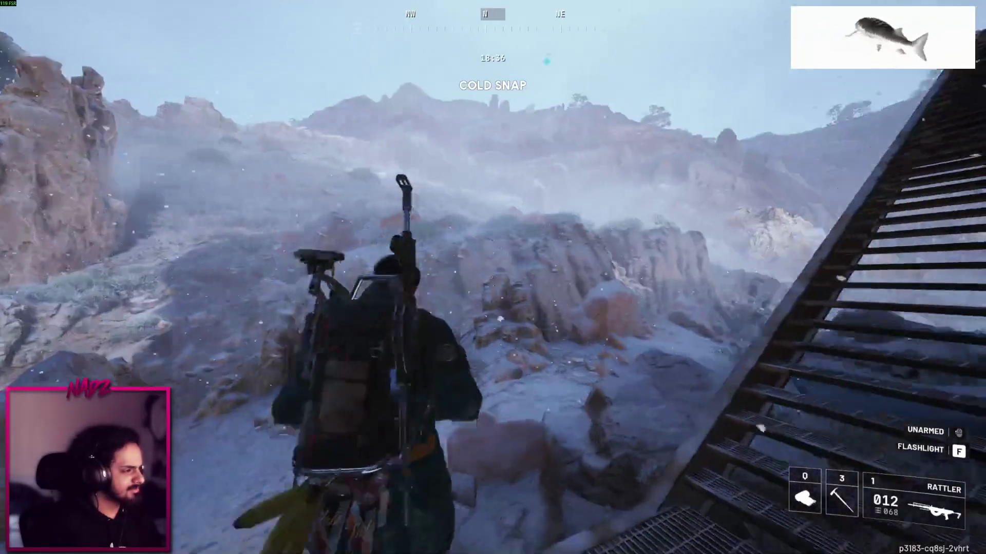
pyautogui.press('w')
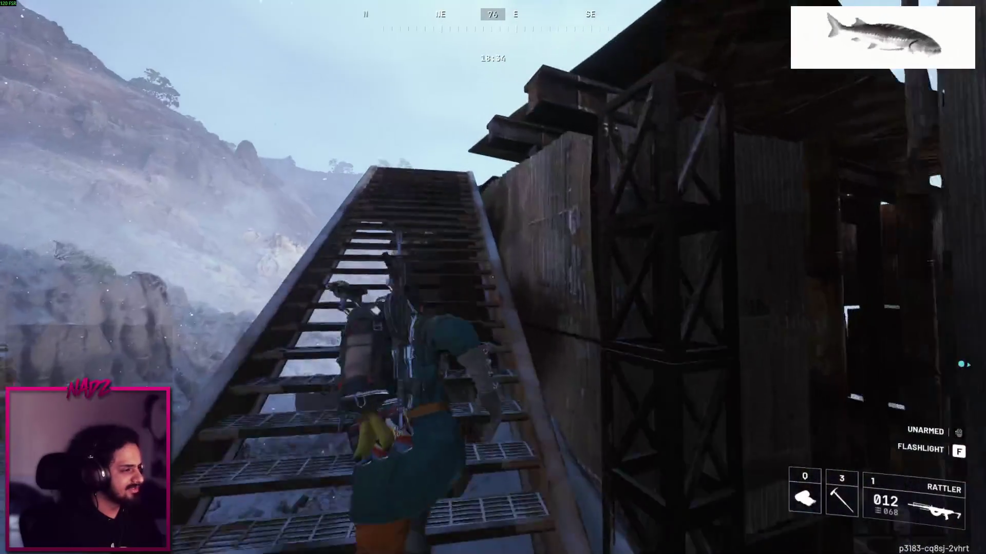
pyautogui.press('w')
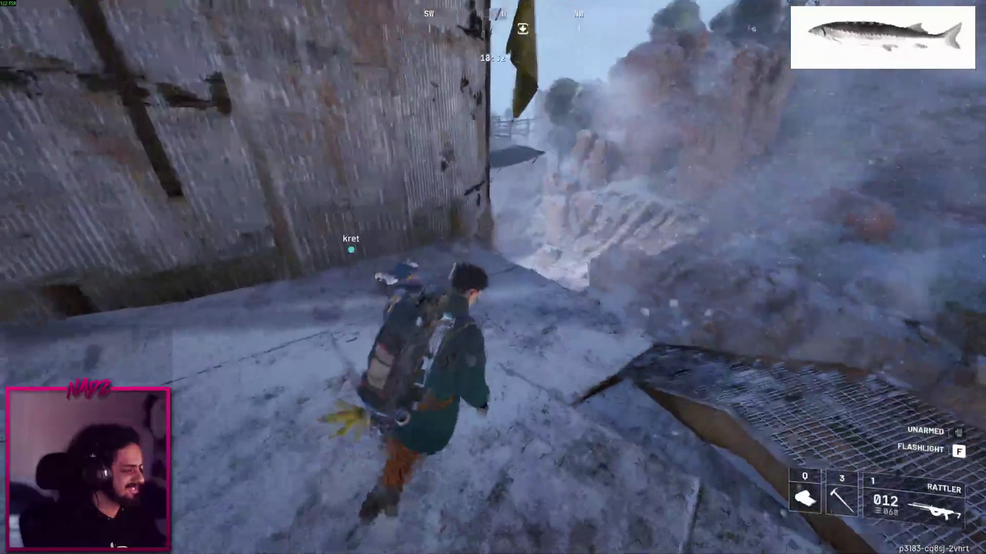
pyautogui.press('w')
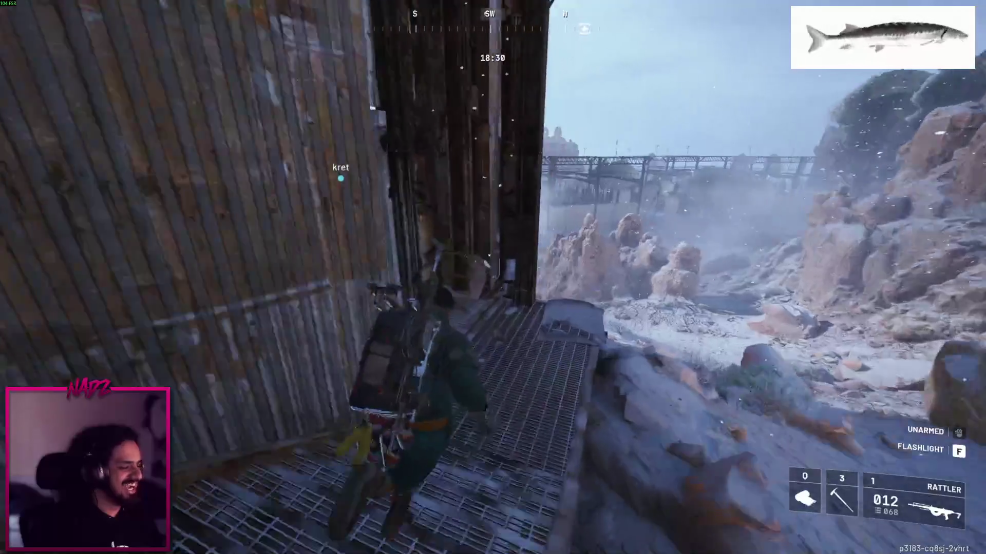
pyautogui.press('w')
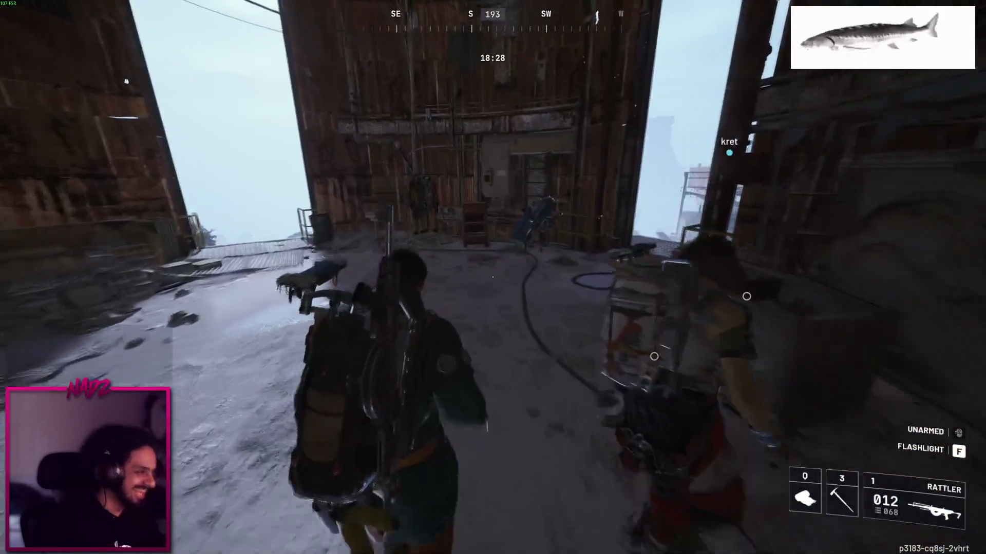
pyautogui.press('w')
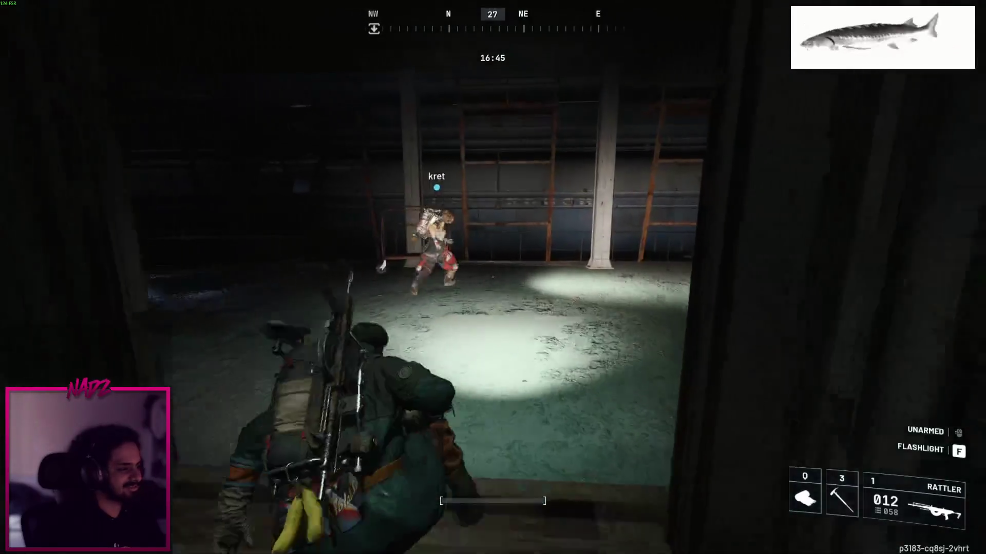
# Follow kret through the doorway and slide down the long dark tunnel, then check the map
pyautogui.press('w')
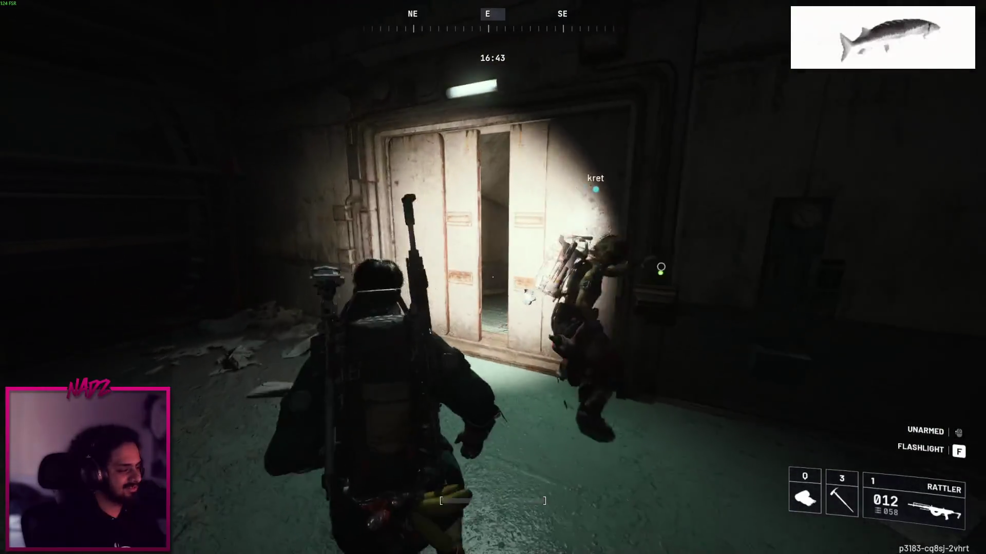
pyautogui.press('w')
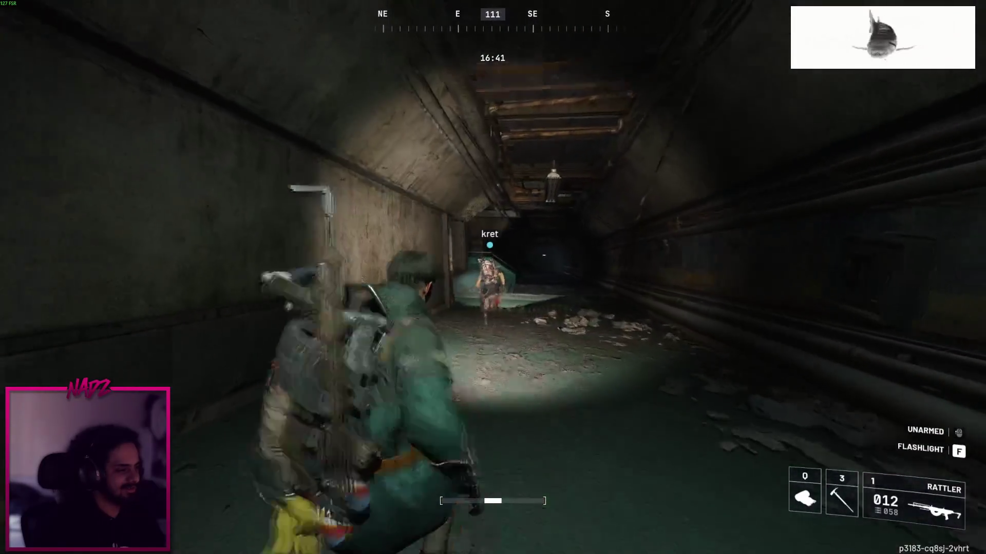
pyautogui.press('w')
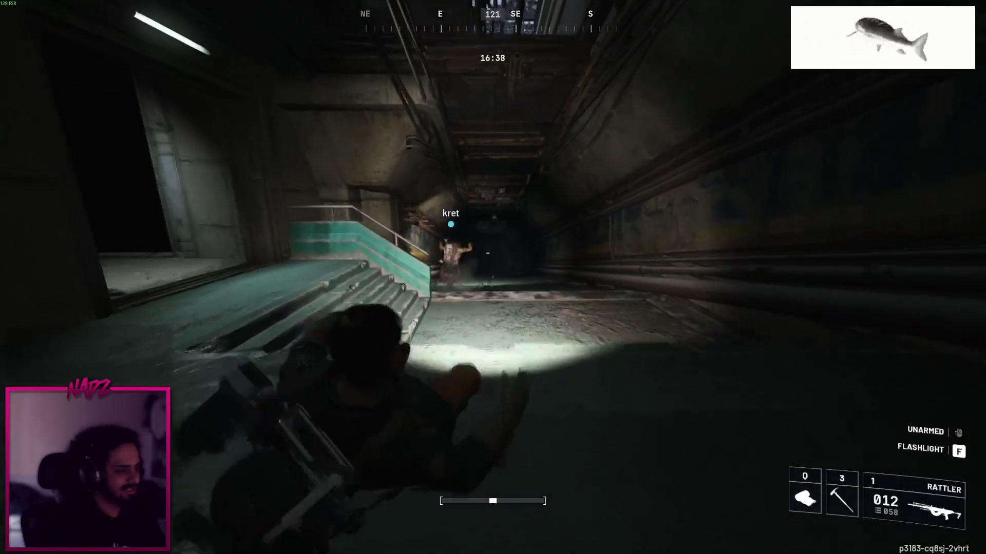
pyautogui.press('w')
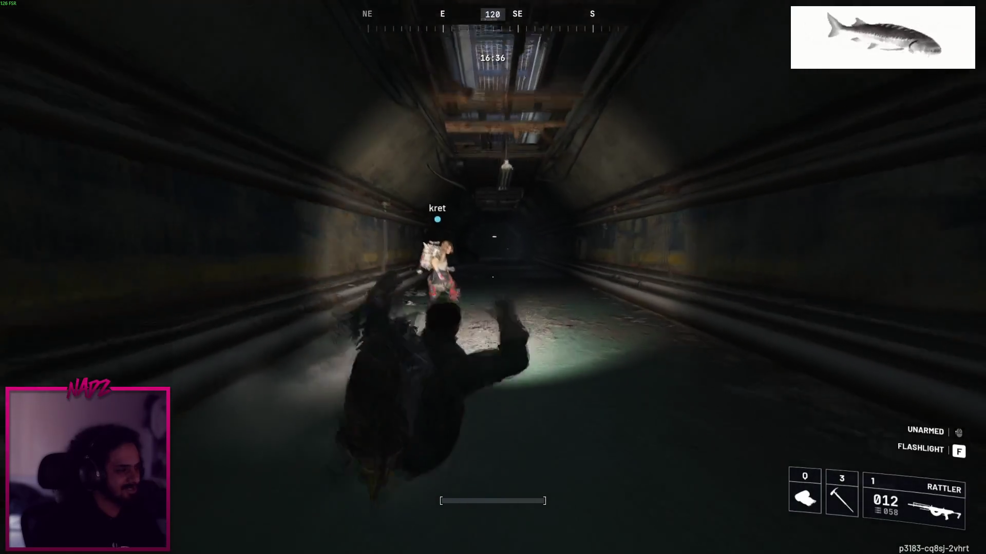
pyautogui.press('w')
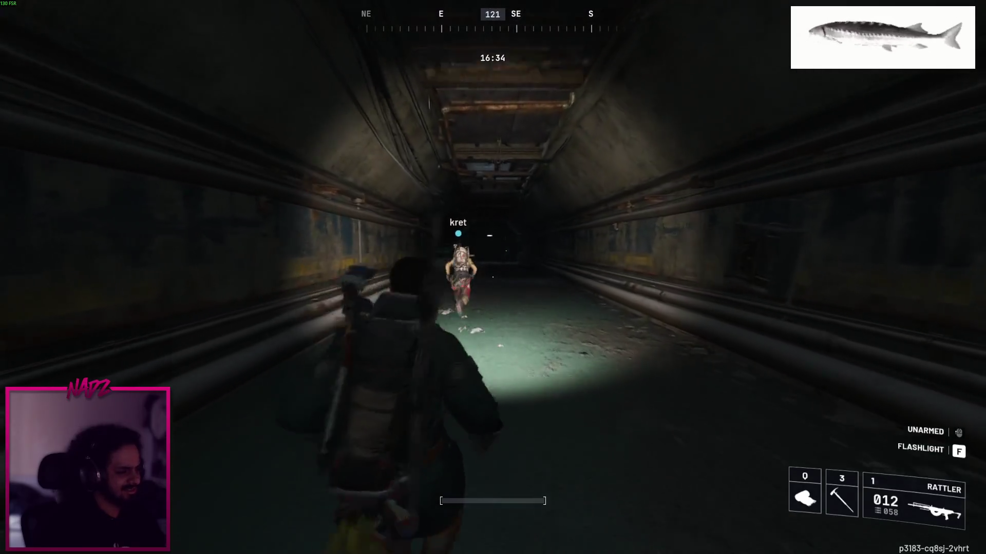
pyautogui.press('m')
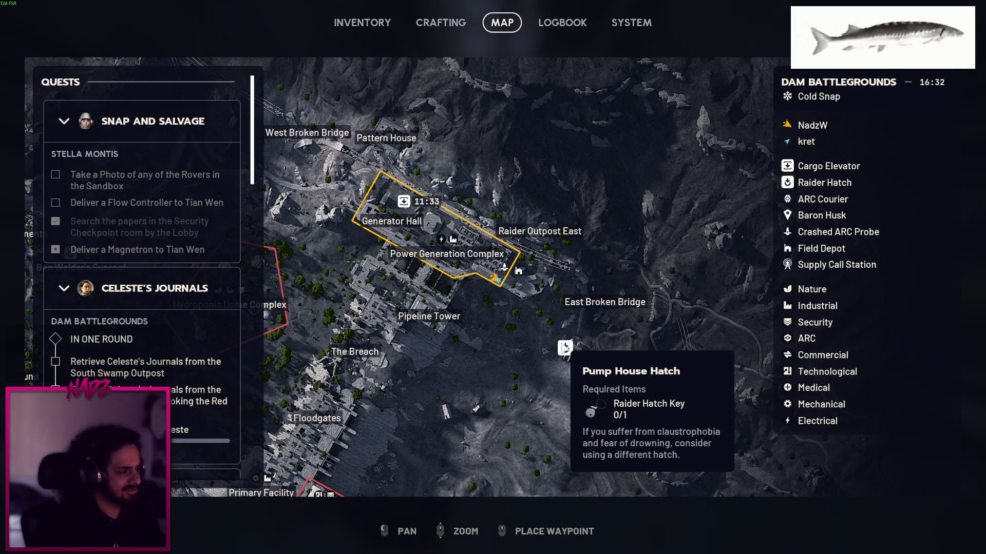
# Leave the map and chase the teammate up the stairs, through the tunnel into the long corridor
pyautogui.scroll(-2, 564, 342)
pyautogui.press('m')
pyautogui.press('w')
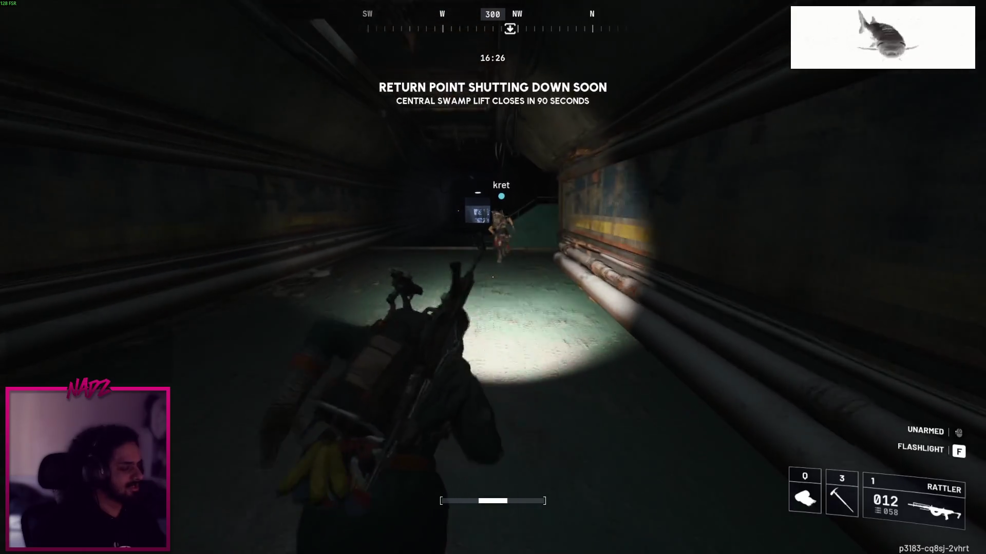
pyautogui.press('w')
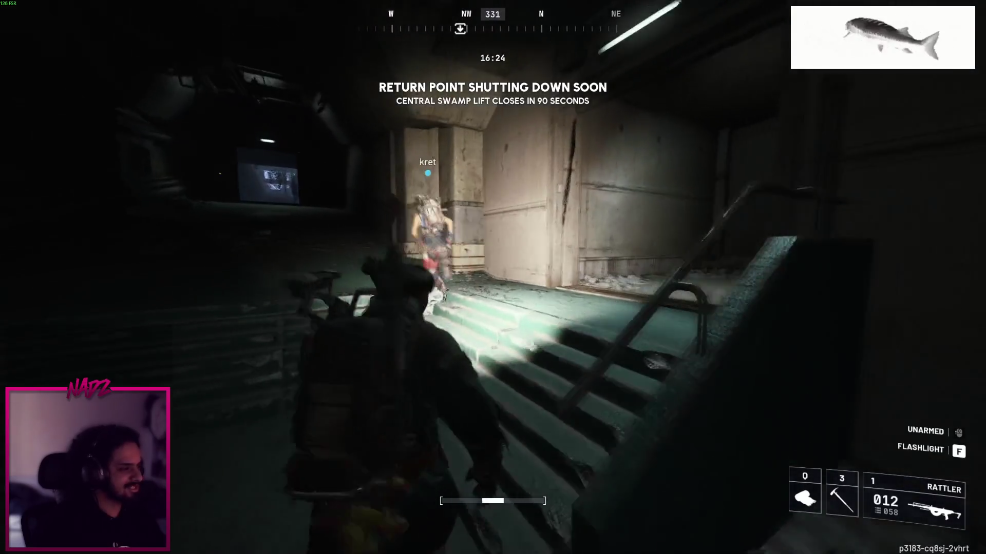
pyautogui.press('w')
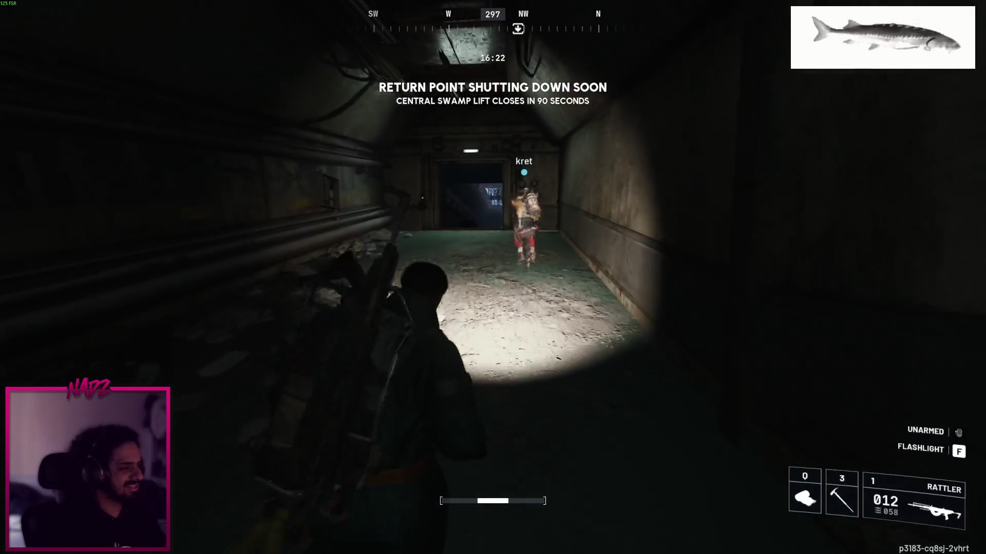
pyautogui.press('w')
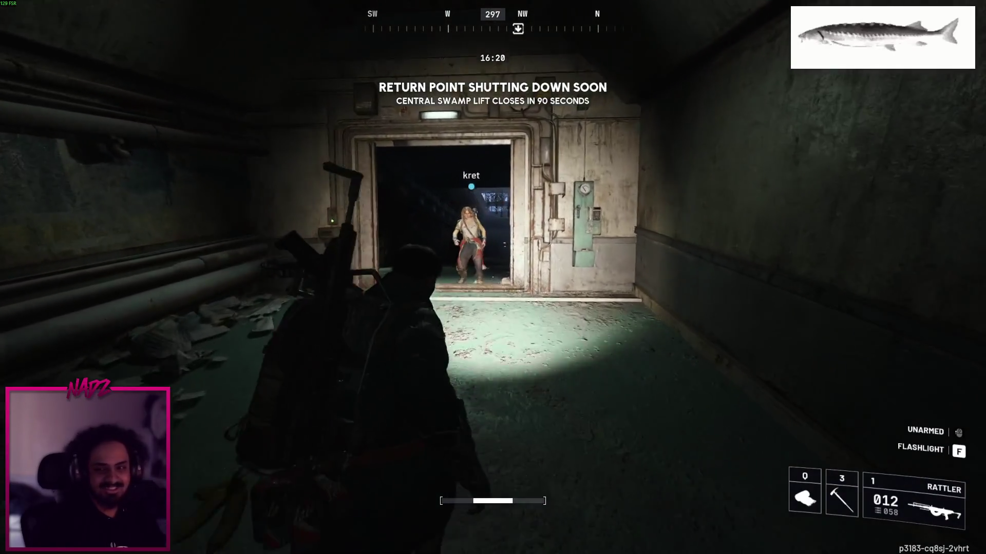
pyautogui.press('w')
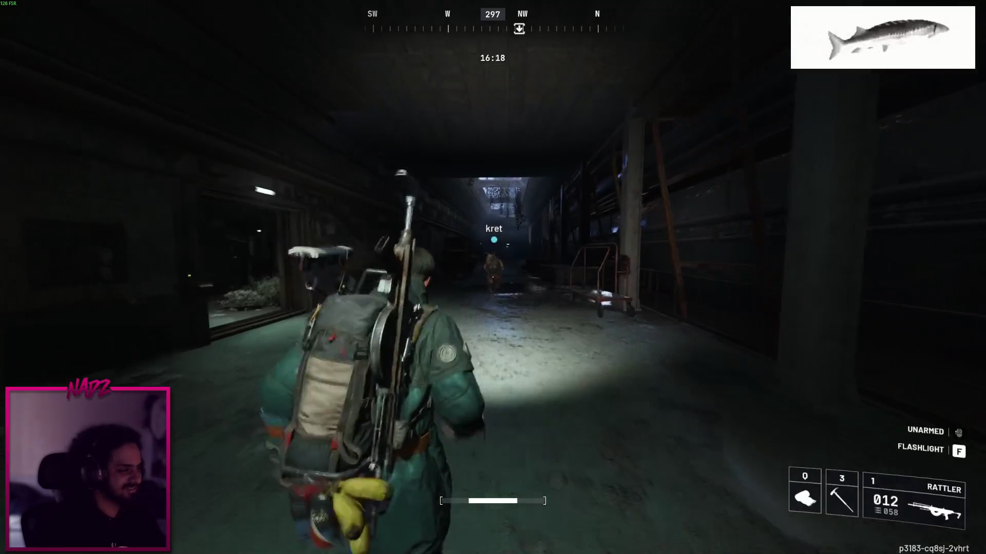
pyautogui.press('w')
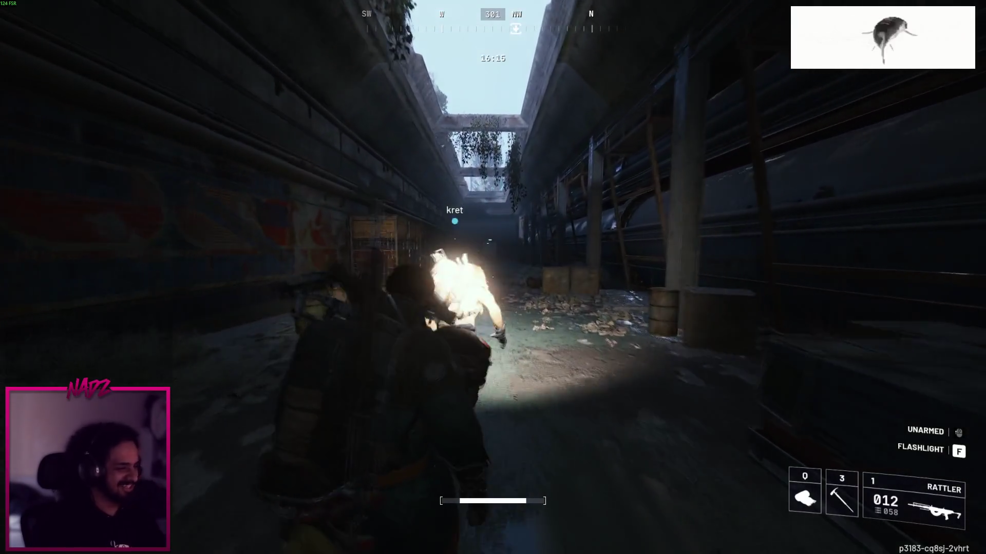
# Check the crates along the corridor wall, stopping at one showing the Search prompt
pyautogui.press('w')
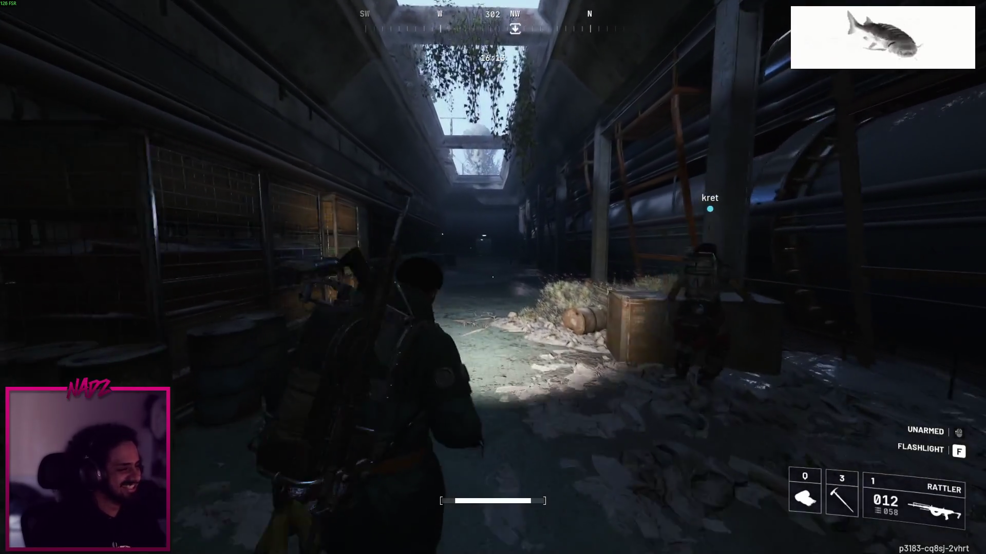
pyautogui.press('w')
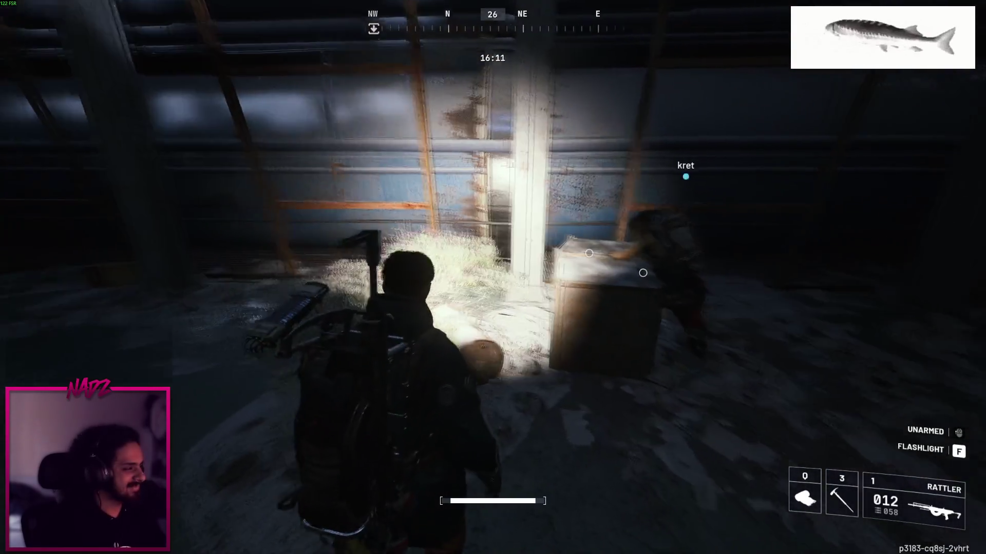
pyautogui.press('w')
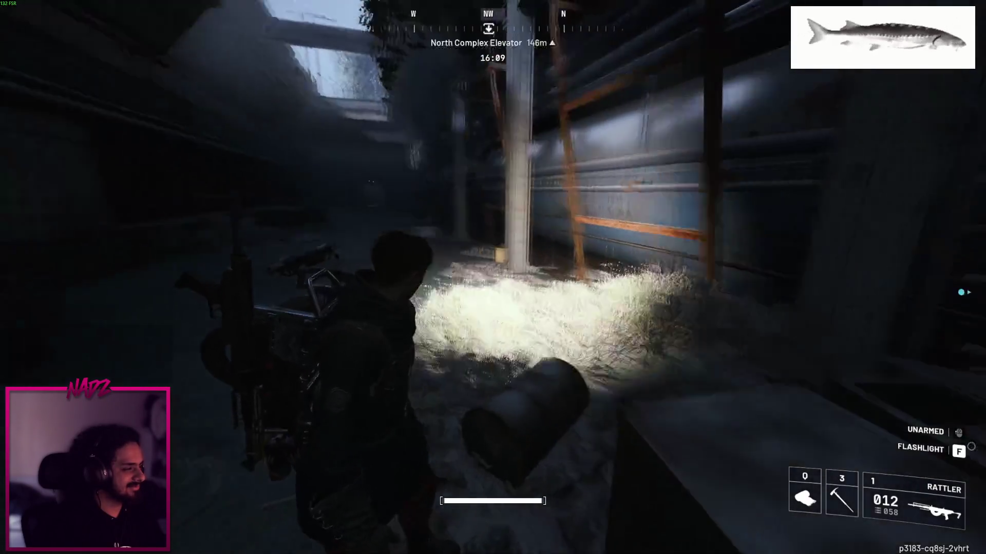
pyautogui.press('w')
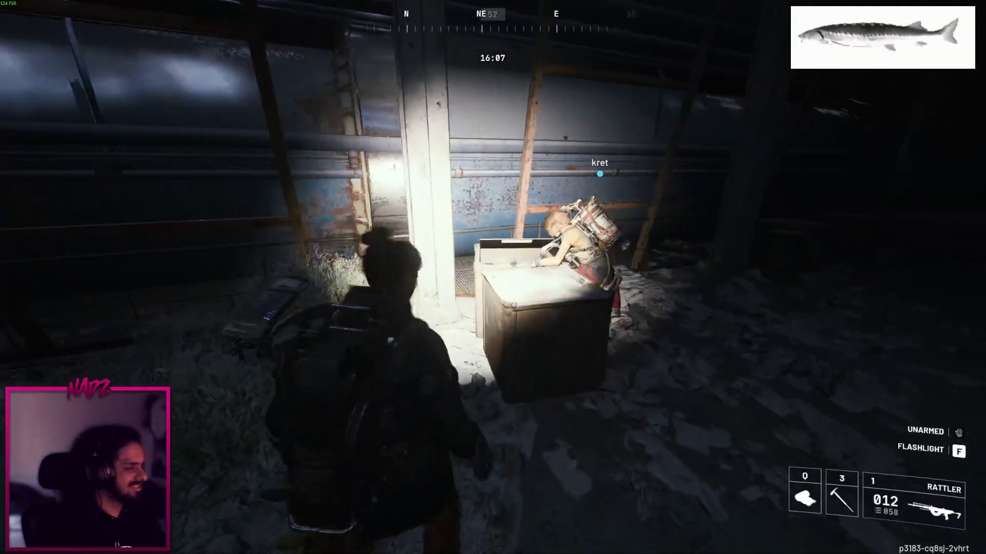
pyautogui.press('w')
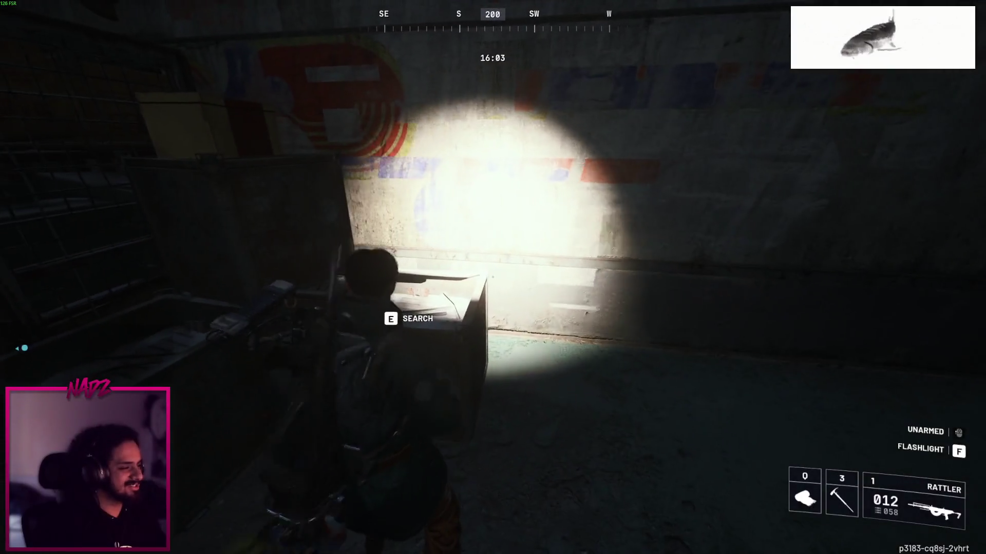
# Search the crate, take the Crude Explosives and revolver into the backpack, and continue down the corridor
pyautogui.press('e')
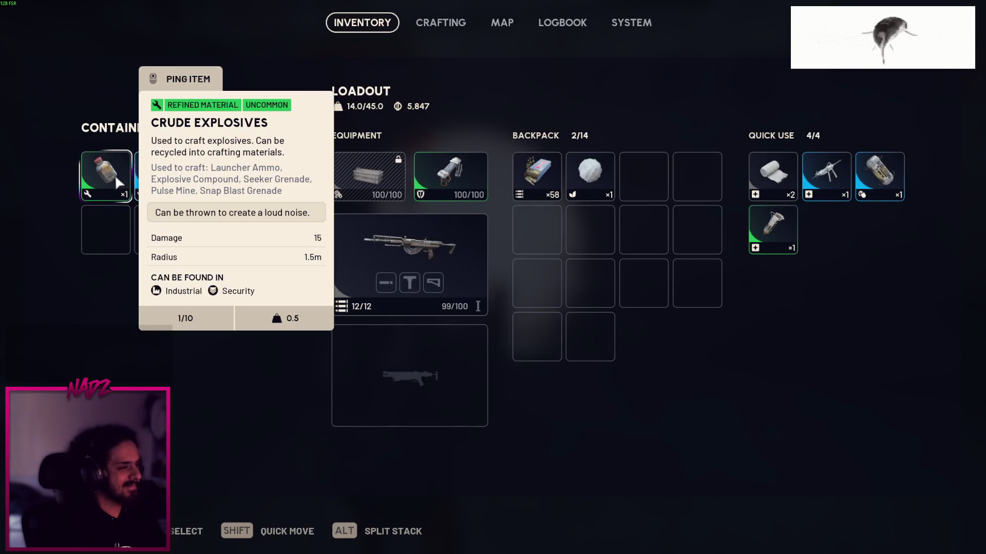
pyautogui.keyDown('shift'); pyautogui.click(115, 174); pyautogui.keyUp('shift')
pyautogui.keyDown('shift'); pyautogui.click(174, 178); pyautogui.keyUp('shift')
pyautogui.press('Escape')
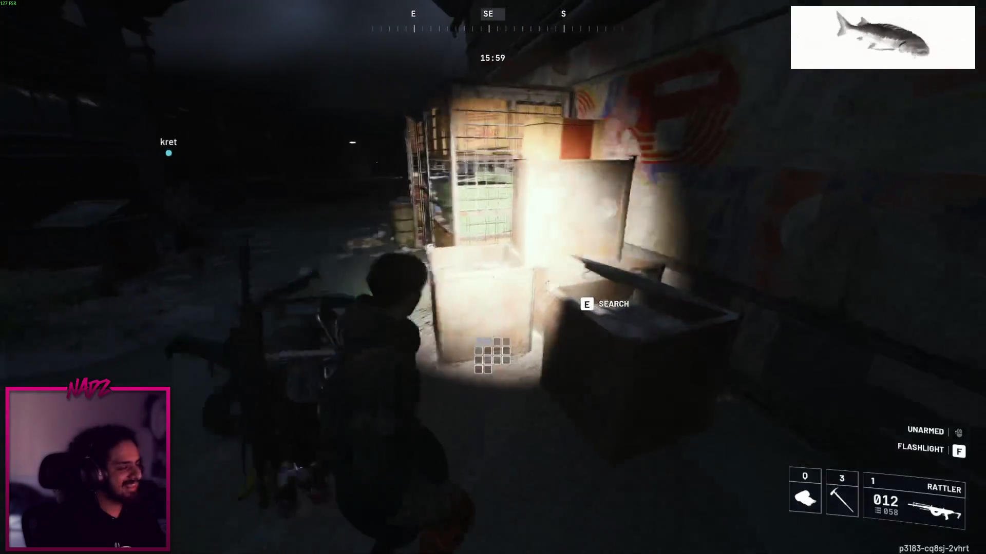
pyautogui.press('w')
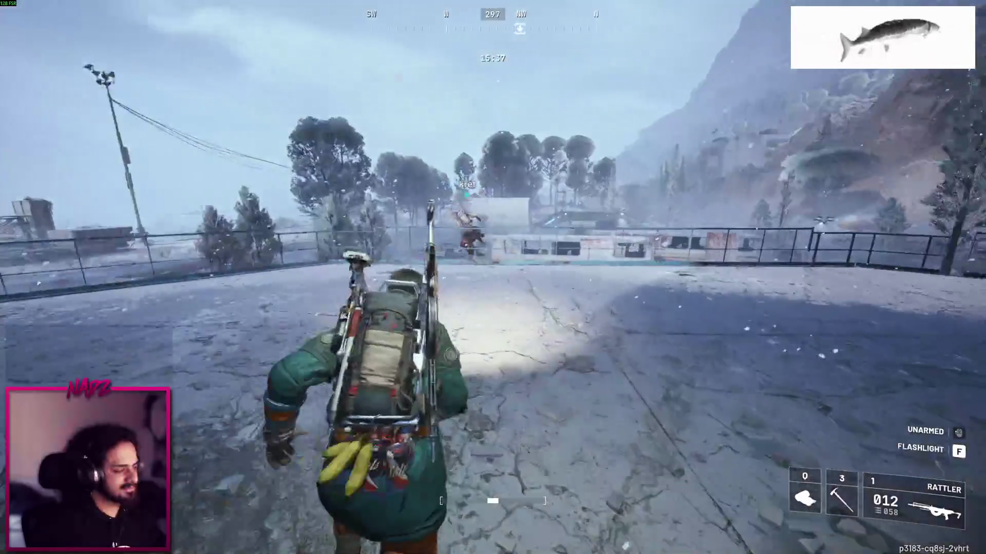
# Vault the rooftop railing, run past the wrecked bus into the bunker, and enter the extraction elevator
pyautogui.press('space')
pyautogui.press('w')
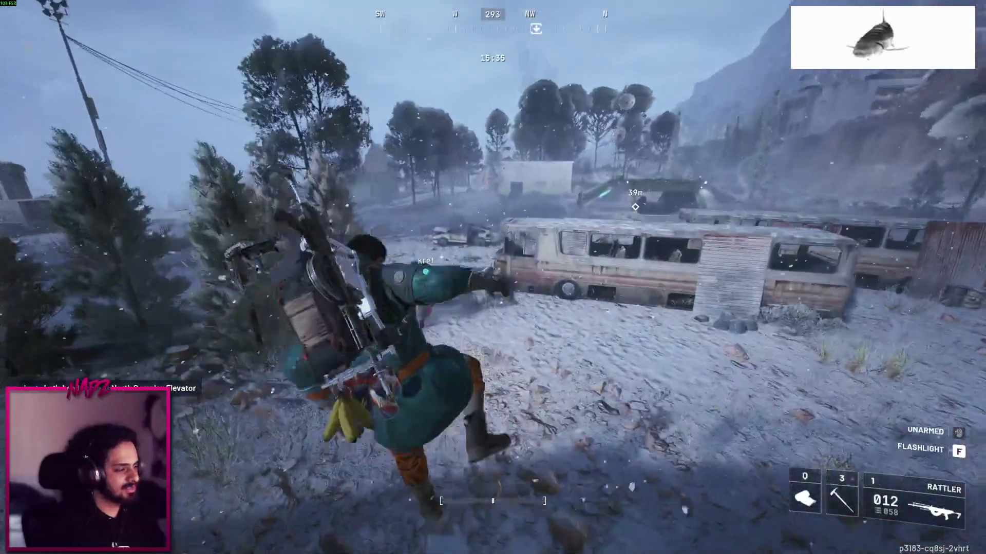
pyautogui.press('w')
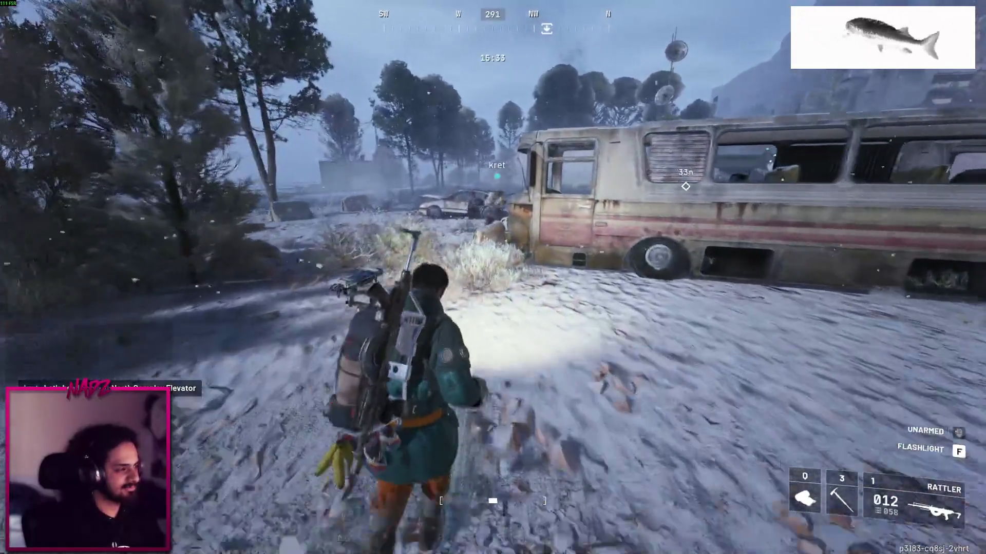
pyautogui.press('w')
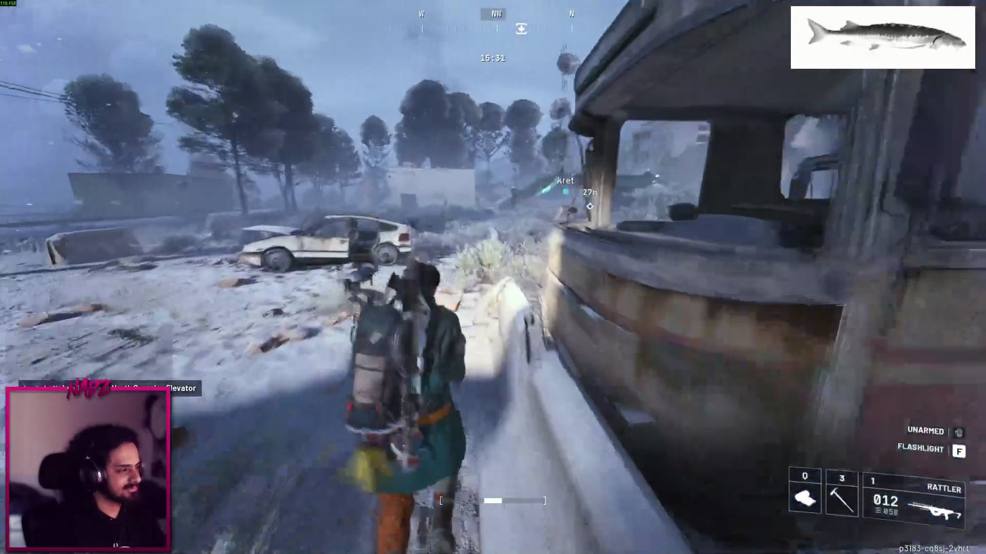
pyautogui.press('w')
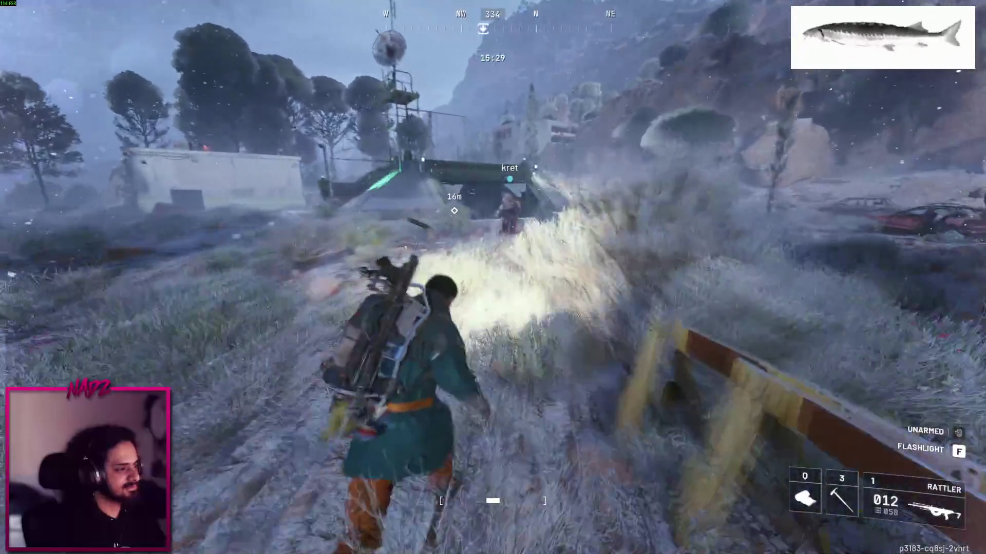
pyautogui.press('w')
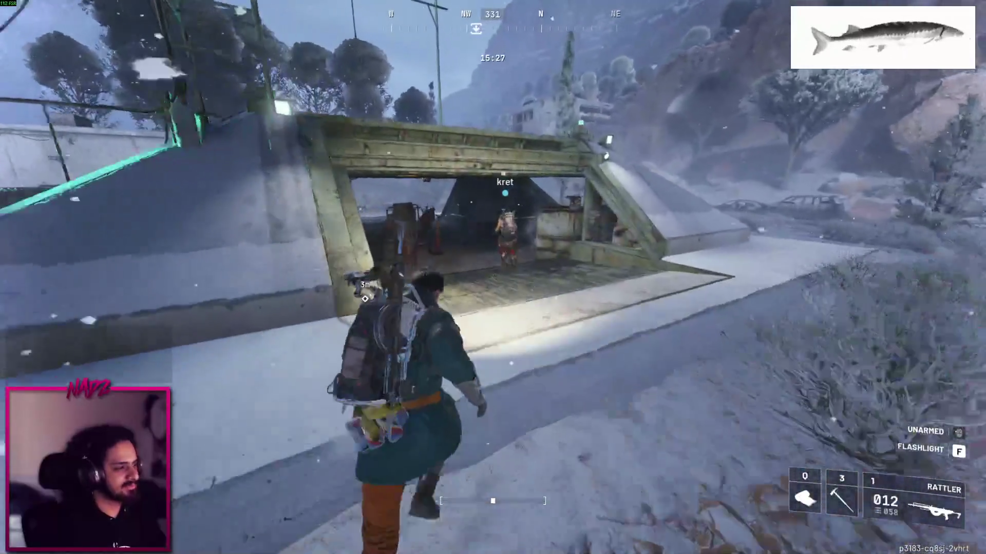
pyautogui.press('w')
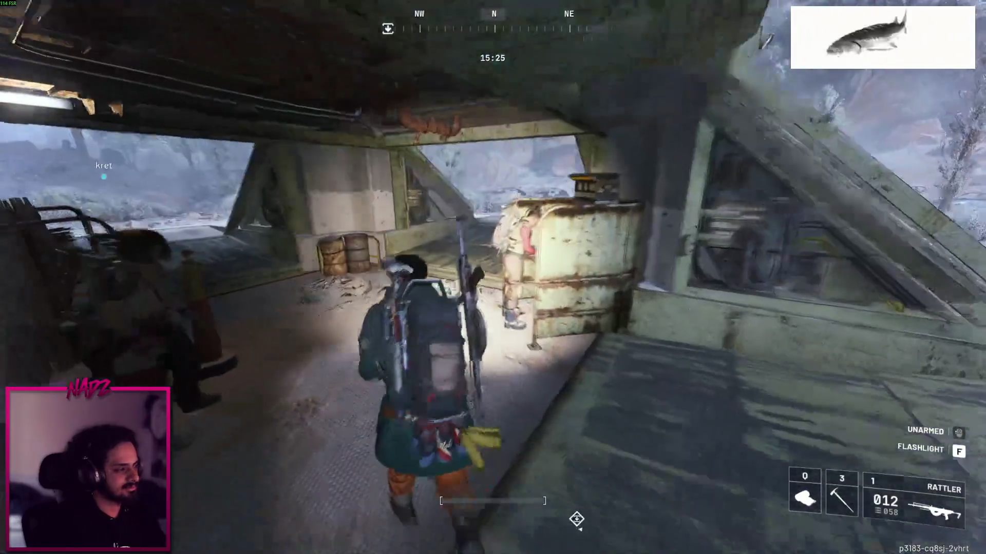
pyautogui.press('w')
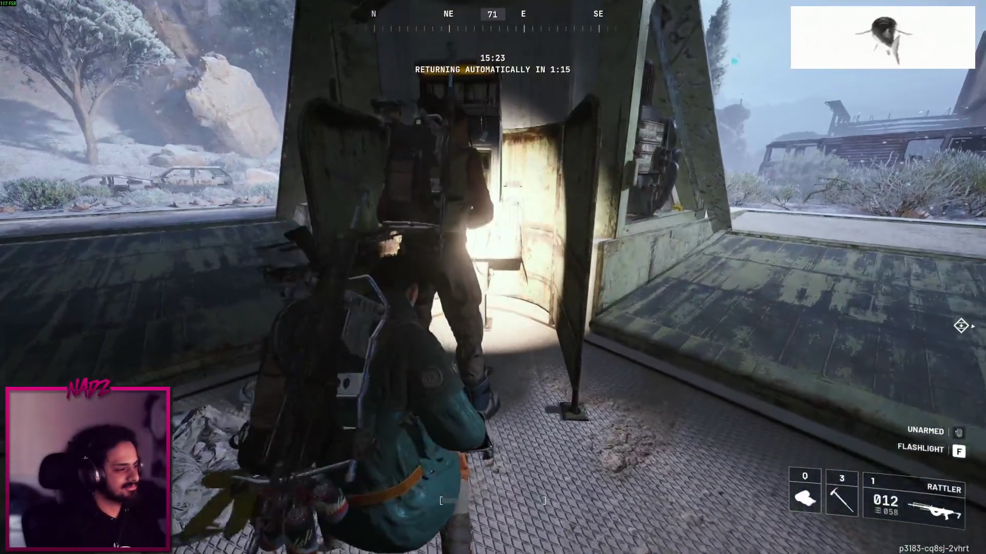
pyautogui.press('w')
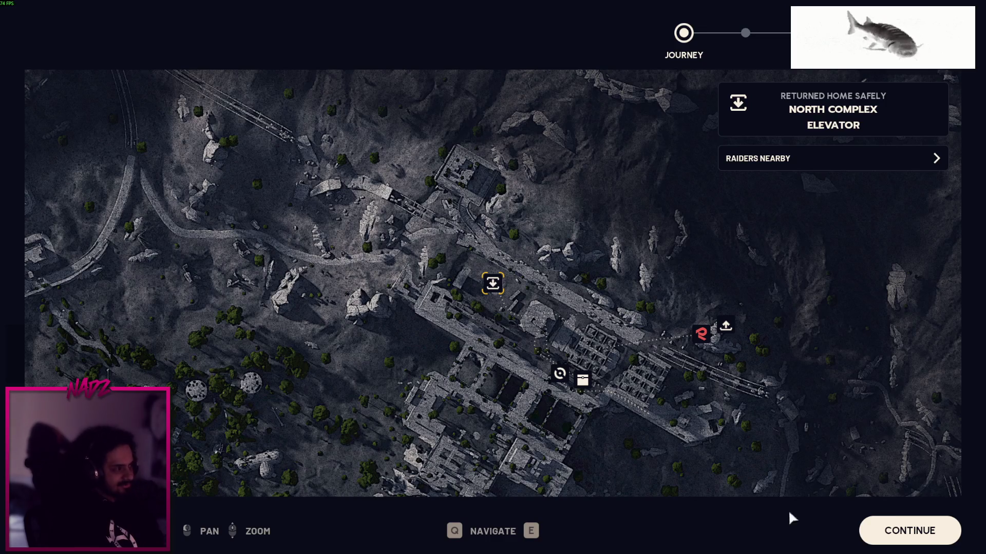
# Advance through the journey map, loadout, 400 XP, Snap and Salvage quest and 14 merits screens
pyautogui.click(903, 530)
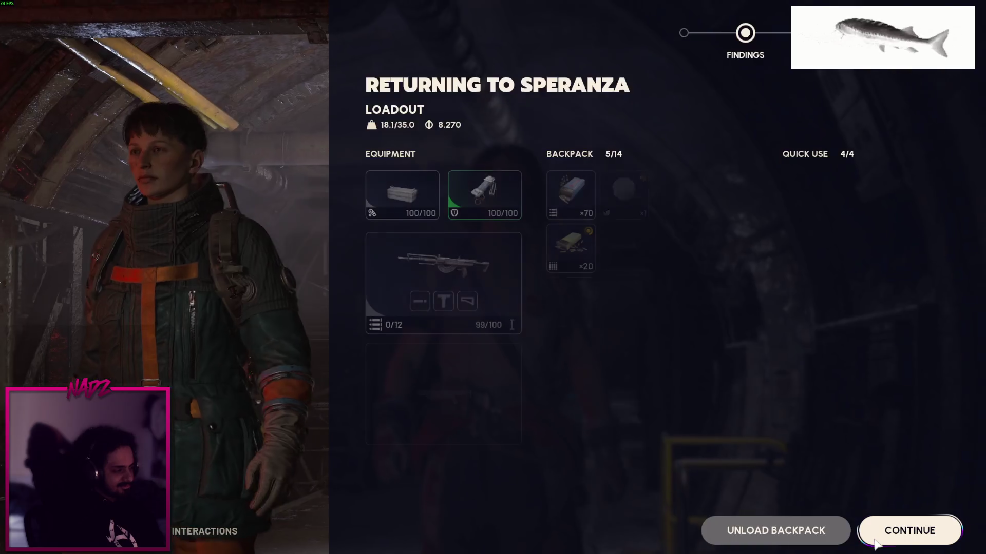
pyautogui.click(911, 534)
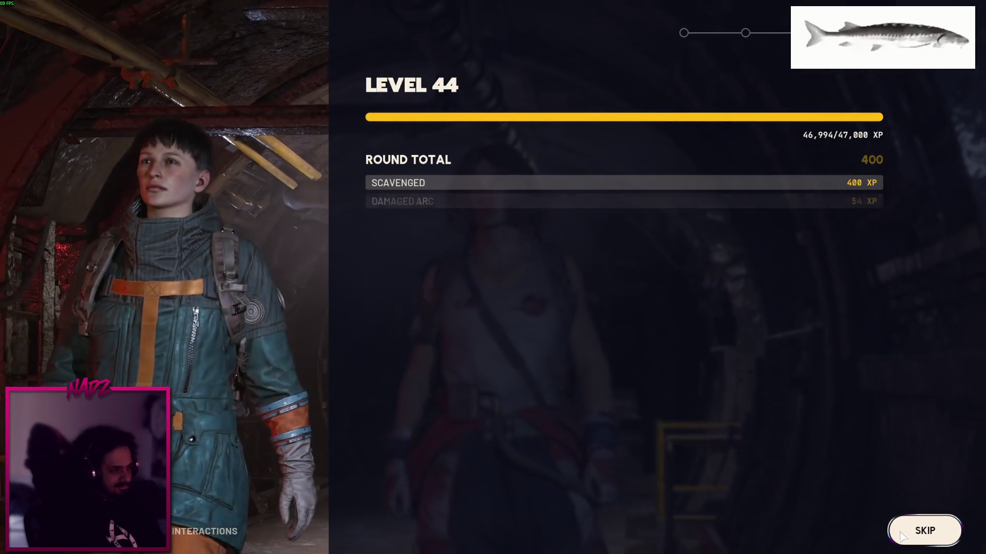
pyautogui.click(913, 537)
pyautogui.click(916, 532)
pyautogui.click(916, 530)
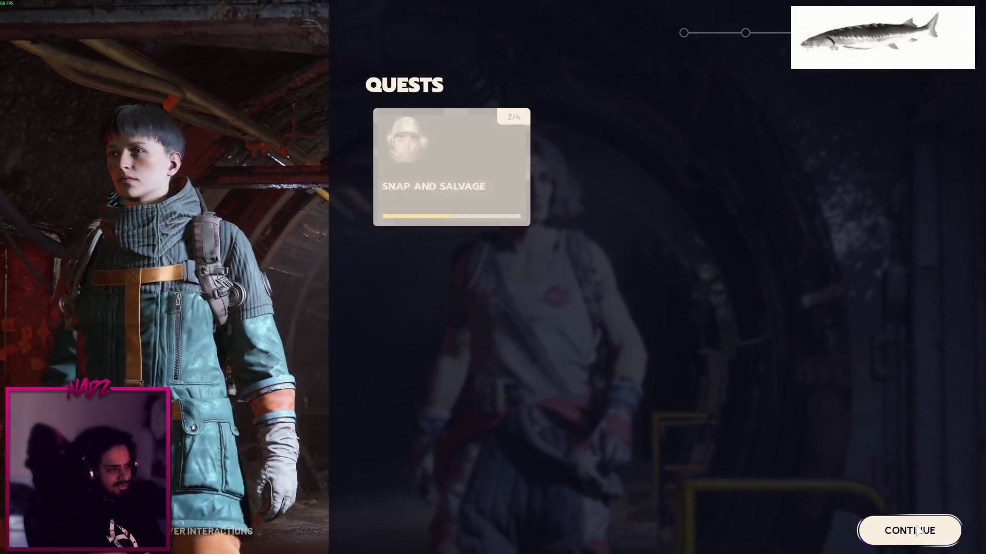
pyautogui.click(922, 523)
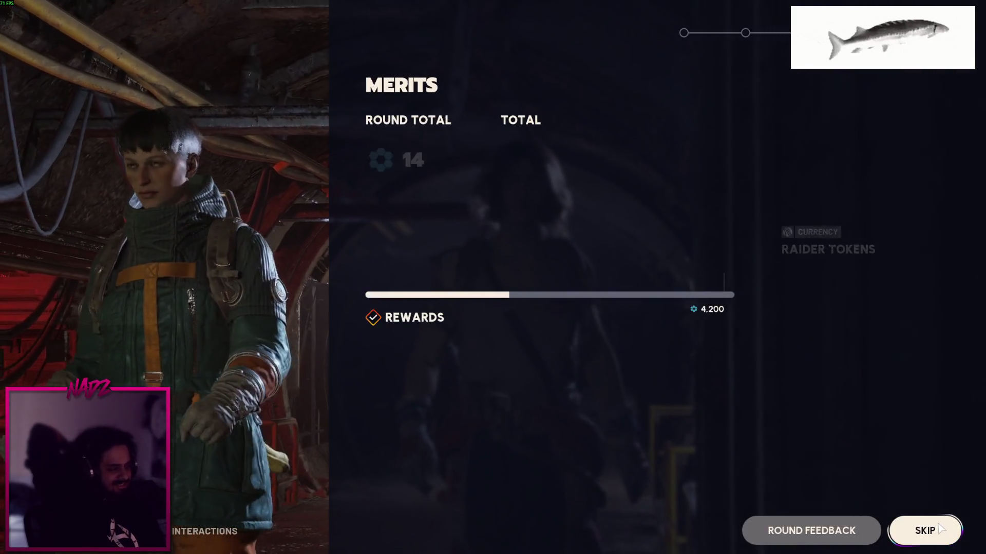
pyautogui.click(919, 525)
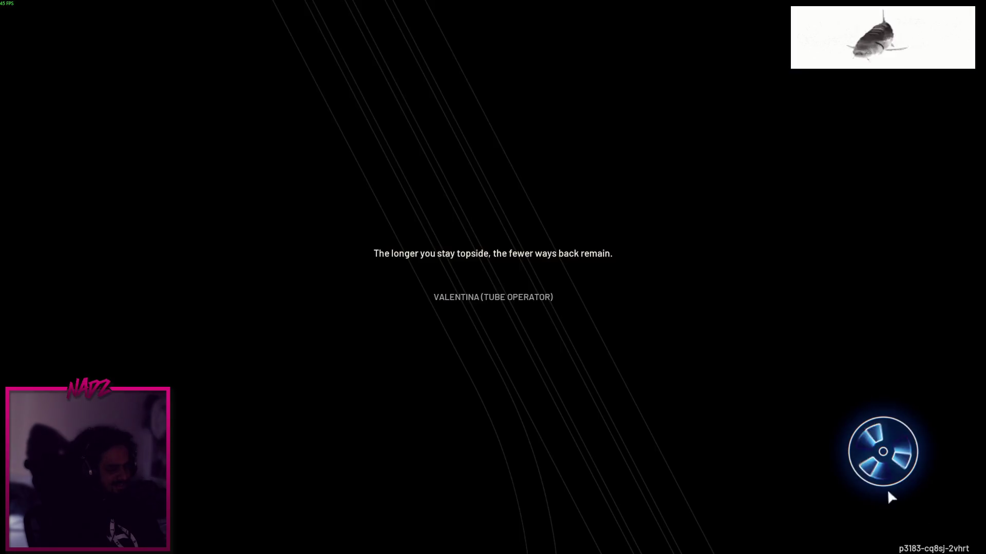